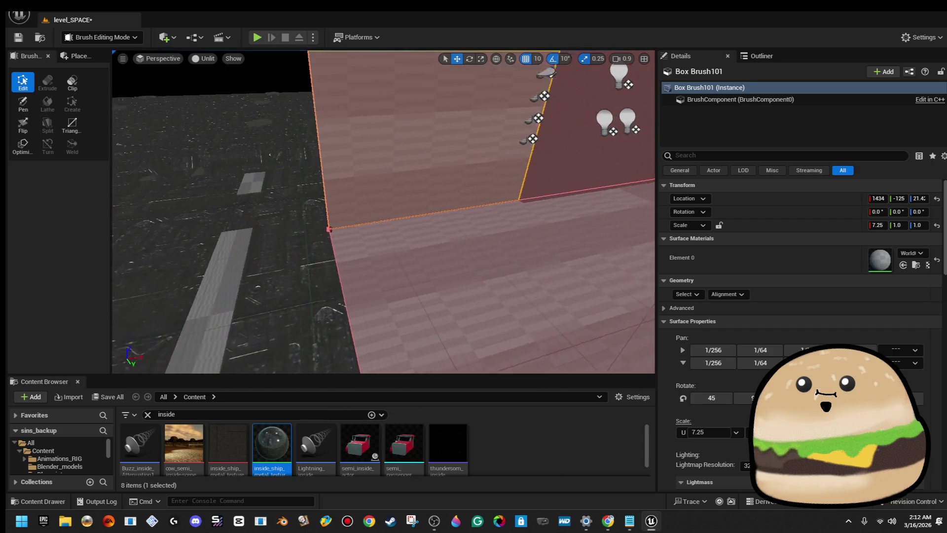
- Select Cylinder Brush85 and toggle its earlier scale edits with redo and undo
{"action": "left_click", "coordinate": [407, 172]}
{"action": "left_click_drag", "start_coordinate": [407, 173], "coordinate": [406, 173]}
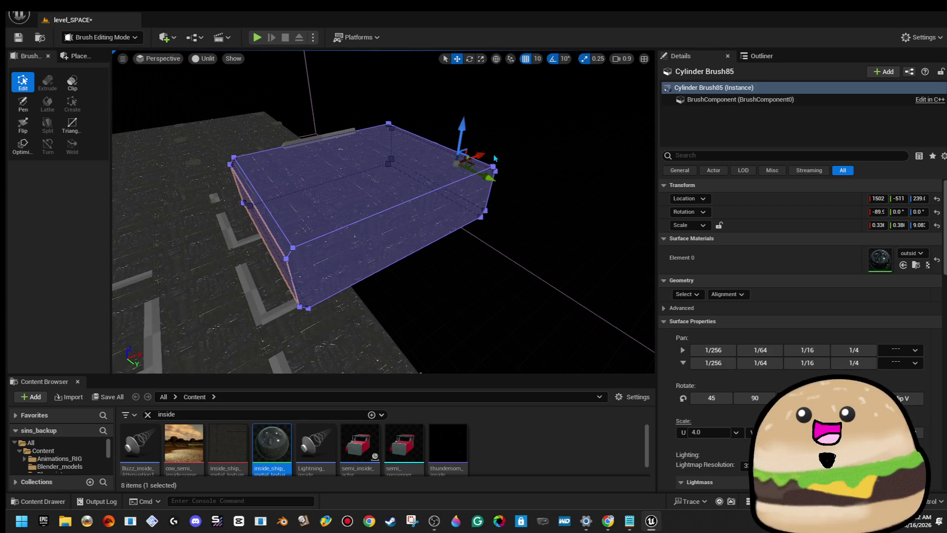
{"action": "key", "text": "ctrl+y"}
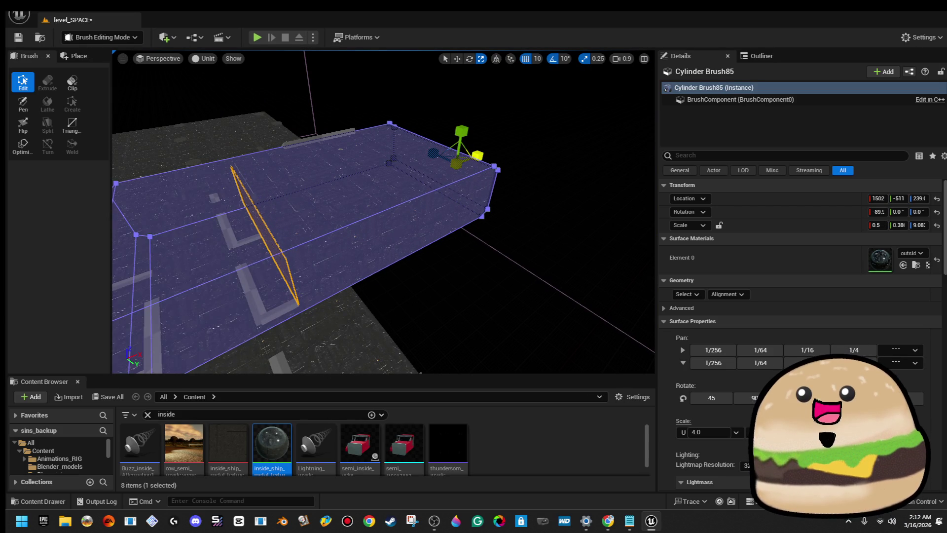
{"action": "key", "text": "ctrl+z"}
{"action": "key", "text": "ctrl+y"}
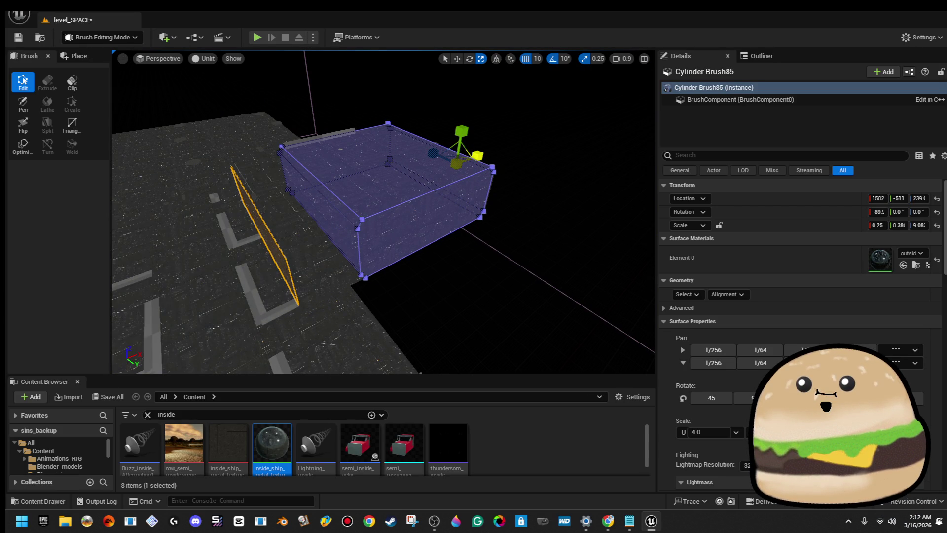
{"action": "key", "text": "ctrl+z"}
{"action": "key", "text": "ctrl+y"}
- Try X scales of 0.3, 0.4 and 0.35, then settle on 0.375 and deselect
{"action": "left_click", "coordinate": [501, 161]}
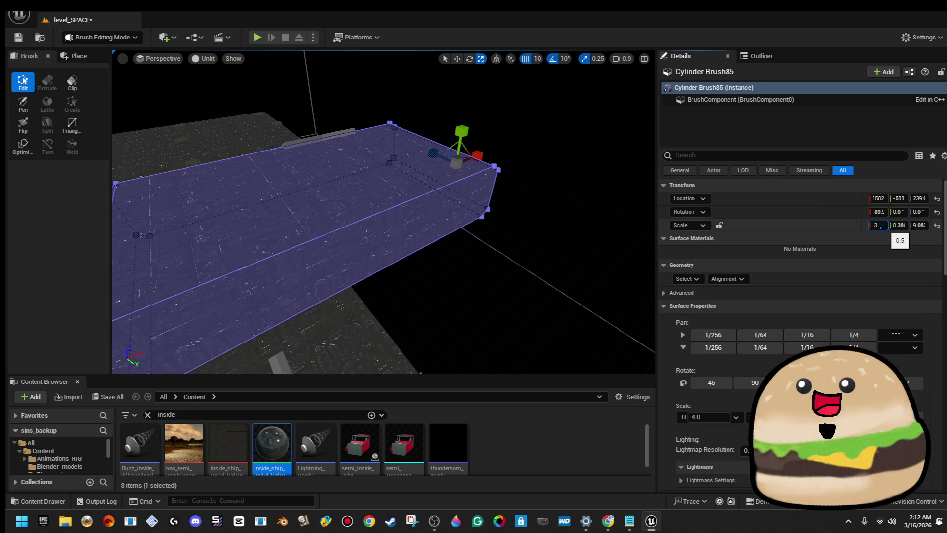
{"action": "key", "text": "Return"}
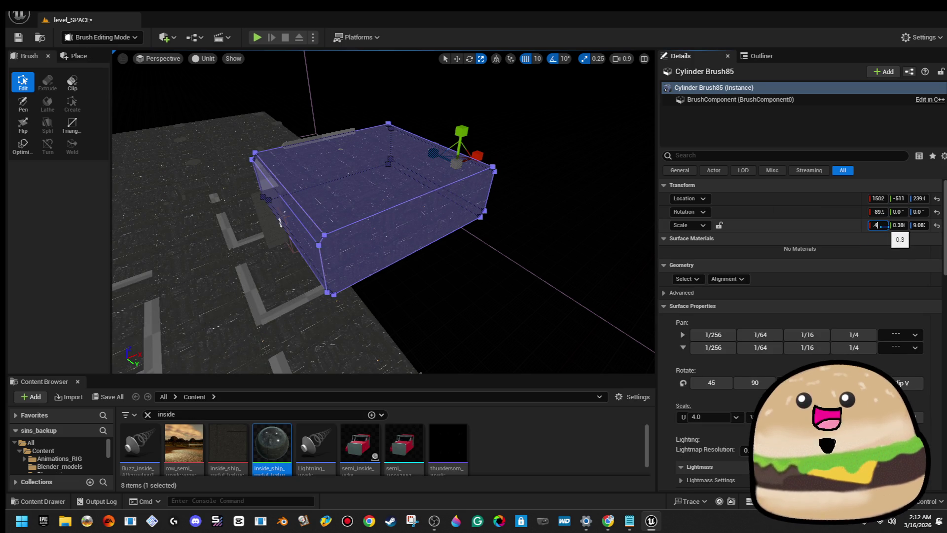
{"action": "key", "text": "Return"}
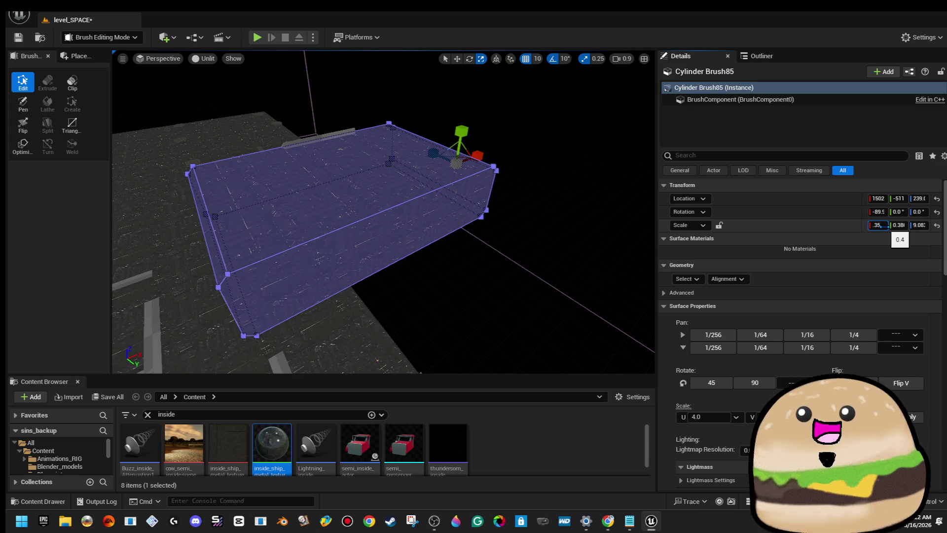
{"action": "key", "text": "Return"}
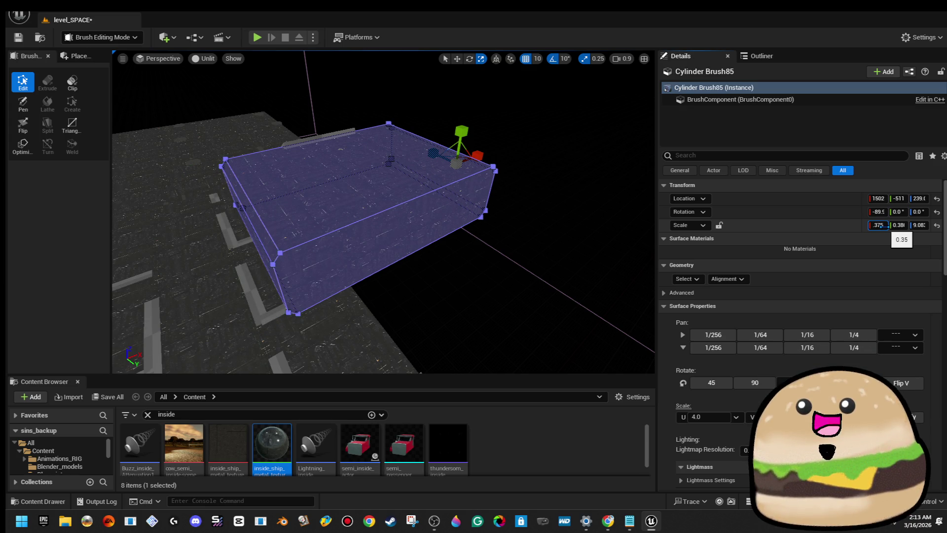
{"action": "key", "text": "Return"}
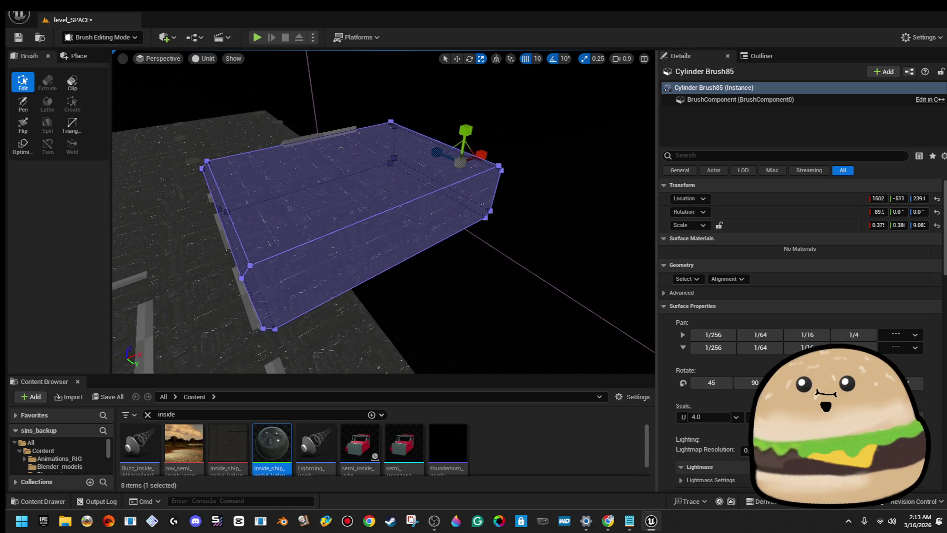
{"action": "left_click", "coordinate": [531, 168]}
{"action": "mouse_move", "coordinate": [384, 212]}
{"action": "left_mouse_down"}
{"action": "mouse_move", "coordinate": [365, 256]}
{"action": "mouse_move", "coordinate": [345, 212]}
{"action": "left_mouse_up"}
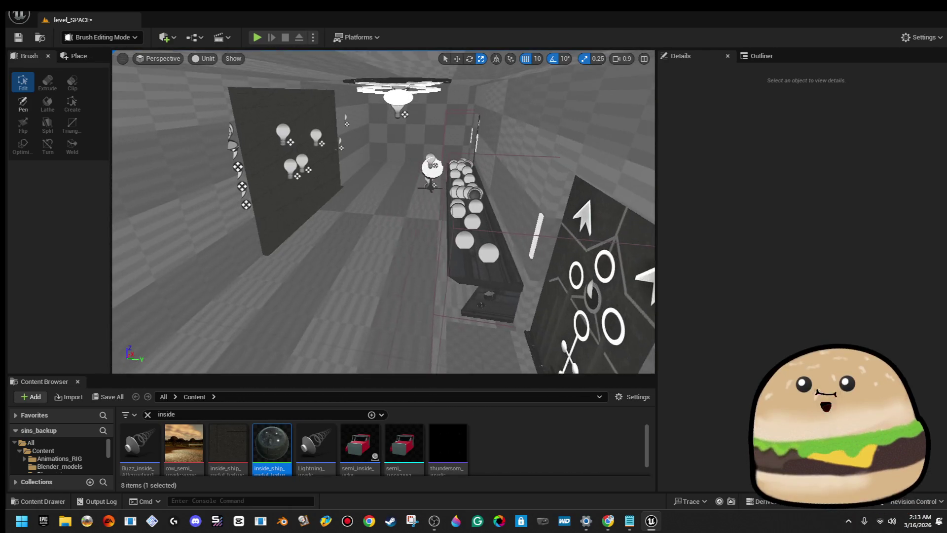
{"action": "left_click", "coordinate": [415, 254]}
{"action": "mouse_move", "coordinate": [415, 254]}
{"action": "left_mouse_down"}
{"action": "mouse_move", "coordinate": [440, 220]}
{"action": "mouse_move", "coordinate": [415, 254]}
{"action": "left_mouse_up"}
{"action": "left_click", "coordinate": [415, 219]}
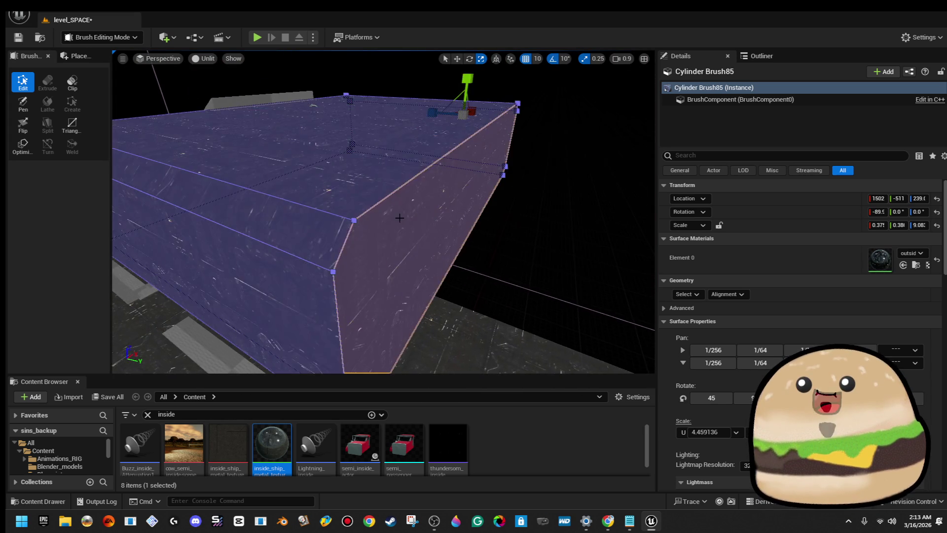
{"action": "mouse_move", "coordinate": [464, 222]}
{"action": "left_mouse_down"}
{"action": "mouse_move", "coordinate": [435, 277]}
{"action": "mouse_move", "coordinate": [414, 187]}
{"action": "mouse_move", "coordinate": [409, 222]}
{"action": "mouse_move", "coordinate": [404, 197]}
{"action": "mouse_move", "coordinate": [385, 212]}
{"action": "mouse_move", "coordinate": [489, 223]}
{"action": "left_mouse_up"}
{"action": "left_click", "coordinate": [433, 217]}
- Select Cylinder Brush85 and orbit to a level side view of the box
{"action": "left_click", "coordinate": [372, 203]}
{"action": "left_click", "coordinate": [372, 203]}
{"action": "mouse_move", "coordinate": [372, 203]}
{"action": "left_mouse_down"}
{"action": "mouse_move", "coordinate": [375, 212]}
{"action": "mouse_move", "coordinate": [384, 173]}
{"action": "left_mouse_up"}
{"action": "left_click", "coordinate": [380, 187]}
{"action": "left_click_drag", "start_coordinate": [373, 370], "coordinate": [390, 359]}
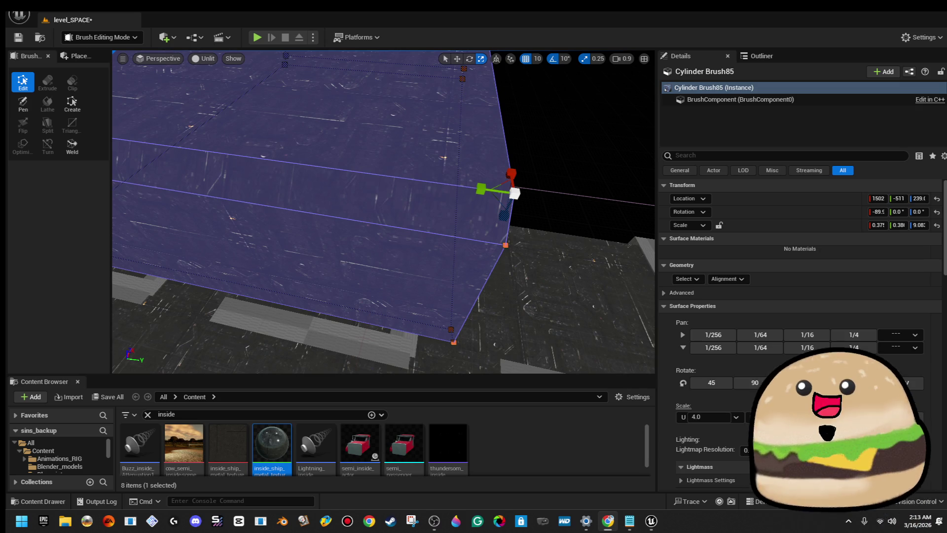
{"action": "left_click_drag", "start_coordinate": [598, 224], "coordinate": [511, 203]}
- Move the brush's corner vertex along X with the Move tool, then deselect
{"action": "key", "text": "w"}
{"action": "left_click_drag", "start_coordinate": [506, 165], "coordinate": [333, 174]}
{"action": "left_click_drag", "start_coordinate": [241, 164], "coordinate": [366, 191]}
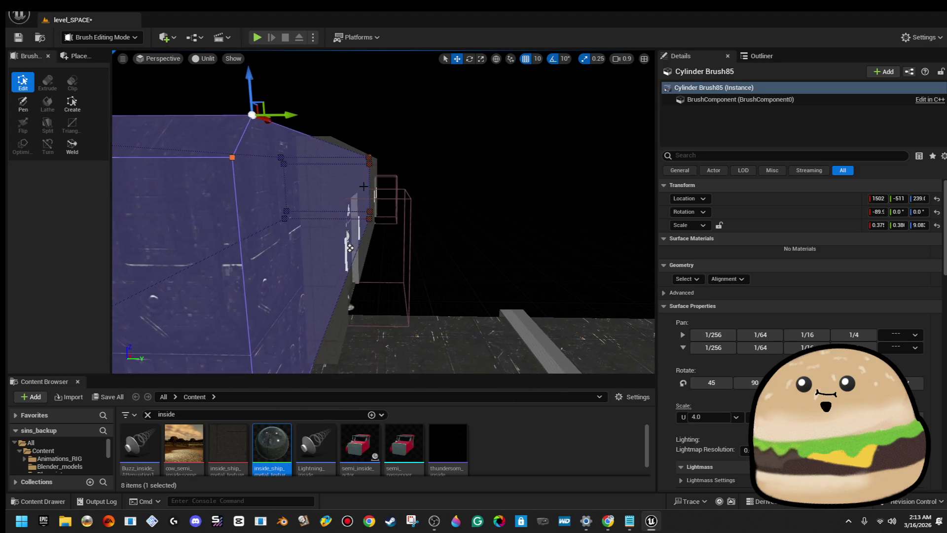
{"action": "left_click_drag", "start_coordinate": [292, 117], "coordinate": [338, 122]}
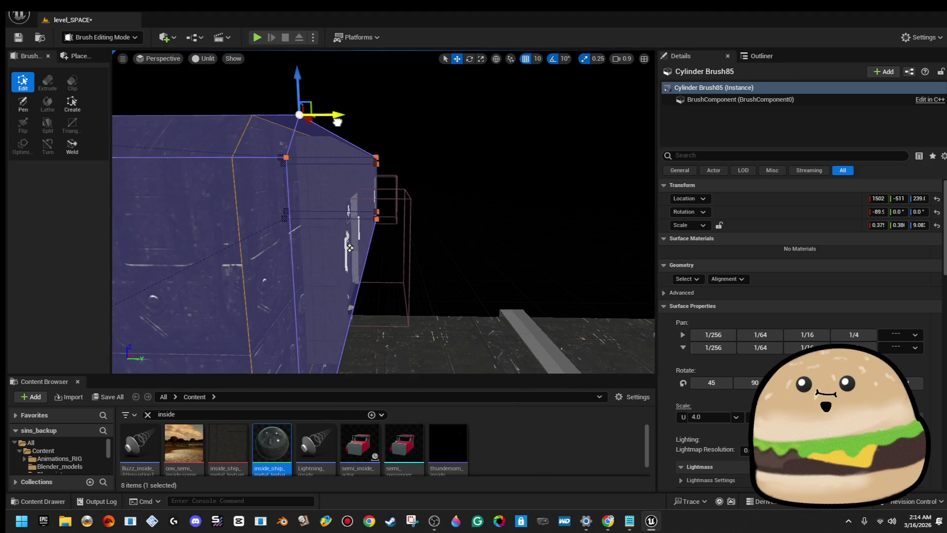
{"action": "left_click", "coordinate": [466, 137]}
{"action": "mouse_move", "coordinate": [467, 137]}
{"action": "left_mouse_down"}
{"action": "mouse_move", "coordinate": [466, 78]}
{"action": "mouse_move", "coordinate": [426, 143]}
{"action": "left_mouse_up"}
- Inside the grey room, select the brush's edge, then the whole brush
{"action": "left_click", "coordinate": [350, 144]}
{"action": "mouse_move", "coordinate": [349, 144]}
{"action": "left_mouse_down"}
{"action": "mouse_move", "coordinate": [327, 157]}
{"action": "mouse_move", "coordinate": [367, 171]}
{"action": "mouse_move", "coordinate": [383, 159]}
{"action": "left_mouse_up"}
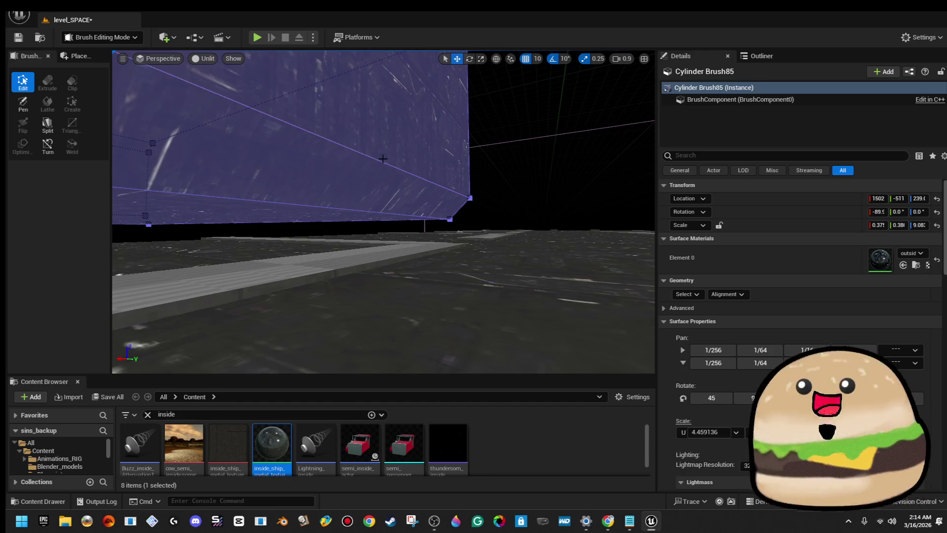
{"action": "left_click", "coordinate": [382, 159]}
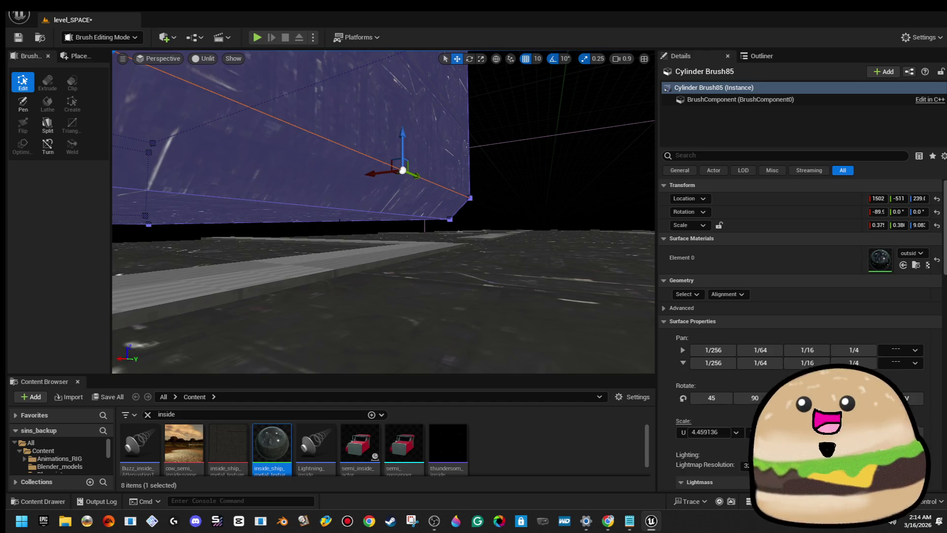
{"action": "left_click_drag", "start_coordinate": [336, 204], "coordinate": [336, 204]}
{"action": "left_click", "coordinate": [322, 211]}
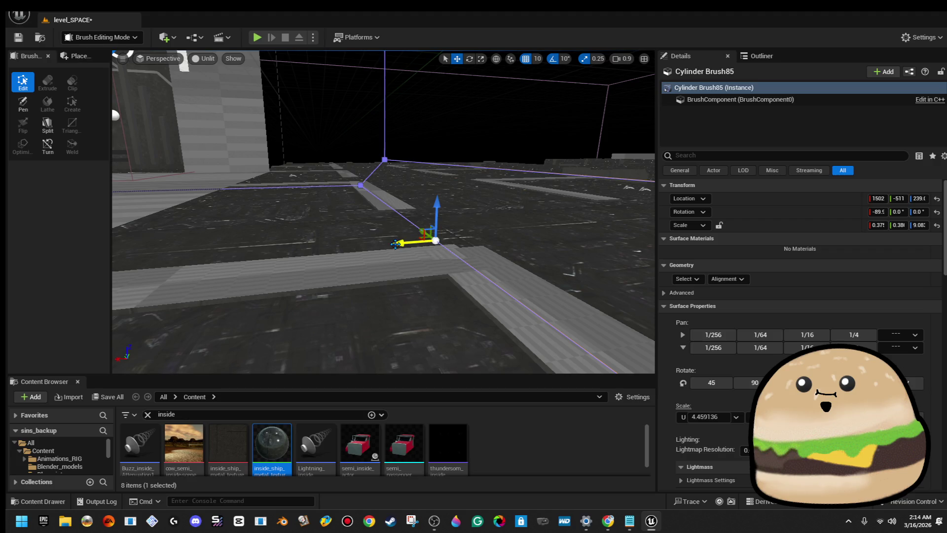
- Select the large left brush face and fly through the light-fixture wall into the room
{"action": "left_click", "coordinate": [138, 233]}
{"action": "left_click_drag", "start_coordinate": [139, 233], "coordinate": [138, 233]}
{"action": "mouse_move", "coordinate": [510, 217]}
{"action": "left_mouse_down"}
{"action": "mouse_move", "coordinate": [531, 267]}
{"action": "mouse_move", "coordinate": [107, 46]}
{"action": "left_mouse_up"}
{"action": "left_click_drag", "start_coordinate": [203, 136], "coordinate": [202, 137]}
{"action": "left_click_drag", "start_coordinate": [366, 239], "coordinate": [366, 239]}
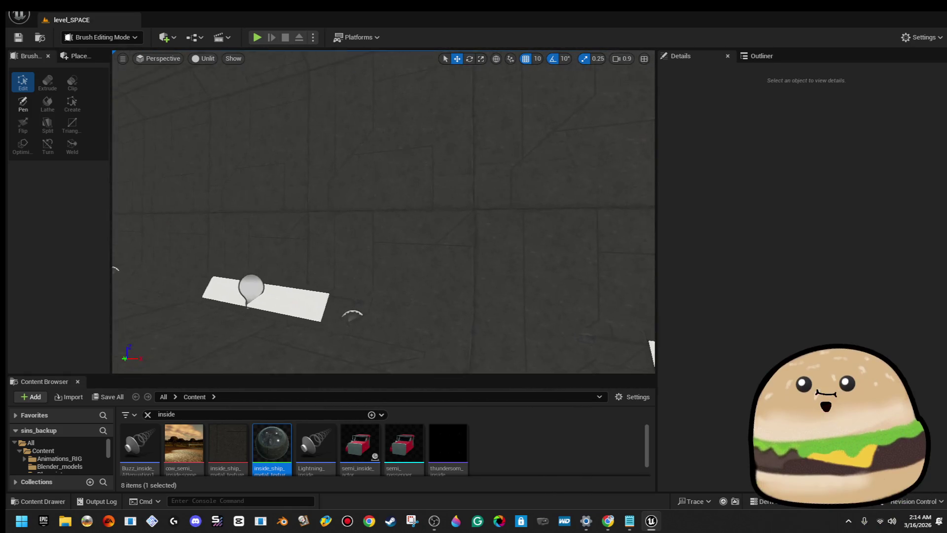
- Select Cylinder Brush72 together with the white lamp plane and the floor brush
{"action": "left_click", "coordinate": [339, 114]}
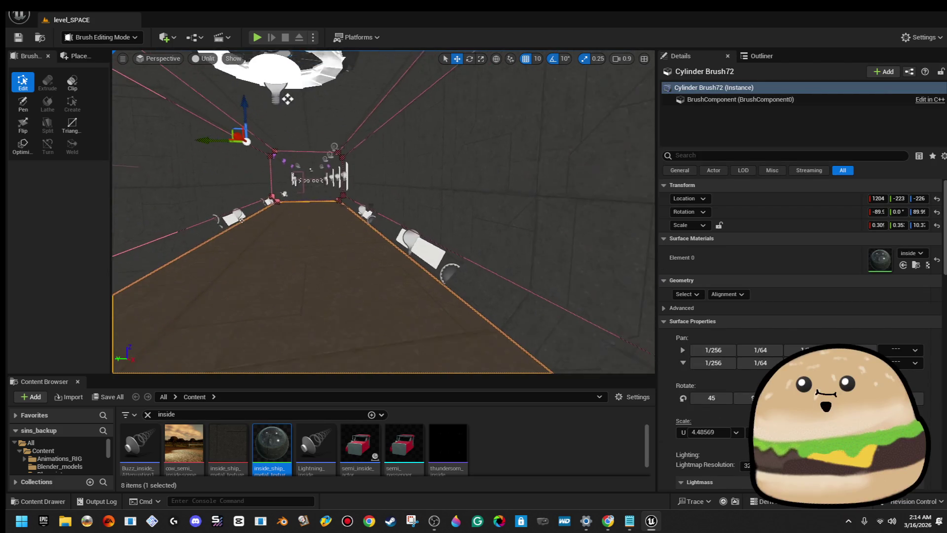
{"action": "left_click", "coordinate": [457, 209], "text": "ctrl"}
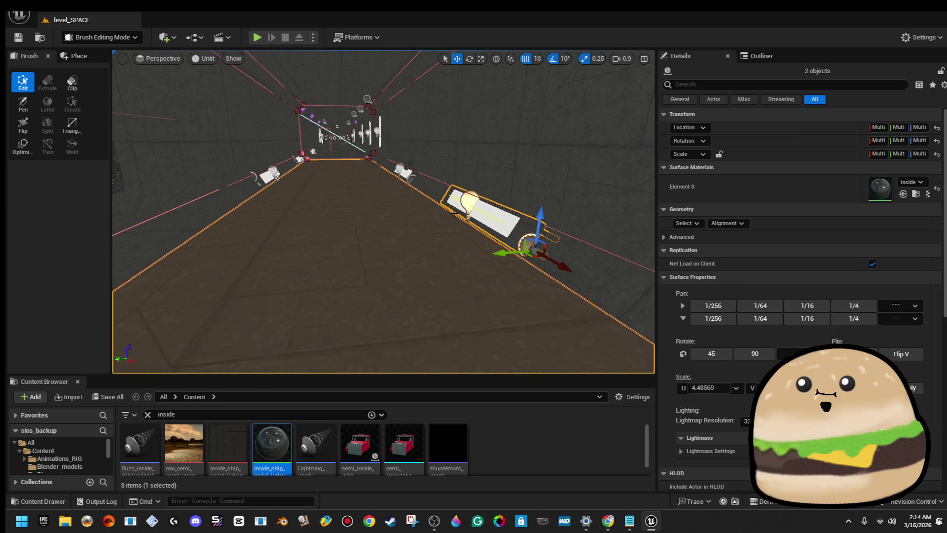
{"action": "left_click_drag", "start_coordinate": [426, 203], "coordinate": [426, 203]}
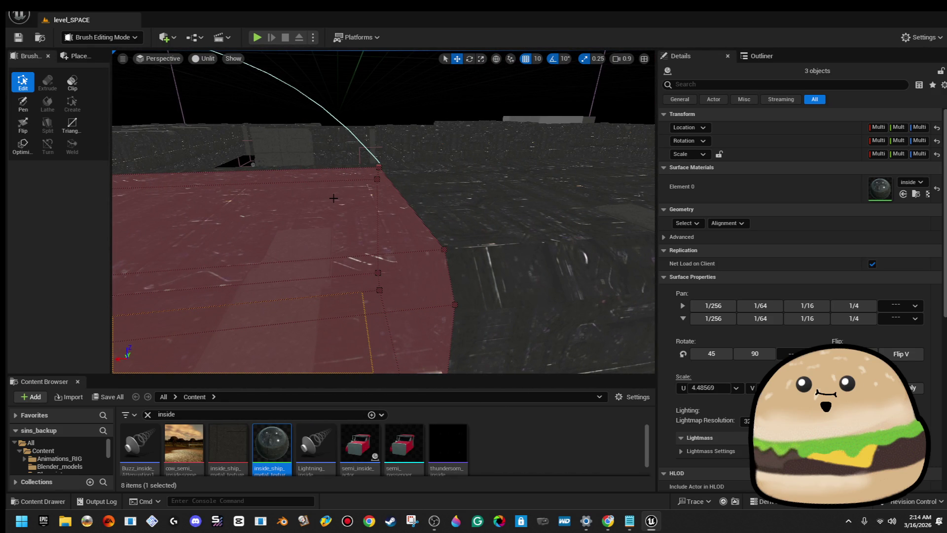
{"action": "left_click", "coordinate": [334, 198], "text": "ctrl"}
{"action": "left_click_drag", "start_coordinate": [334, 198], "coordinate": [334, 198]}
{"action": "left_click_drag", "start_coordinate": [258, 211], "coordinate": [258, 211]}
- Reselect the Cylinder Brush71 wall with the floor and light fixture, and frame it
{"action": "key", "text": "Escape"}
{"action": "left_click", "coordinate": [259, 211]}
{"action": "left_click", "coordinate": [274, 209], "text": "ctrl"}
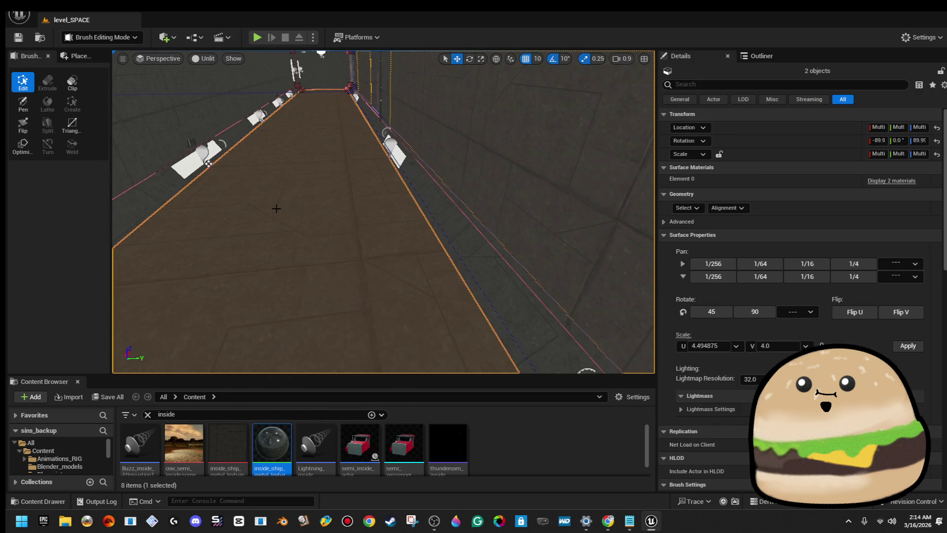
{"action": "left_click", "coordinate": [435, 230], "text": "ctrl"}
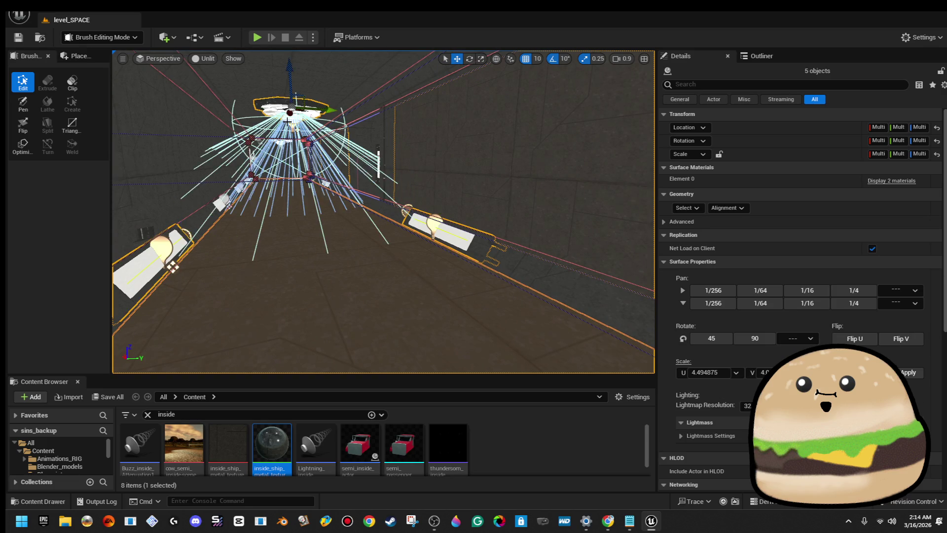
{"action": "key", "text": "f"}
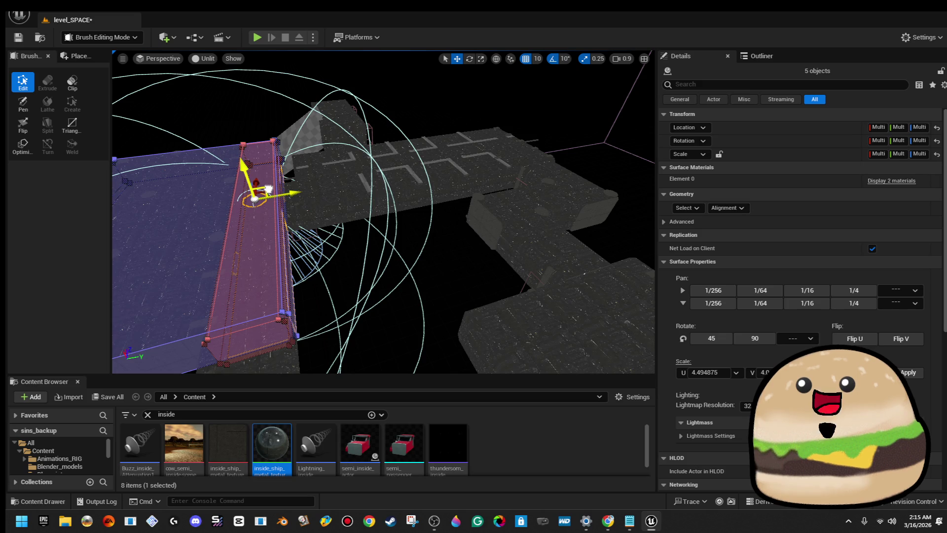
- Select Cylinder Brush47 and the flat brush and frame them in view
{"action": "key", "text": "f"}
{"action": "mouse_move", "coordinate": [407, 156]}
{"action": "left_mouse_down"}
{"action": "mouse_move", "coordinate": [368, 168]}
{"action": "mouse_move", "coordinate": [419, 165]}
{"action": "mouse_move", "coordinate": [402, 161]}
{"action": "mouse_move", "coordinate": [420, 153]}
{"action": "mouse_move", "coordinate": [441, 221]}
{"action": "mouse_move", "coordinate": [437, 275]}
{"action": "mouse_move", "coordinate": [447, 274]}
{"action": "mouse_move", "coordinate": [422, 274]}
{"action": "left_mouse_up"}
{"action": "left_click", "coordinate": [411, 157]}
{"action": "left_click", "coordinate": [354, 266], "text": "ctrl"}
{"action": "key", "text": "f"}
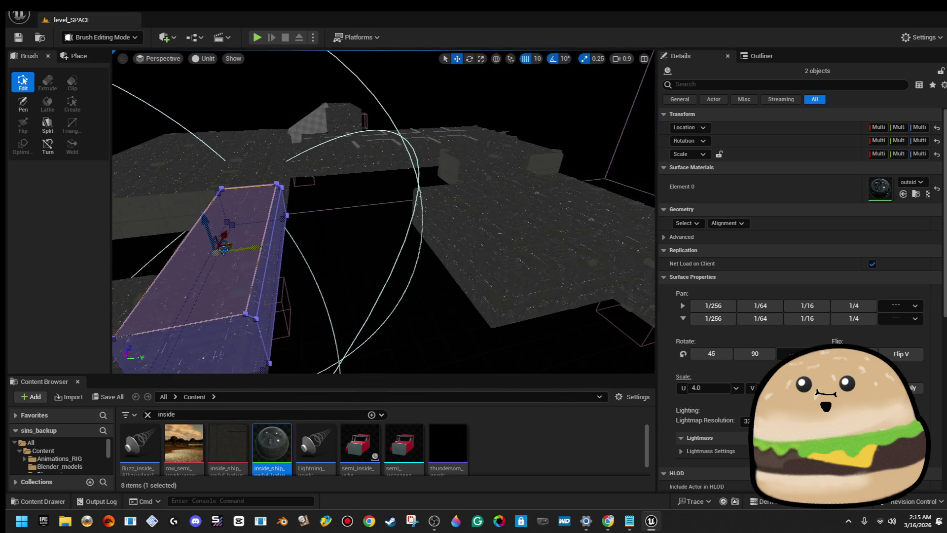
- Undo a trial raise of the brush top and switch back to Selection Mode
{"action": "left_click_drag", "start_coordinate": [249, 243], "coordinate": [249, 202]}
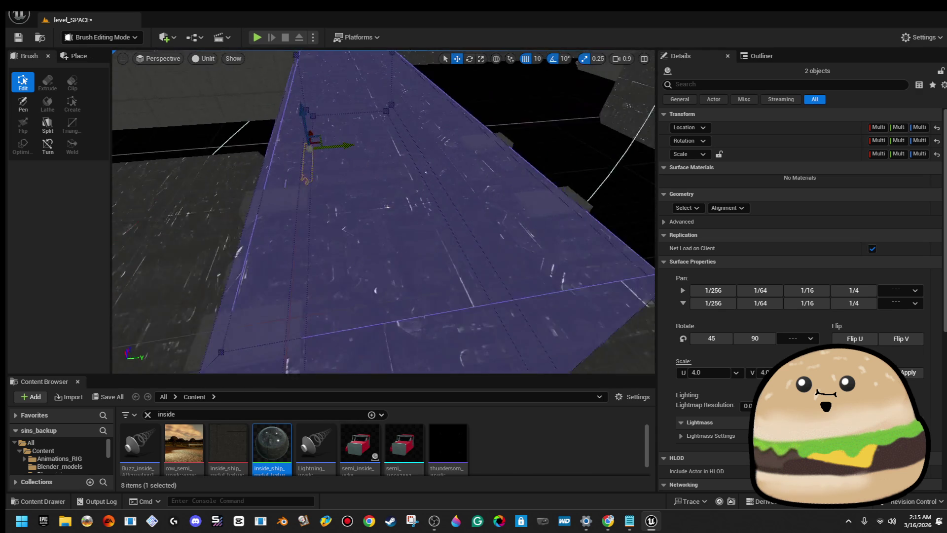
{"action": "key", "text": "f"}
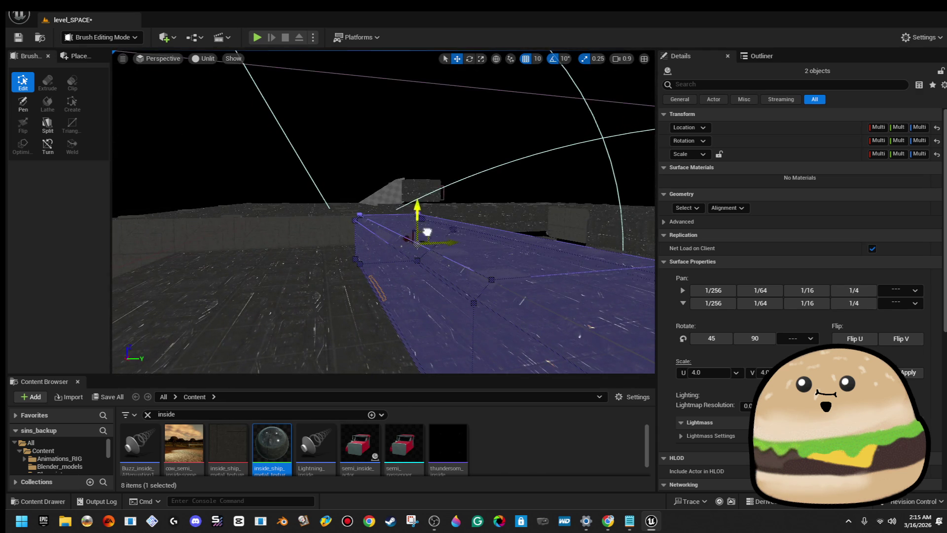
{"action": "left_click_drag", "start_coordinate": [427, 232], "coordinate": [485, 188]}
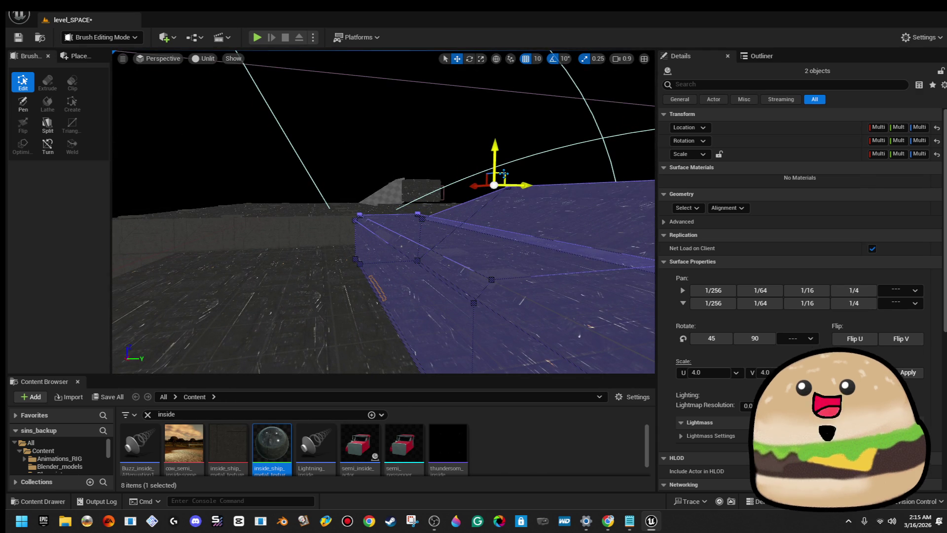
{"action": "key", "text": "ctrl+z"}
{"action": "left_click", "coordinate": [119, 43]}
{"action": "left_click", "coordinate": [131, 52]}
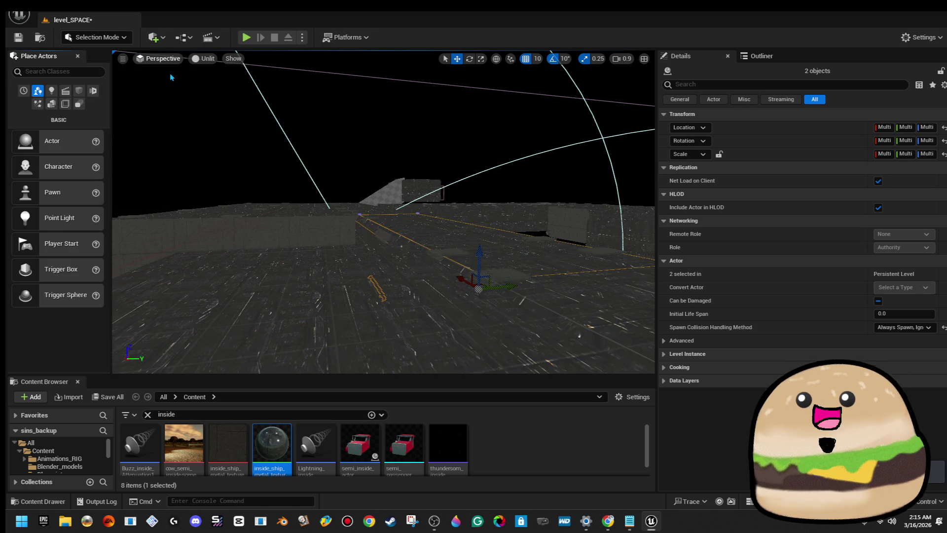
{"action": "scroll", "coordinate": [422, 226], "scroll_direction": "up", "scroll_amount": 2}
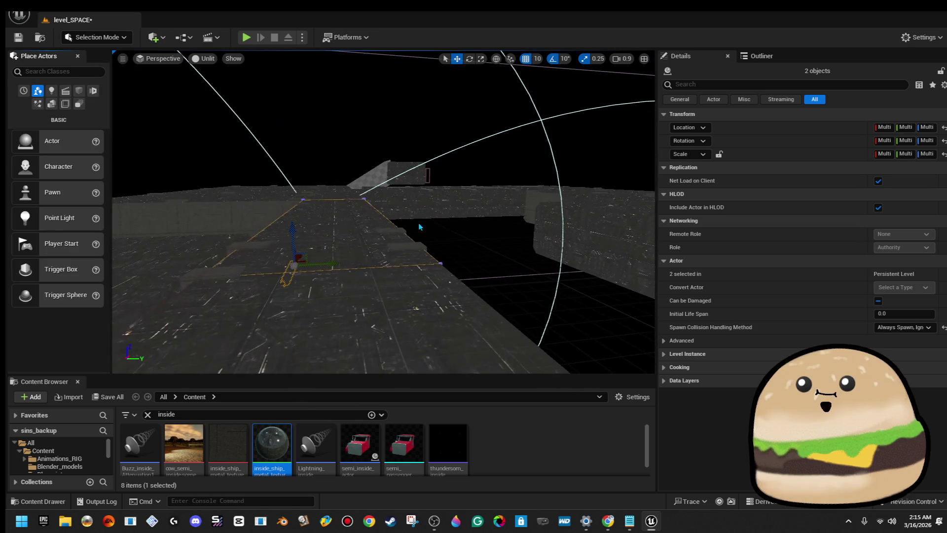
{"action": "key", "text": "f"}
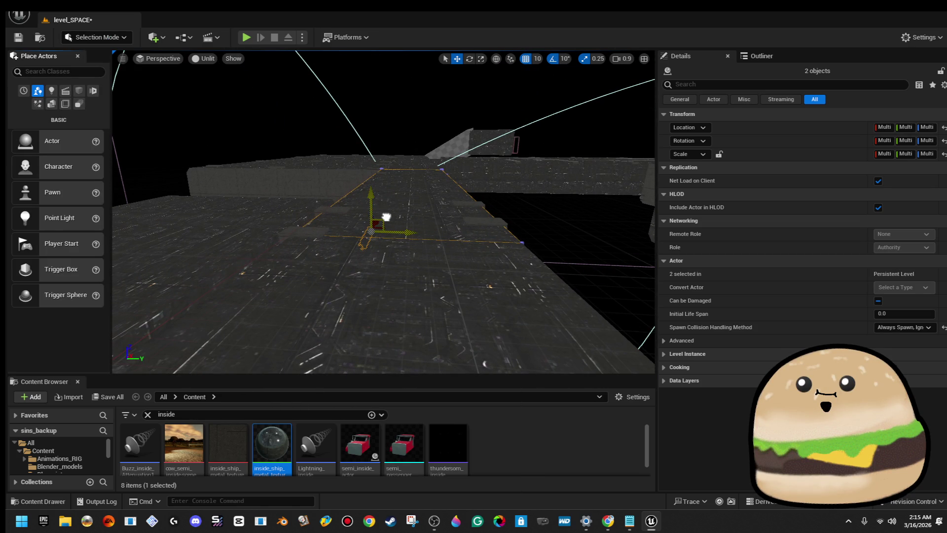
{"action": "mouse_move", "coordinate": [386, 218]}
{"action": "left_mouse_down"}
{"action": "mouse_move", "coordinate": [365, 213]}
{"action": "mouse_move", "coordinate": [326, 232]}
{"action": "mouse_move", "coordinate": [308, 281]}
{"action": "mouse_move", "coordinate": [286, 267]}
{"action": "mouse_move", "coordinate": [572, 158]}
{"action": "mouse_move", "coordinate": [474, 197]}
{"action": "mouse_move", "coordinate": [522, 147]}
{"action": "mouse_move", "coordinate": [351, 219]}
{"action": "left_mouse_up"}
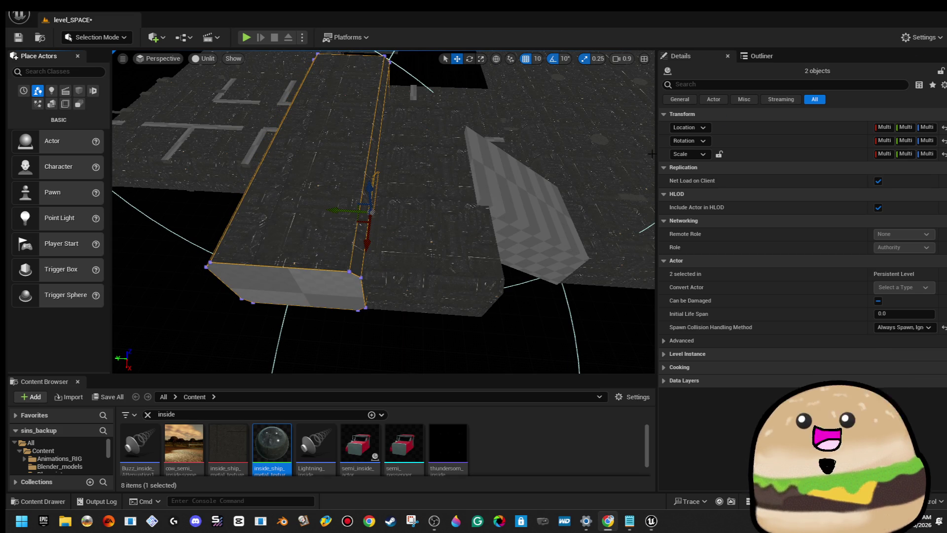
{"action": "mouse_move", "coordinate": [485, 154]}
{"action": "left_mouse_down"}
{"action": "mouse_move", "coordinate": [464, 133]}
{"action": "mouse_move", "coordinate": [420, 162]}
{"action": "left_mouse_up"}
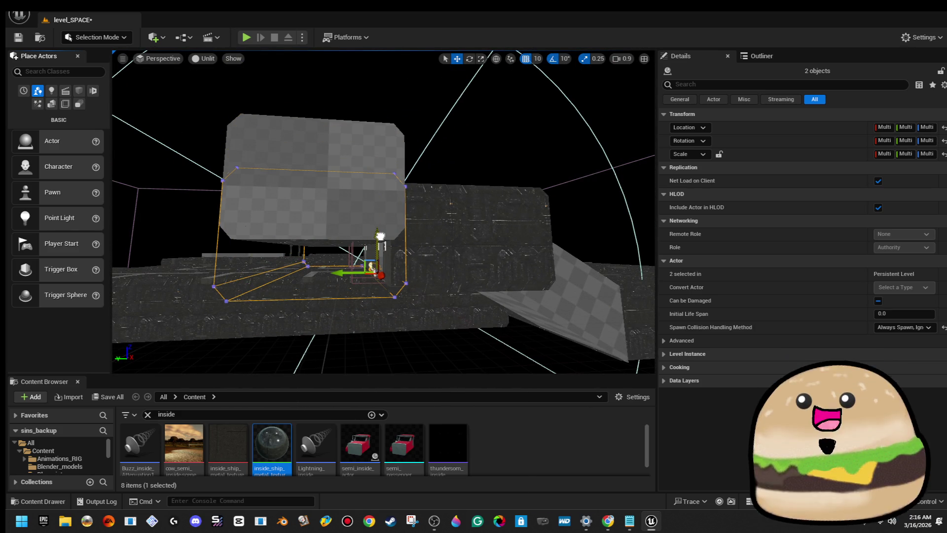
- Fly through the checker wall above the lit counter and focus on Box Brush99 by the door
{"action": "key", "text": "f"}
{"action": "key", "text": "w"}
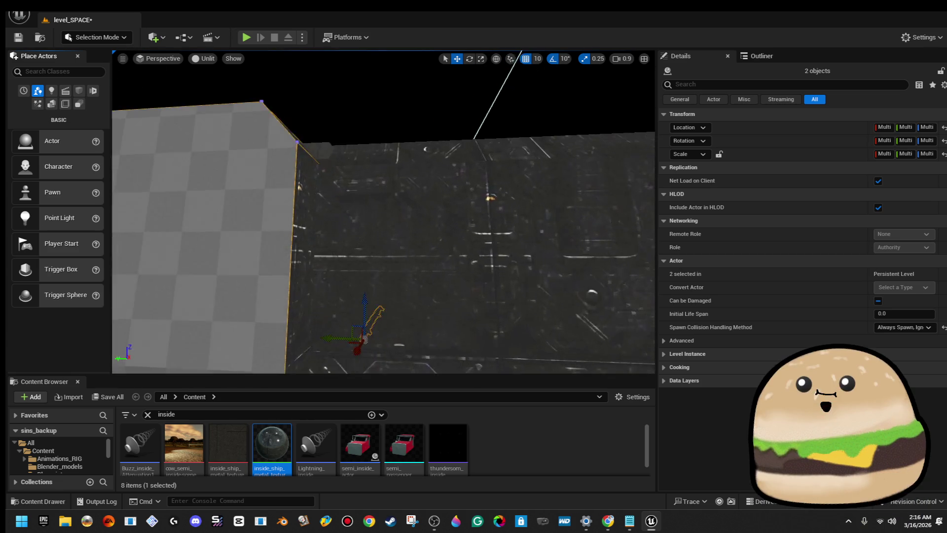
{"action": "key", "text": "w"}
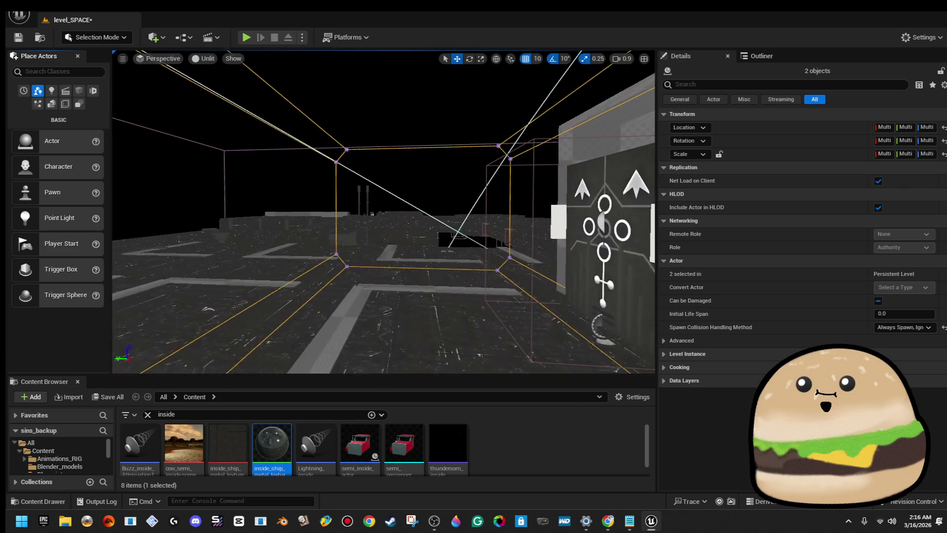
{"action": "key", "text": "w"}
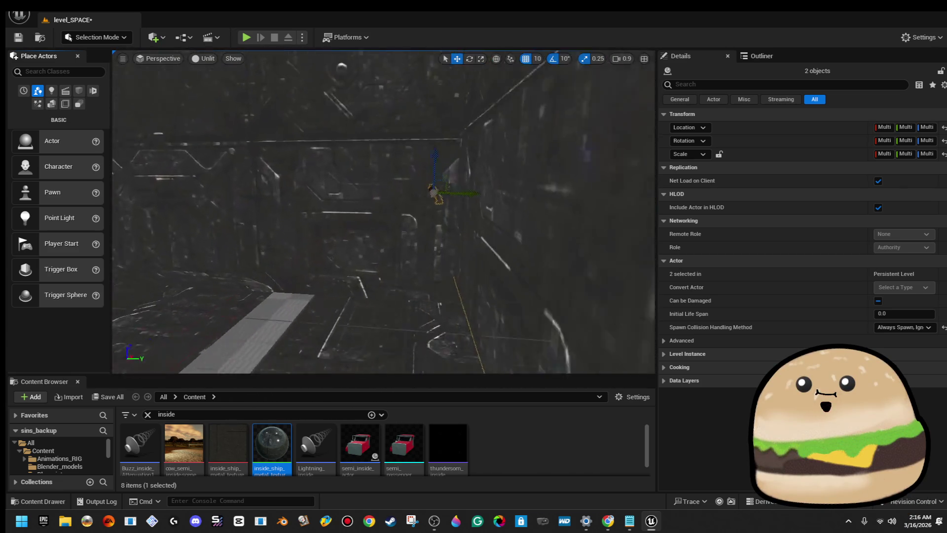
{"action": "key", "text": "w"}
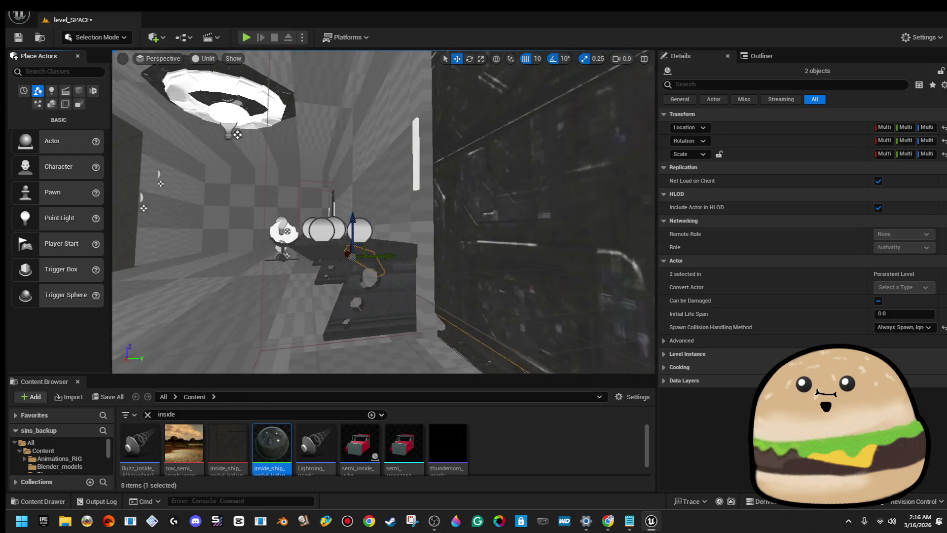
{"action": "key", "text": "w"}
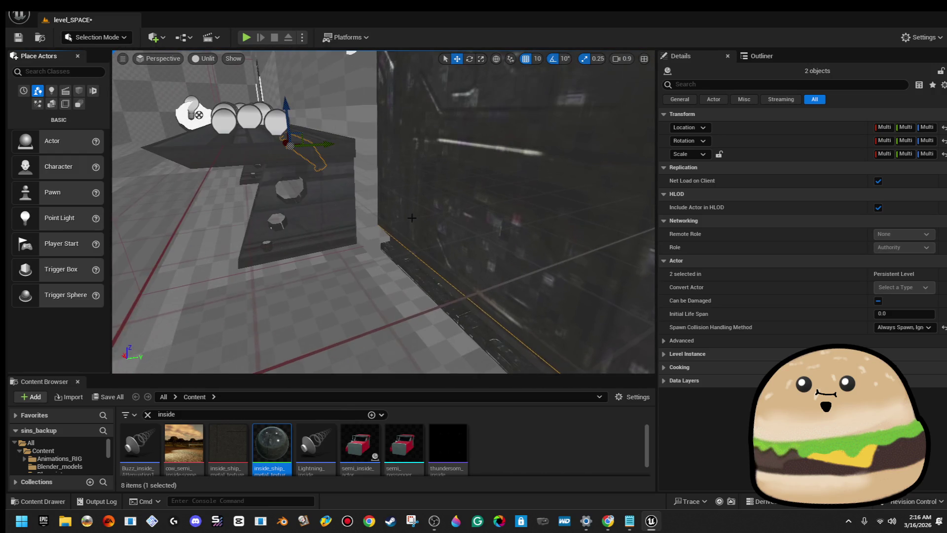
{"action": "left_click", "coordinate": [387, 266]}
{"action": "key", "text": "f"}
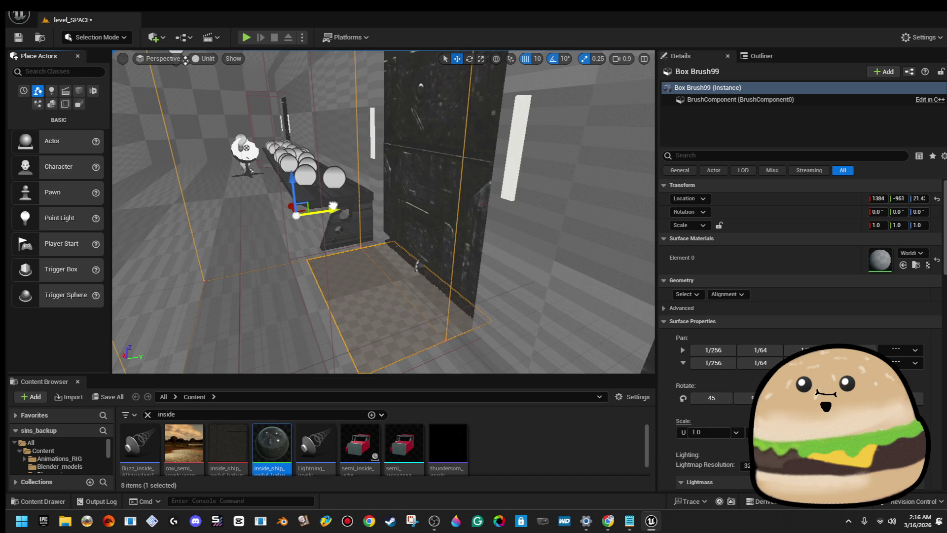
- Shift a box brush copy along Y, undo it, and clear the selection
{"action": "key", "text": "ctrl+z"}
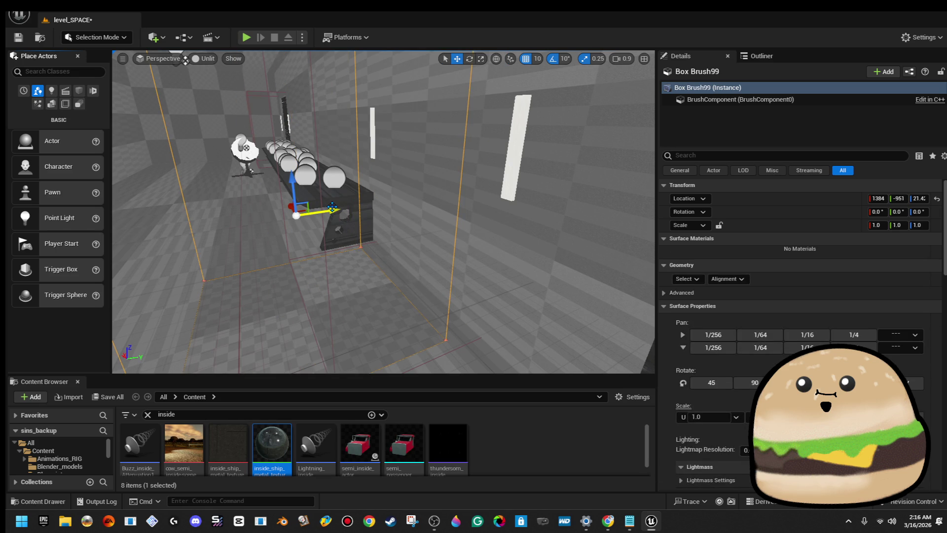
{"action": "left_click_drag", "start_coordinate": [337, 209], "coordinate": [475, 186]}
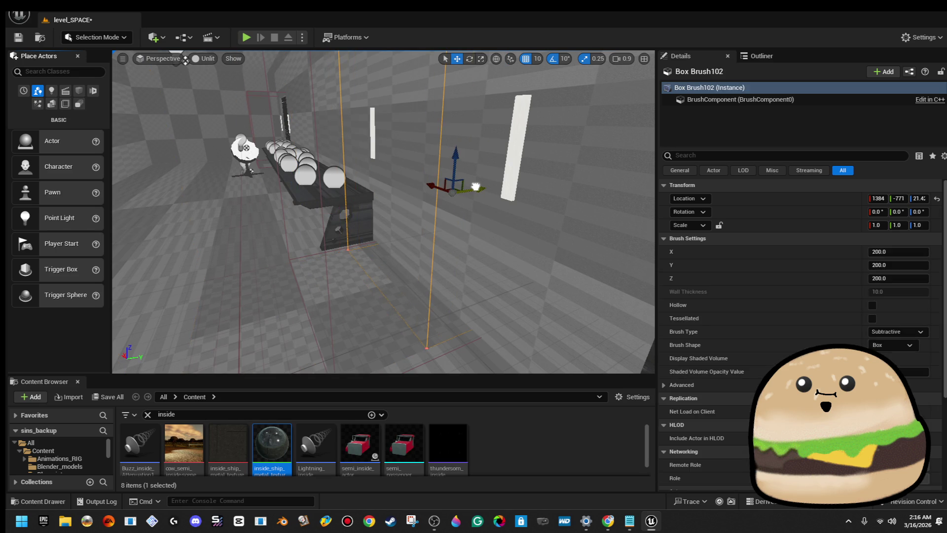
{"action": "key", "text": "ctrl+z"}
{"action": "key", "text": "Escape"}
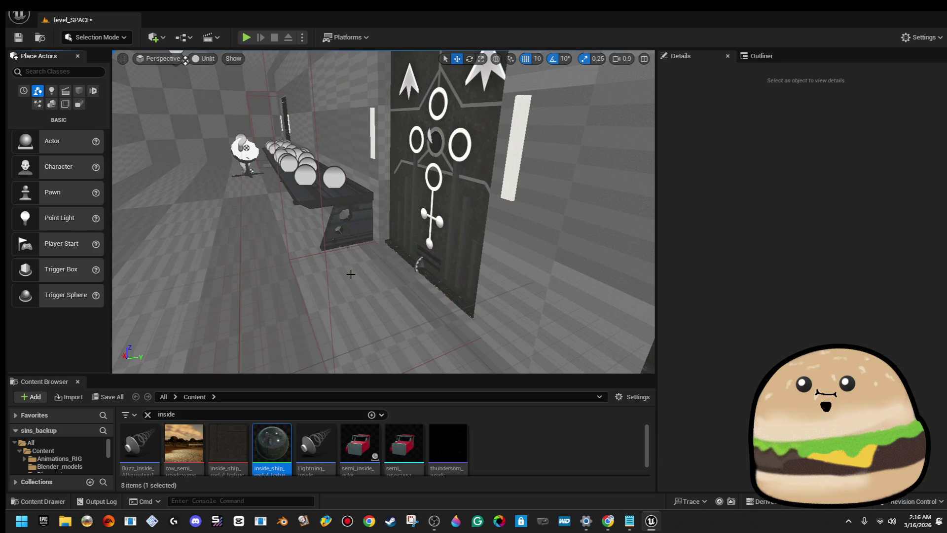
{"action": "left_click_drag", "start_coordinate": [377, 277], "coordinate": [377, 346]}
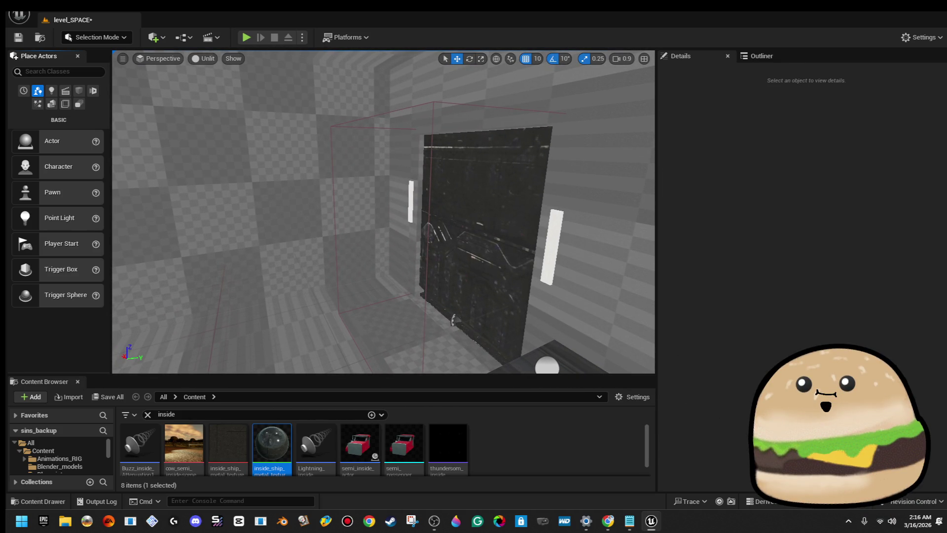
- Shift the door's box brush along Y beside the door, keeping the textured door wall
{"action": "left_click", "coordinate": [451, 292]}
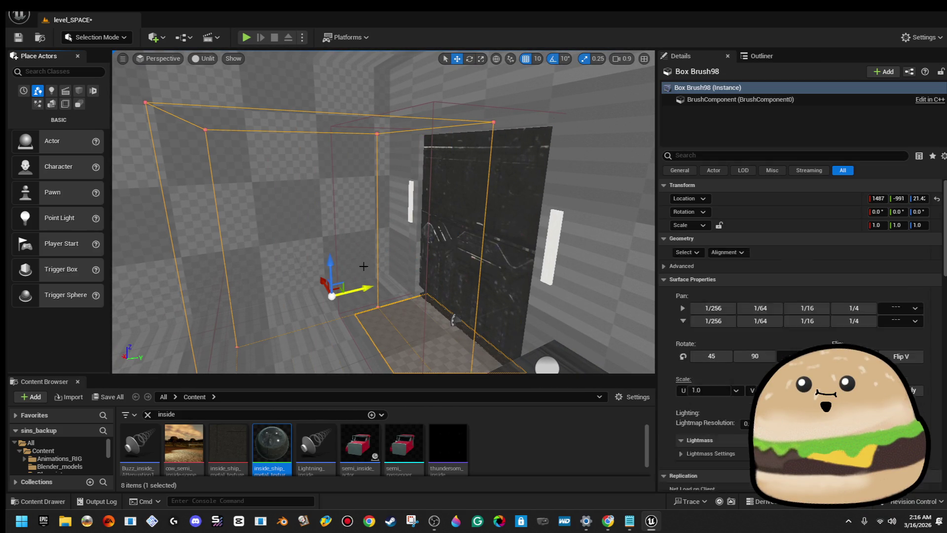
{"action": "key", "text": "ctrl+z"}
{"action": "left_click_drag", "start_coordinate": [360, 291], "coordinate": [485, 265]}
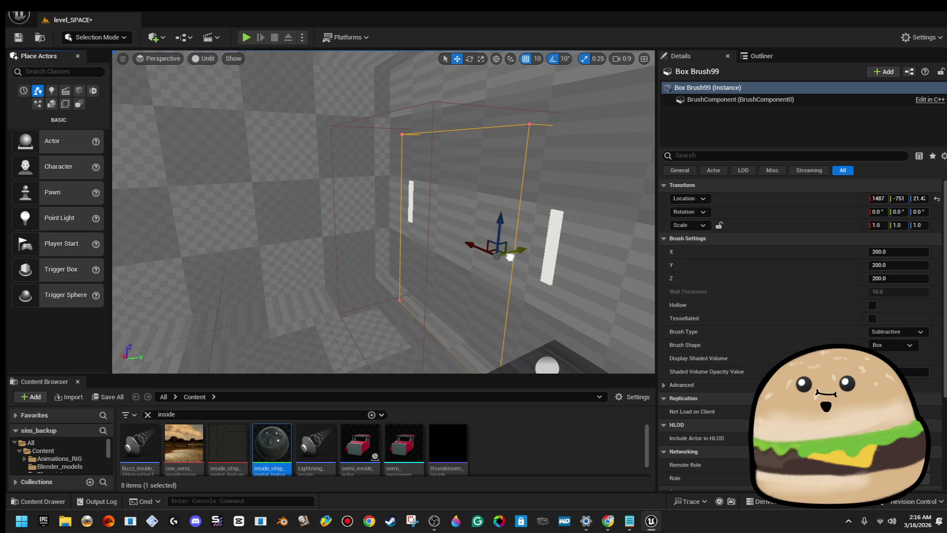
{"action": "left_click", "coordinate": [366, 328]}
{"action": "key", "text": "Escape"}
{"action": "mouse_move", "coordinate": [366, 328]}
{"action": "left_mouse_down"}
{"action": "mouse_move", "coordinate": [355, 259]}
{"action": "mouse_move", "coordinate": [262, 309]}
{"action": "mouse_move", "coordinate": [346, 269]}
{"action": "mouse_move", "coordinate": [366, 324]}
{"action": "left_mouse_up"}
{"action": "left_click", "coordinate": [380, 260]}
- Put Cylinder Brush86 in Brush Editing Mode and marquee-select its end vertices
{"action": "mouse_move", "coordinate": [381, 260]}
{"action": "left_mouse_down"}
{"action": "mouse_move", "coordinate": [345, 316]}
{"action": "mouse_move", "coordinate": [277, 47]}
{"action": "left_mouse_up"}
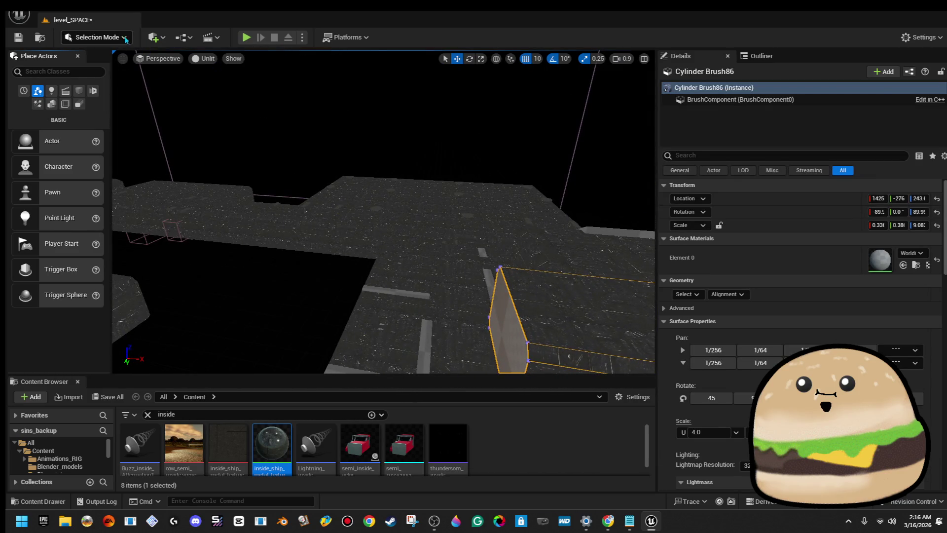
{"action": "left_click", "coordinate": [127, 115]}
{"action": "mouse_move", "coordinate": [346, 197]}
{"action": "left_mouse_down"}
{"action": "mouse_move", "coordinate": [365, 169]}
{"action": "mouse_move", "coordinate": [419, 181]}
{"action": "mouse_move", "coordinate": [377, 151]}
{"action": "left_mouse_up"}
{"action": "left_click_drag", "start_coordinate": [431, 315], "coordinate": [432, 314]}
{"action": "mouse_move", "coordinate": [444, 296]}
{"action": "left_mouse_down"}
{"action": "mouse_move", "coordinate": [539, 266]}
{"action": "mouse_move", "coordinate": [360, 169]}
{"action": "mouse_move", "coordinate": [170, 143]}
{"action": "mouse_move", "coordinate": [222, 131]}
{"action": "left_mouse_up"}
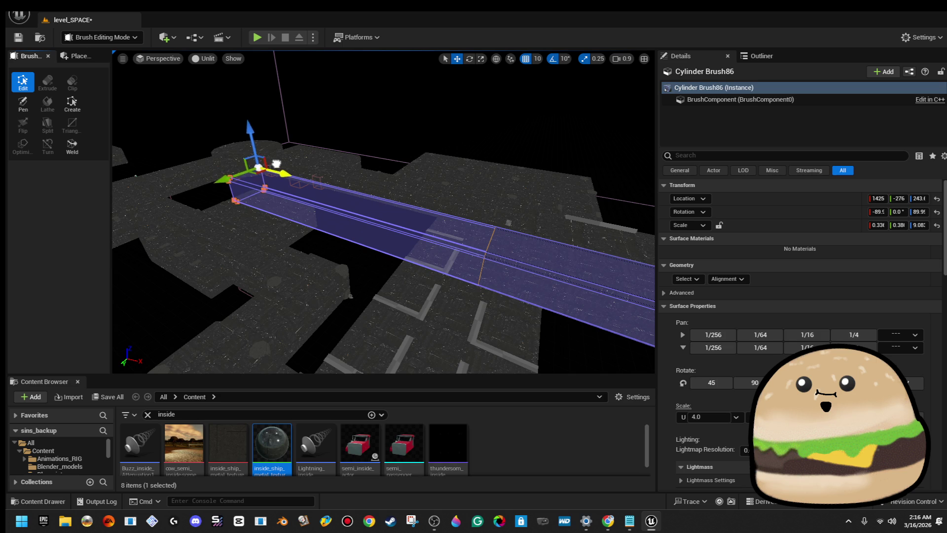
{"action": "left_click_drag", "start_coordinate": [326, 174], "coordinate": [326, 174]}
{"action": "left_click_drag", "start_coordinate": [434, 136], "coordinate": [435, 136]}
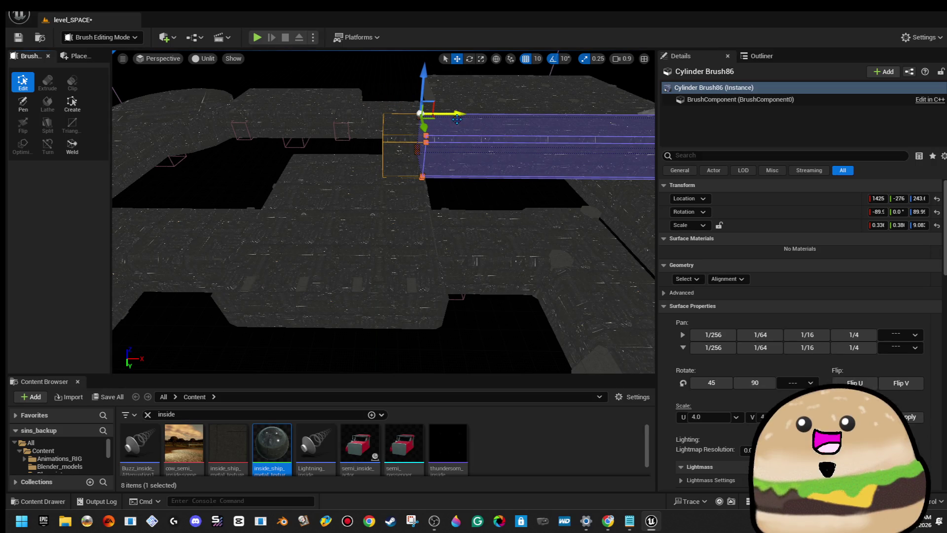
{"action": "left_click", "coordinate": [444, 271]}
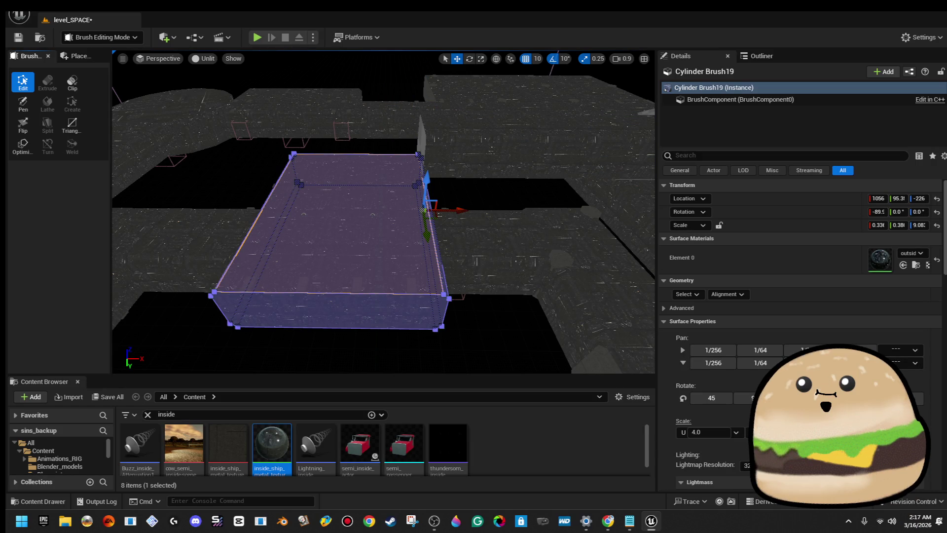
- Marquee and raise the top vertices of Cylinder Brush19, then select the long wall brush
{"action": "left_click_drag", "start_coordinate": [401, 195], "coordinate": [441, 194]}
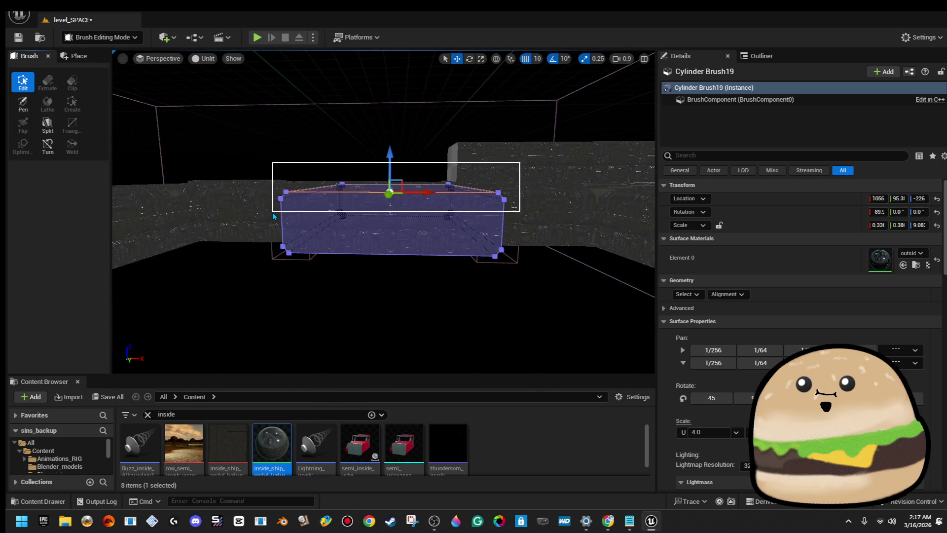
{"action": "left_click_drag", "start_coordinate": [274, 216], "coordinate": [274, 210]}
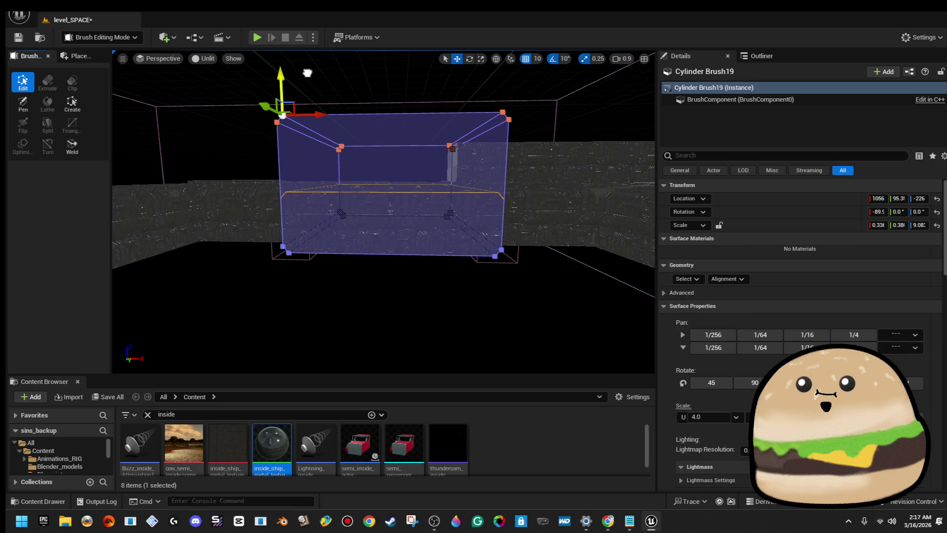
{"action": "left_click", "coordinate": [443, 81]}
{"action": "left_click_drag", "start_coordinate": [443, 81], "coordinate": [442, 82]}
{"action": "left_click_drag", "start_coordinate": [359, 168], "coordinate": [385, 190]}
{"action": "left_click", "coordinate": [359, 168]}
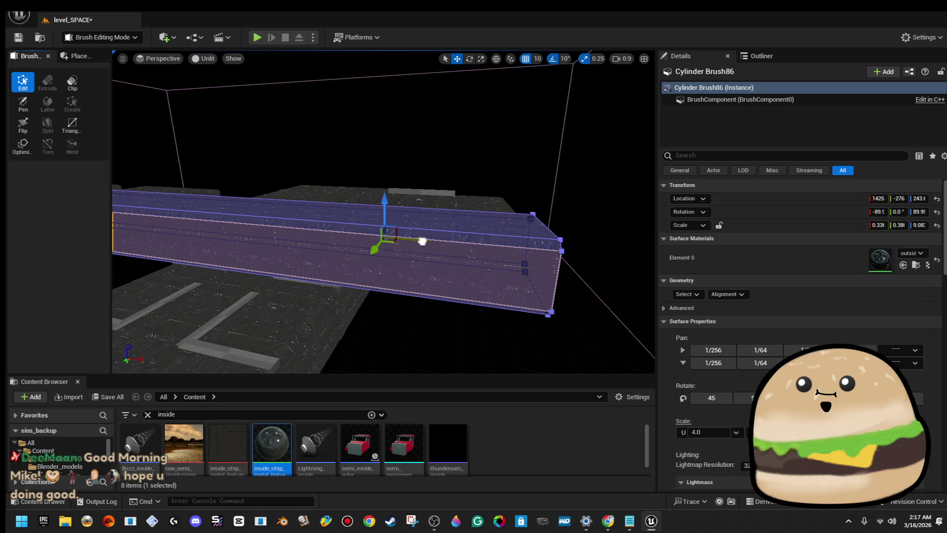
- Alt-drag a copy of the wall brush along X and set its locked scale X to .32
{"action": "left_click_drag", "start_coordinate": [422, 241], "coordinate": [438, 244]}
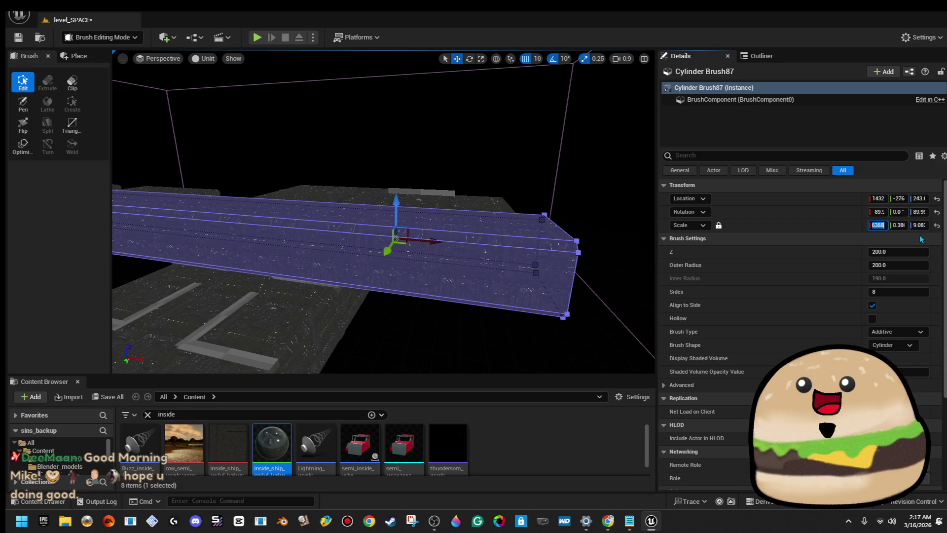
{"action": "type", "text": ".32"}
{"action": "key", "text": "Return"}
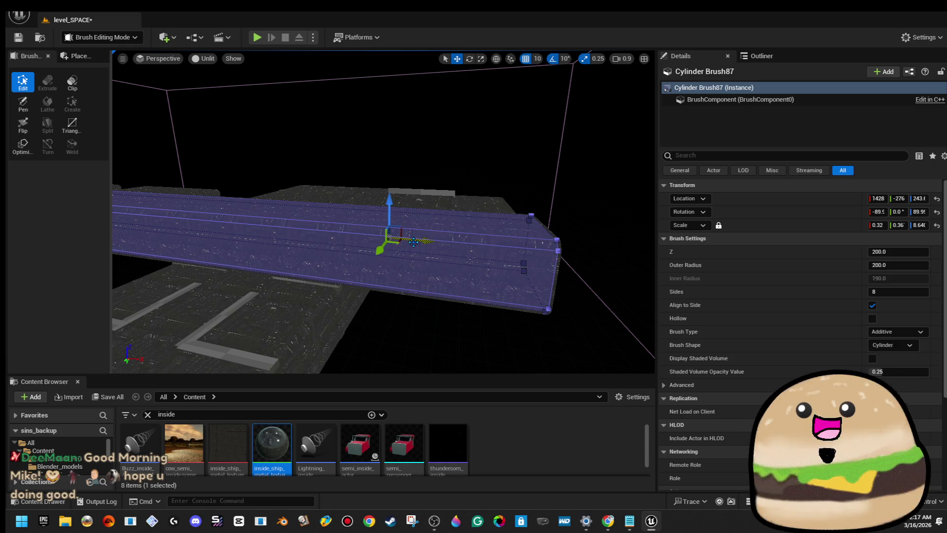
{"action": "left_click_drag", "start_coordinate": [203, 227], "coordinate": [161, 197]}
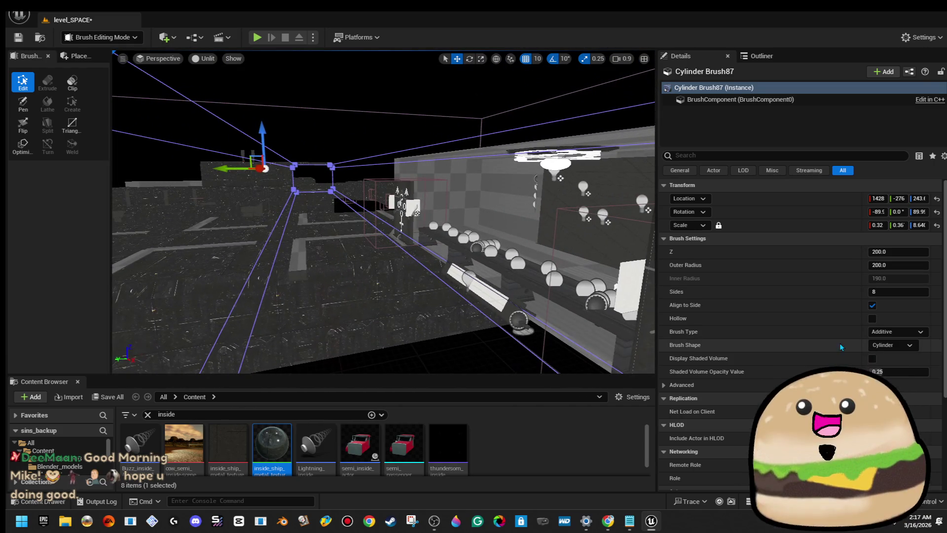
- Change Cylinder Brush87's brush type to subtractive
{"action": "left_click", "coordinate": [911, 336]}
{"action": "left_click", "coordinate": [899, 351]}
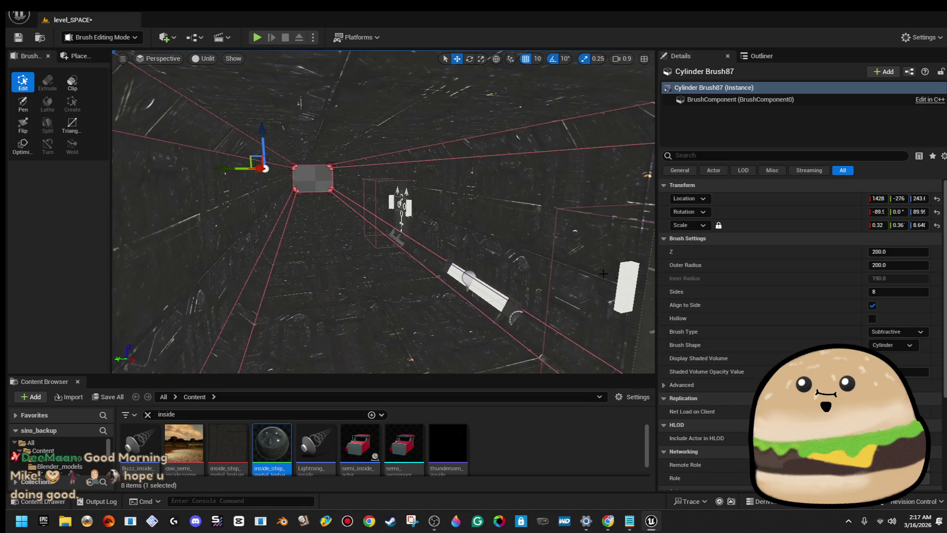
{"action": "left_click_drag", "start_coordinate": [383, 213], "coordinate": [372, 210]}
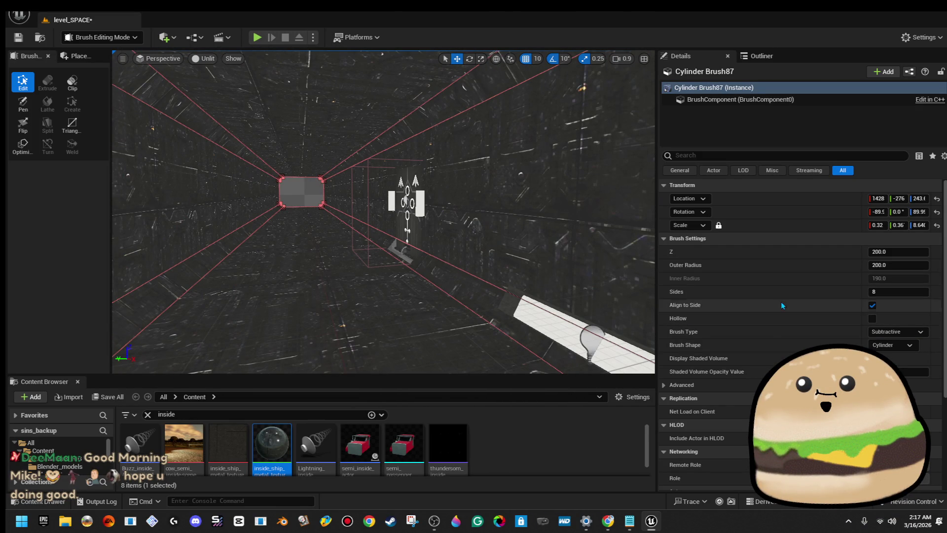
- Select all matching corridor surfaces and give them the inside ship metal material
{"action": "left_click", "coordinate": [518, 197]}
{"action": "left_click", "coordinate": [694, 297]}
{"action": "left_click", "coordinate": [701, 317]}
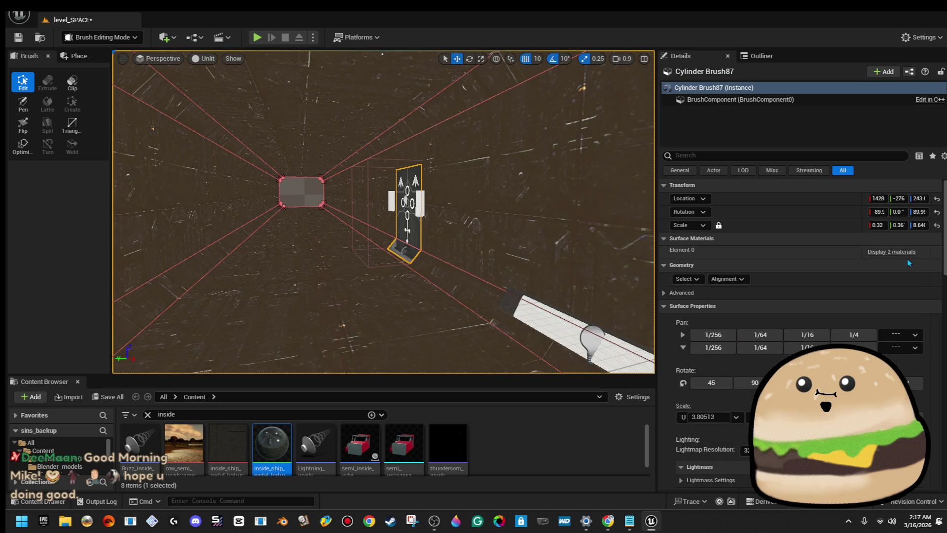
{"action": "left_click", "coordinate": [905, 253]}
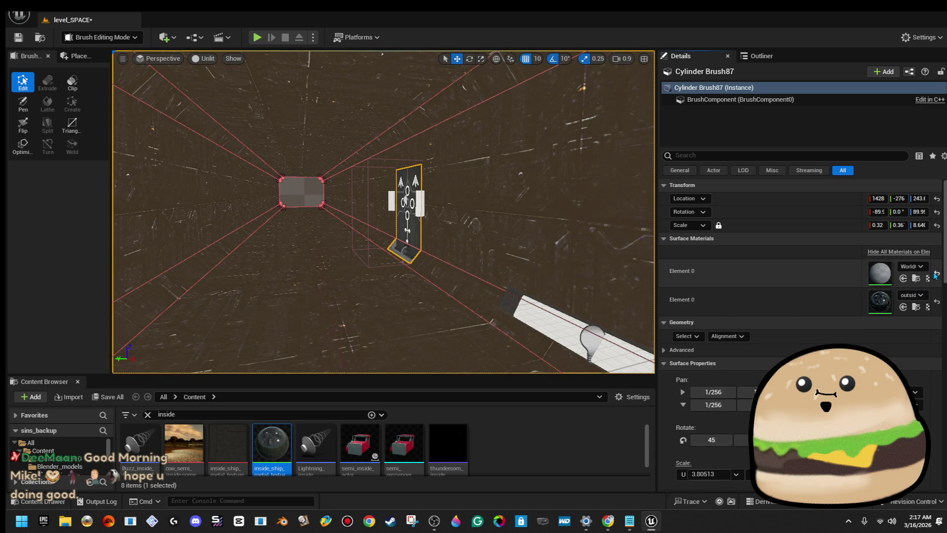
{"action": "left_click", "coordinate": [937, 273]}
{"action": "left_click", "coordinate": [917, 254]}
{"action": "type", "text": "sh"}
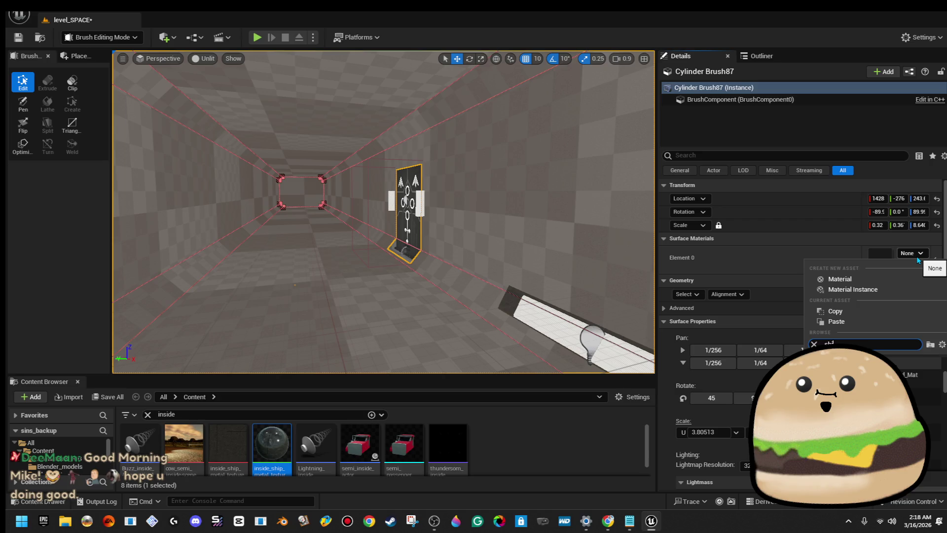
{"action": "type", "text": "ip"}
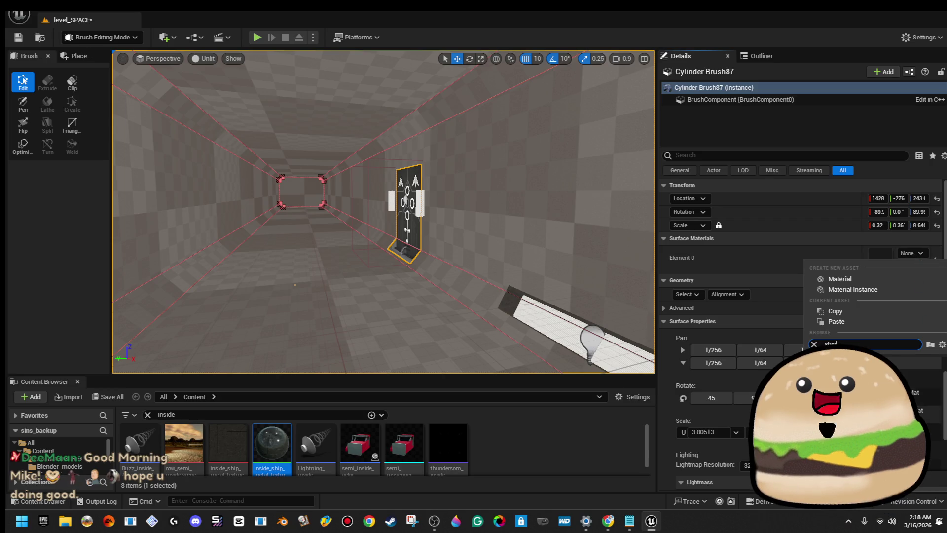
{"action": "left_click", "coordinate": [929, 344]}
{"action": "mouse_move", "coordinate": [443, 300]}
{"action": "left_mouse_down"}
{"action": "mouse_move", "coordinate": [375, 276]}
{"action": "mouse_move", "coordinate": [401, 295]}
{"action": "mouse_move", "coordinate": [297, 290]}
{"action": "mouse_move", "coordinate": [388, 177]}
{"action": "left_mouse_up"}
{"action": "key", "text": "Escape"}
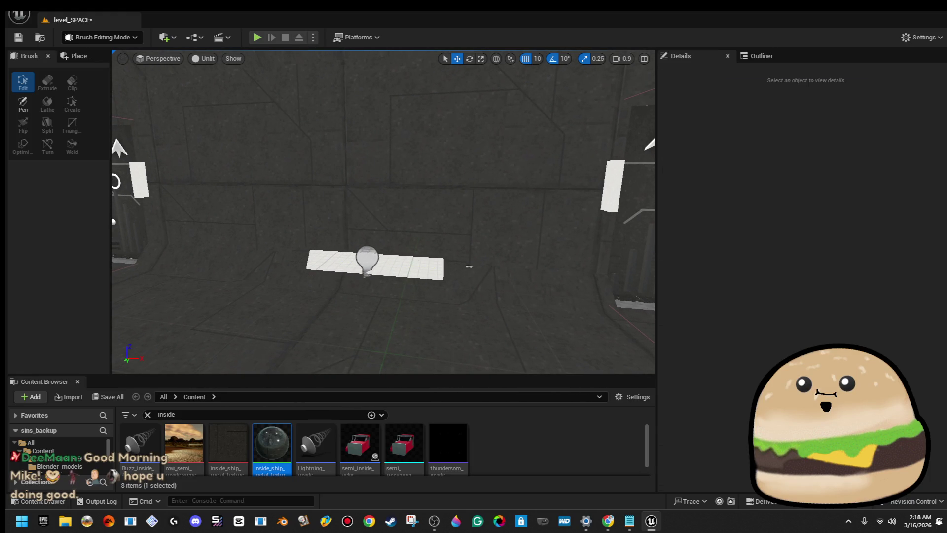
- Select the light Space_light29 and bring the door area into view
{"action": "left_click", "coordinate": [370, 275]}
{"action": "mouse_move", "coordinate": [486, 282]}
{"action": "left_mouse_down"}
{"action": "mouse_move", "coordinate": [375, 277]}
{"action": "mouse_move", "coordinate": [384, 261]}
{"action": "mouse_move", "coordinate": [474, 296]}
{"action": "mouse_move", "coordinate": [384, 247]}
{"action": "mouse_move", "coordinate": [335, 250]}
{"action": "mouse_move", "coordinate": [469, 279]}
{"action": "mouse_move", "coordinate": [365, 222]}
{"action": "left_mouse_up"}
{"action": "left_click", "coordinate": [468, 279]}
- Delete the door actor and the stray box brush, then view the bench and door
{"action": "left_click", "coordinate": [364, 220]}
{"action": "key", "text": "Delete"}
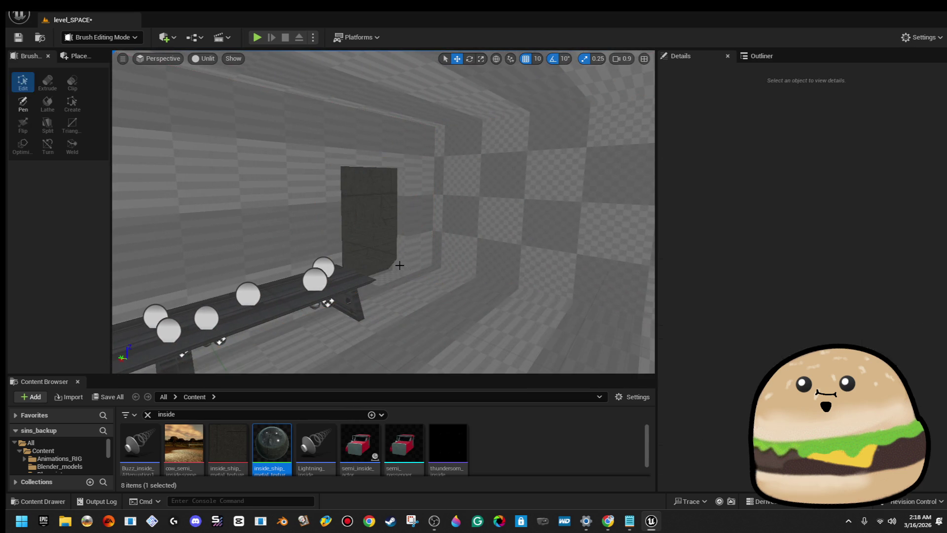
{"action": "left_click", "coordinate": [397, 265]}
{"action": "key", "text": "Delete"}
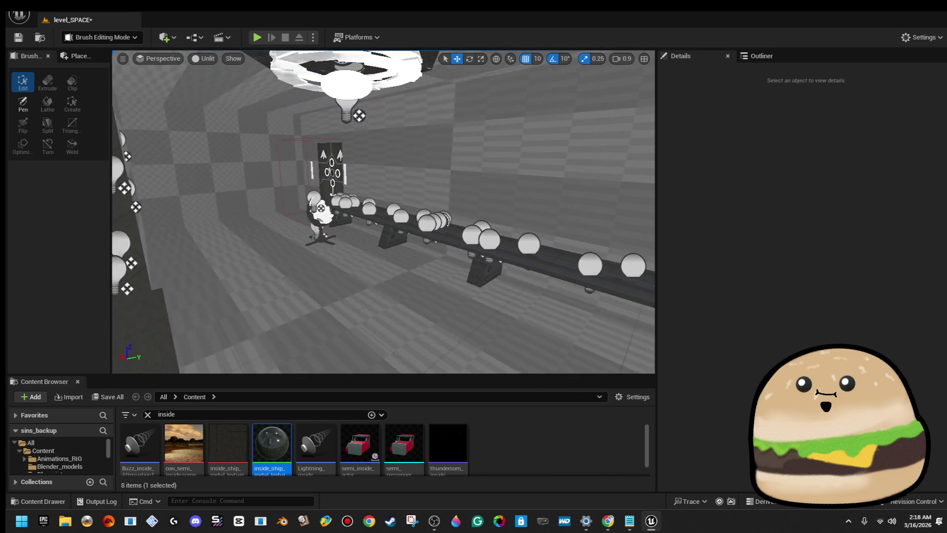
{"action": "left_click_drag", "start_coordinate": [505, 254], "coordinate": [477, 266]}
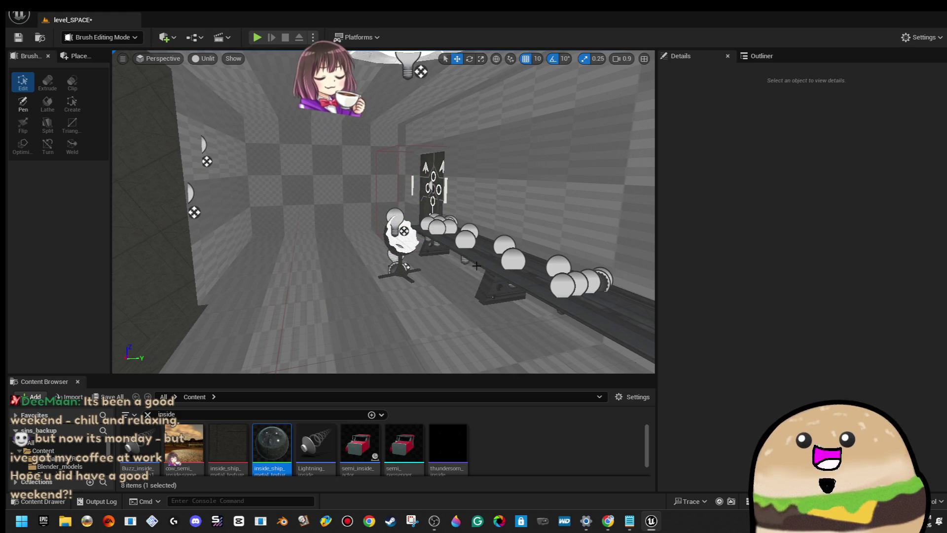
{"action": "mouse_move", "coordinate": [310, 331]}
{"action": "left_mouse_down"}
{"action": "mouse_move", "coordinate": [296, 296]}
{"action": "mouse_move", "coordinate": [123, 97]}
{"action": "mouse_move", "coordinate": [338, 302]}
{"action": "mouse_move", "coordinate": [519, 230]}
{"action": "left_mouse_up"}
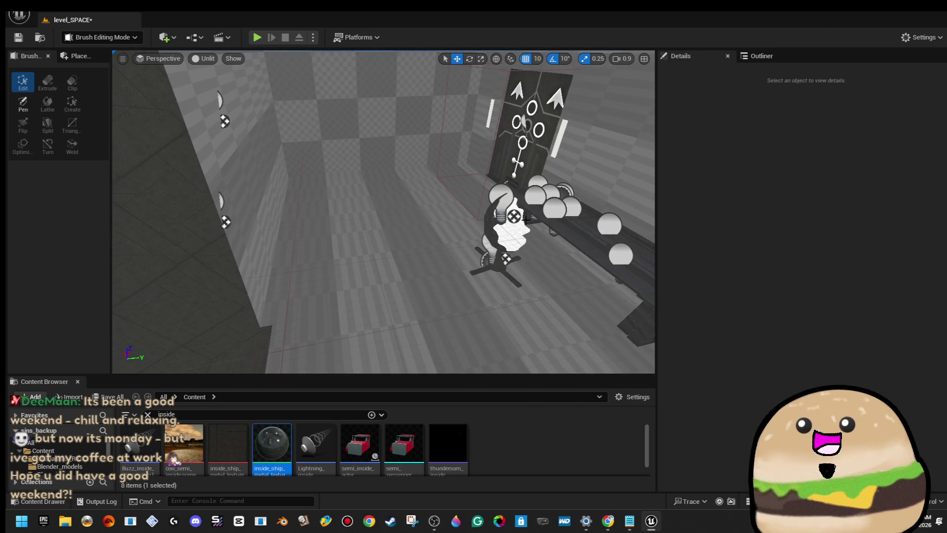
- Rotate space_table10 and its nearby light 80° together and move them up-left
{"action": "left_click", "coordinate": [526, 220]}
{"action": "left_click", "coordinate": [509, 230], "text": "ctrl"}
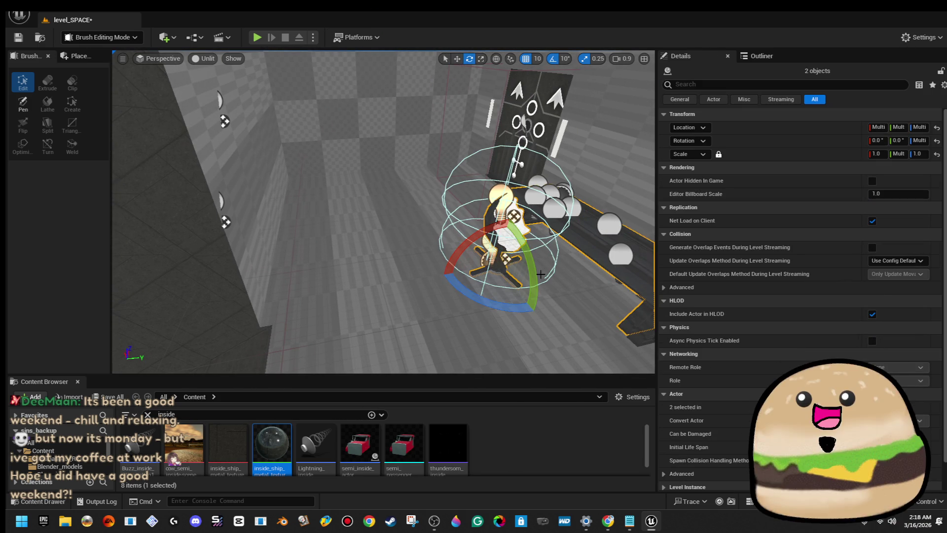
{"action": "left_click_drag", "start_coordinate": [504, 306], "coordinate": [563, 301]}
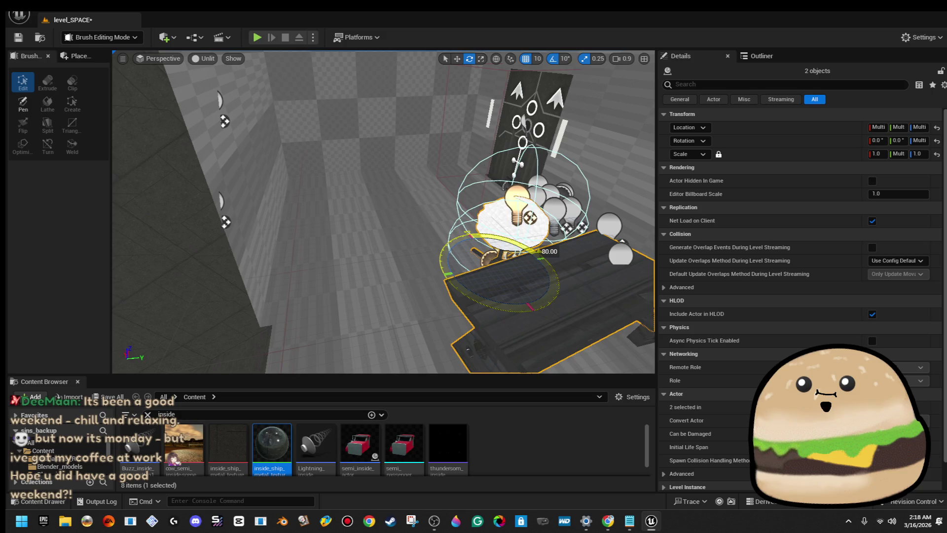
{"action": "scroll", "coordinate": [496, 245], "scroll_direction": "down", "scroll_amount": 3}
{"action": "key", "text": "w"}
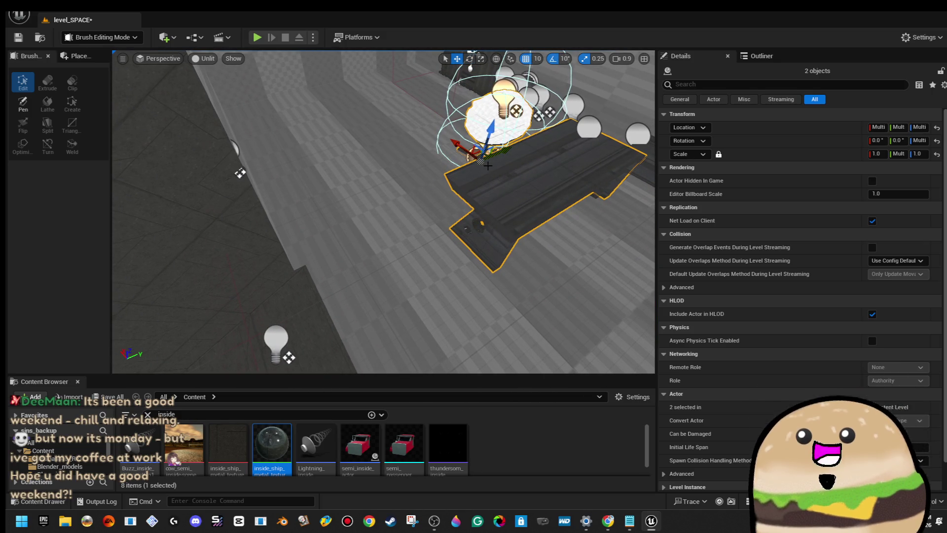
{"action": "left_click_drag", "start_coordinate": [467, 148], "coordinate": [406, 118]}
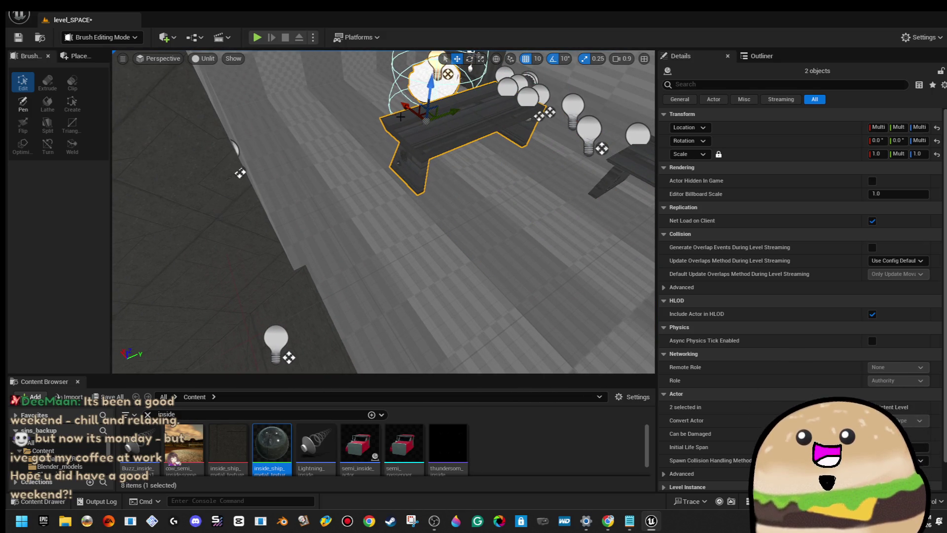
{"action": "key", "text": "f"}
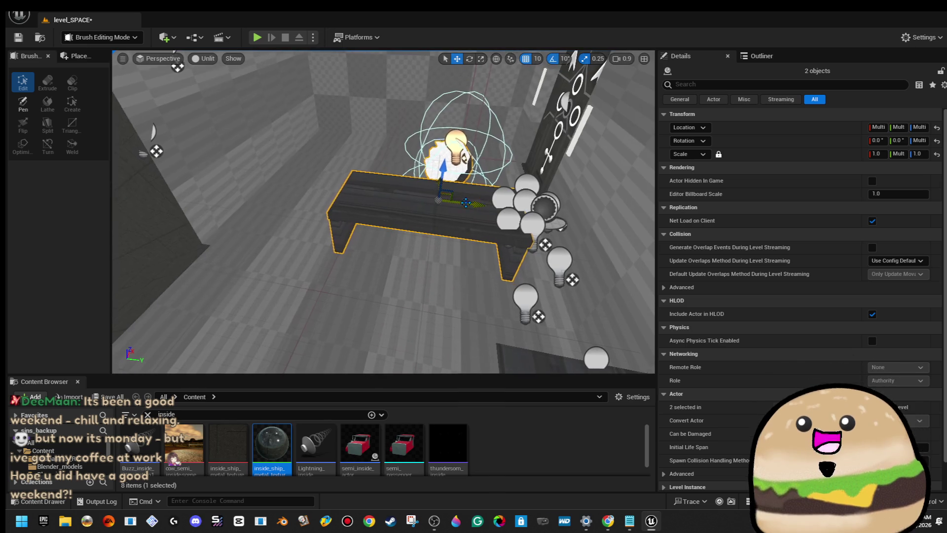
{"action": "mouse_move", "coordinate": [466, 203]}
{"action": "left_mouse_down"}
{"action": "mouse_move", "coordinate": [368, 199]}
{"action": "mouse_move", "coordinate": [376, 206]}
{"action": "mouse_move", "coordinate": [356, 188]}
{"action": "mouse_move", "coordinate": [483, 211]}
{"action": "left_mouse_up"}
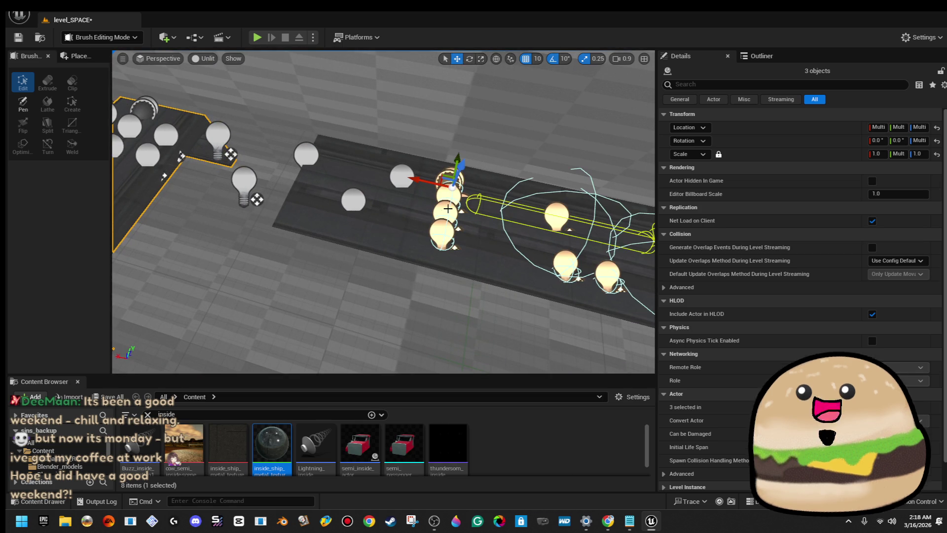
- Rotate the space-lights_random_9 cluster 90° around Z and slide it to Y -959
{"action": "left_click_drag", "start_coordinate": [398, 179], "coordinate": [377, 195]}
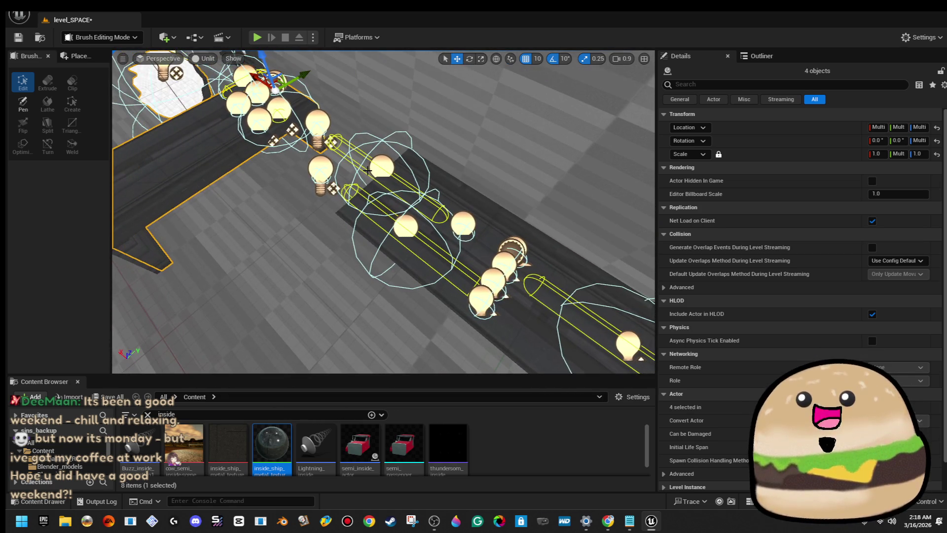
{"action": "left_click", "coordinate": [379, 168]}
{"action": "key", "text": "e"}
{"action": "mouse_move", "coordinate": [392, 141]}
{"action": "left_mouse_down"}
{"action": "mouse_move", "coordinate": [372, 89]}
{"action": "mouse_move", "coordinate": [520, 69]}
{"action": "left_mouse_up"}
{"action": "key", "text": "w"}
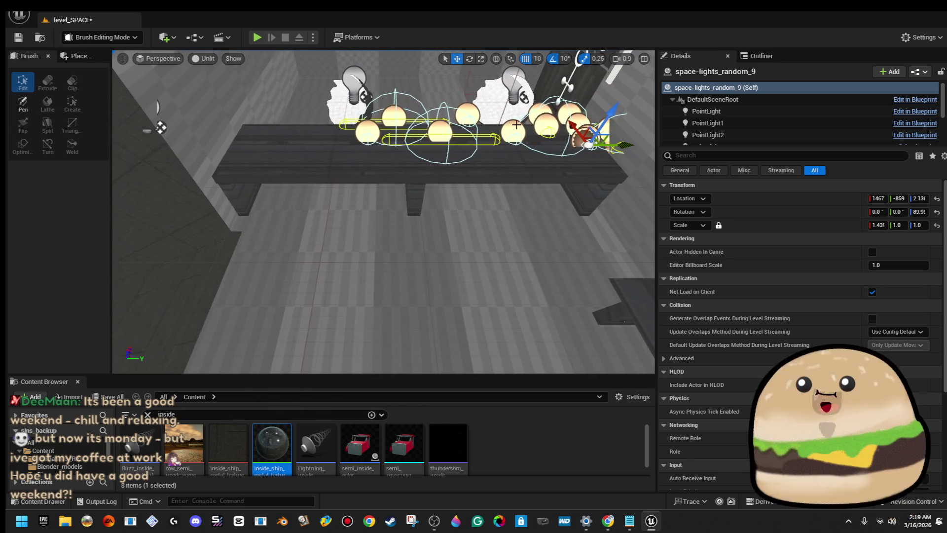
{"action": "left_click_drag", "start_coordinate": [614, 145], "coordinate": [543, 139]}
{"action": "key", "text": "f"}
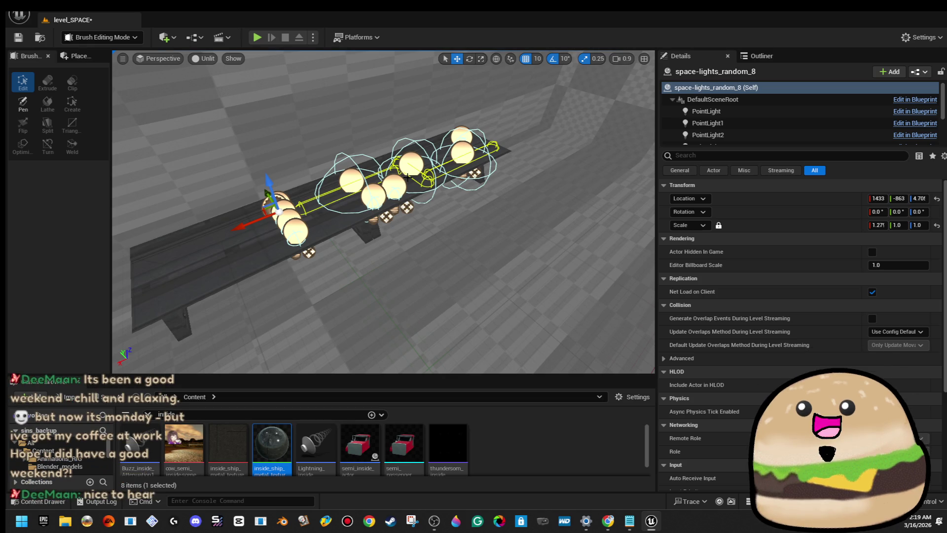
- Delete the extra lights, the right shelf section and the remaining extra shelf
{"action": "key", "text": "Delete"}
{"action": "left_click", "coordinate": [407, 178]}
{"action": "key", "text": "Delete"}
{"action": "left_click", "coordinate": [380, 186]}
{"action": "key", "text": "Delete"}
{"action": "mouse_move", "coordinate": [325, 199]}
{"action": "left_mouse_down"}
{"action": "mouse_move", "coordinate": [152, 210]}
{"action": "mouse_move", "coordinate": [311, 249]}
{"action": "mouse_move", "coordinate": [449, 269]}
{"action": "left_mouse_up"}
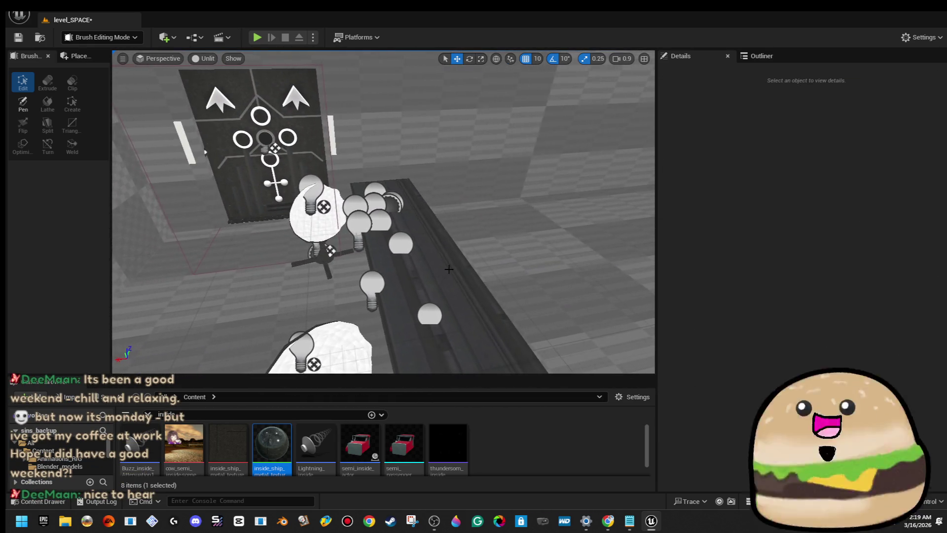
- Nudge space-lights_random_9 along X and rotate Space_chair_LED_Actor9 20° about Z
{"action": "left_click", "coordinate": [369, 182]}
{"action": "key", "text": "f"}
{"action": "mouse_move", "coordinate": [345, 165]}
{"action": "left_mouse_down"}
{"action": "mouse_move", "coordinate": [518, 187]}
{"action": "mouse_move", "coordinate": [481, 200]}
{"action": "mouse_move", "coordinate": [491, 204]}
{"action": "left_mouse_up"}
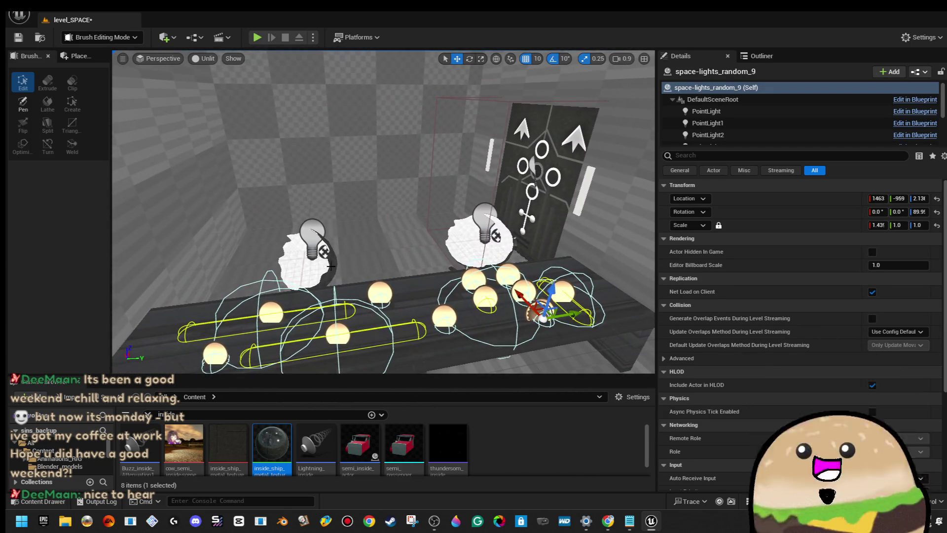
{"action": "left_click", "coordinate": [331, 266]}
{"action": "key", "text": "e"}
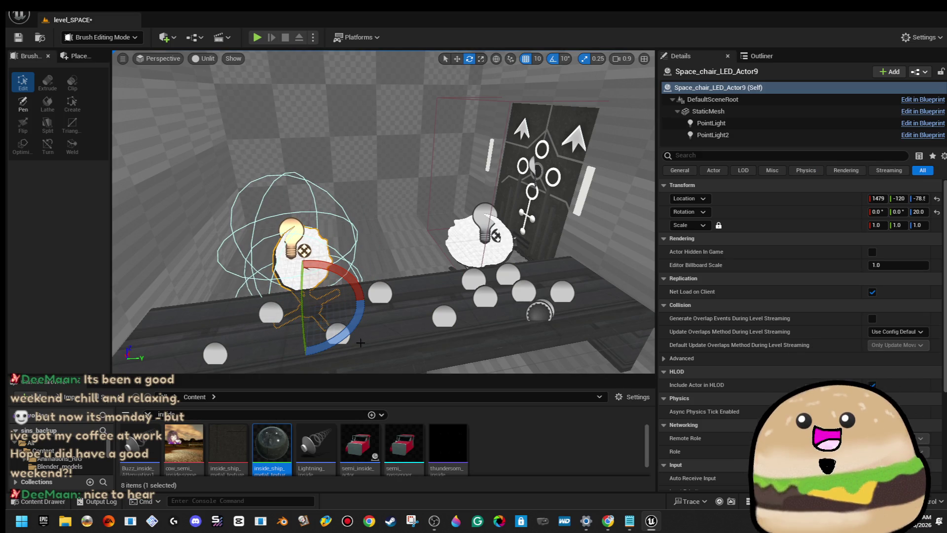
{"action": "left_click_drag", "start_coordinate": [486, 213], "coordinate": [482, 209]}
{"action": "left_click_drag", "start_coordinate": [407, 192], "coordinate": [368, 181]}
{"action": "left_click", "coordinate": [80, 56]}
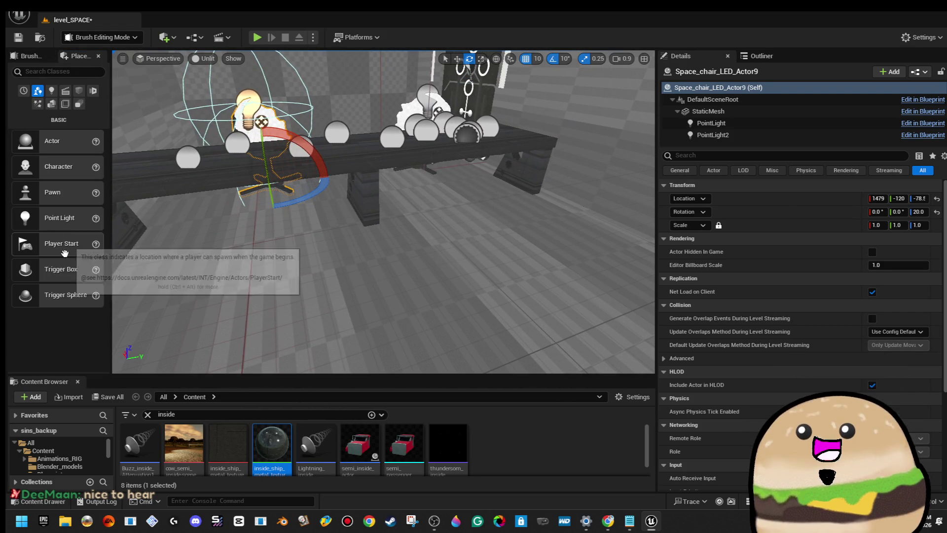
- Place a Box brush from Geometry and flatten it to an X scale of 0.1
{"action": "left_click", "coordinate": [79, 91]}
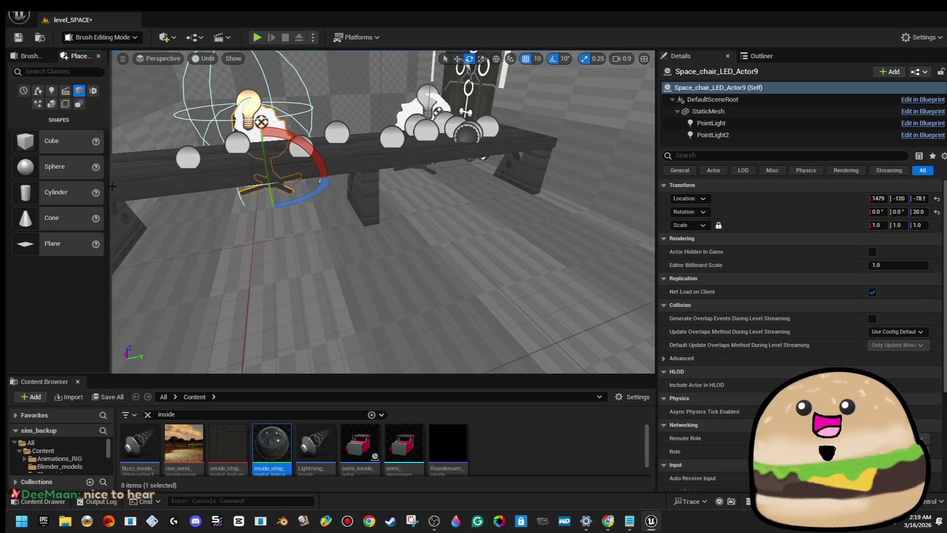
{"action": "left_click", "coordinate": [51, 105]}
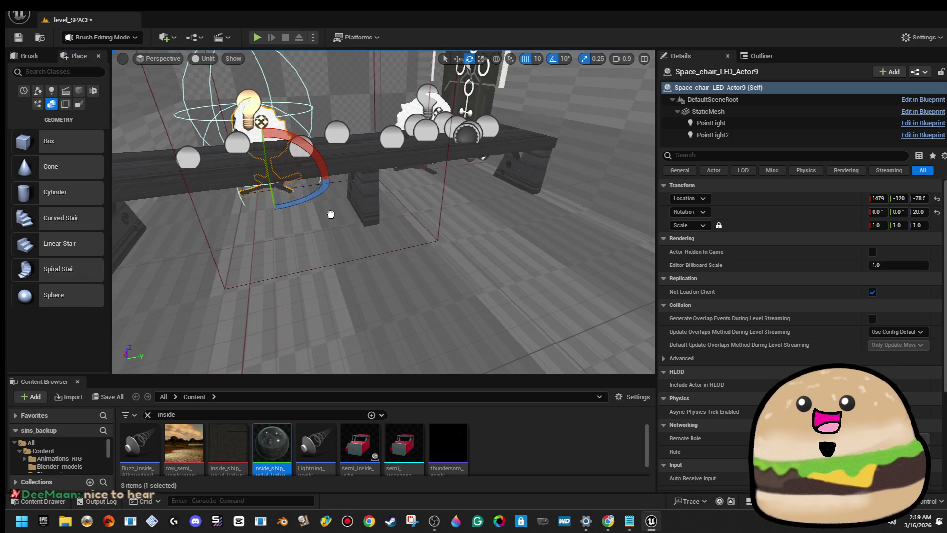
{"action": "left_click_drag", "start_coordinate": [403, 315], "coordinate": [403, 315]}
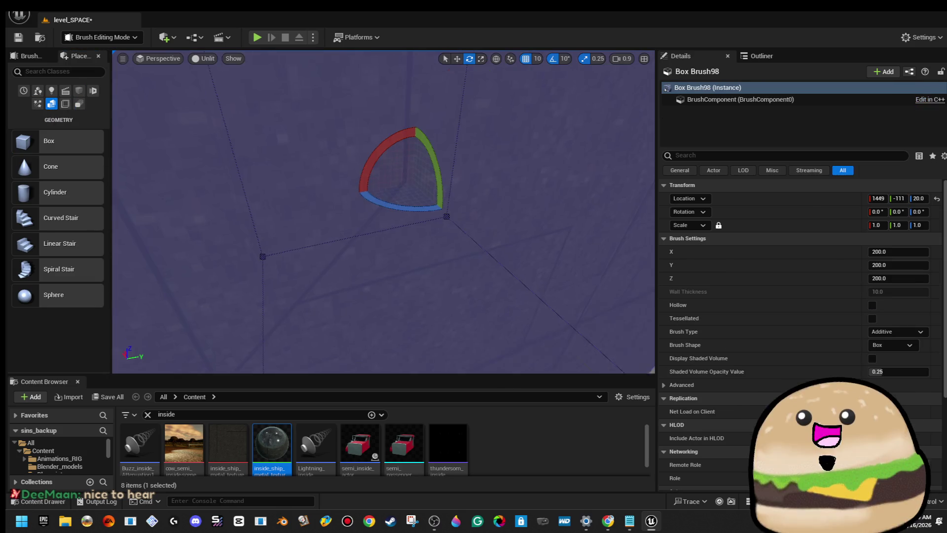
{"action": "key", "text": "f"}
{"action": "left_click_drag", "start_coordinate": [321, 237], "coordinate": [365, 237]}
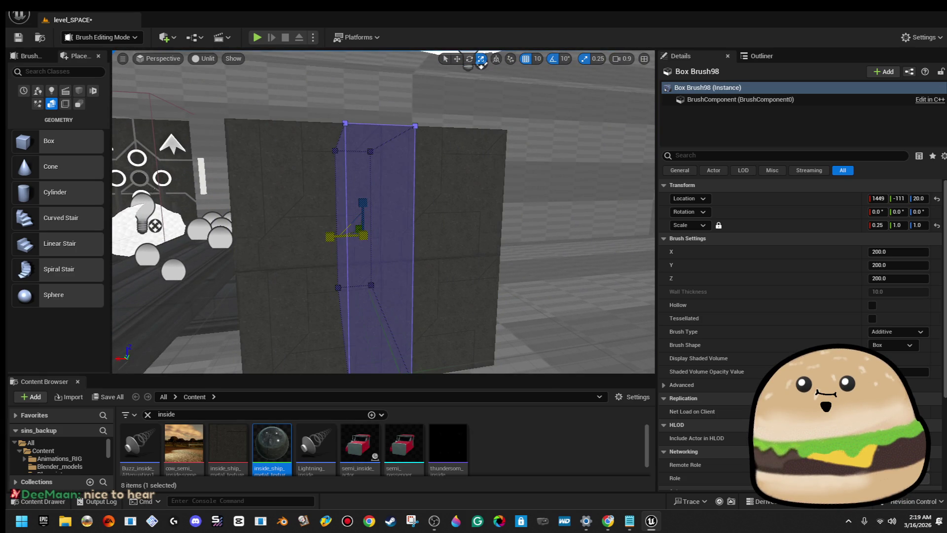
{"action": "left_click_drag", "start_coordinate": [364, 238], "coordinate": [375, 237]}
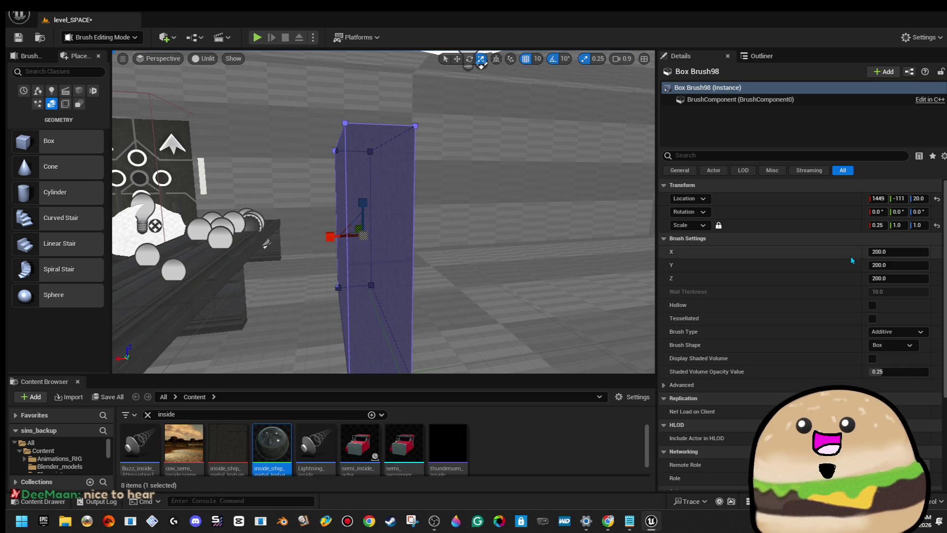
{"action": "type", "text": "0.1"}
{"action": "key", "text": "Return"}
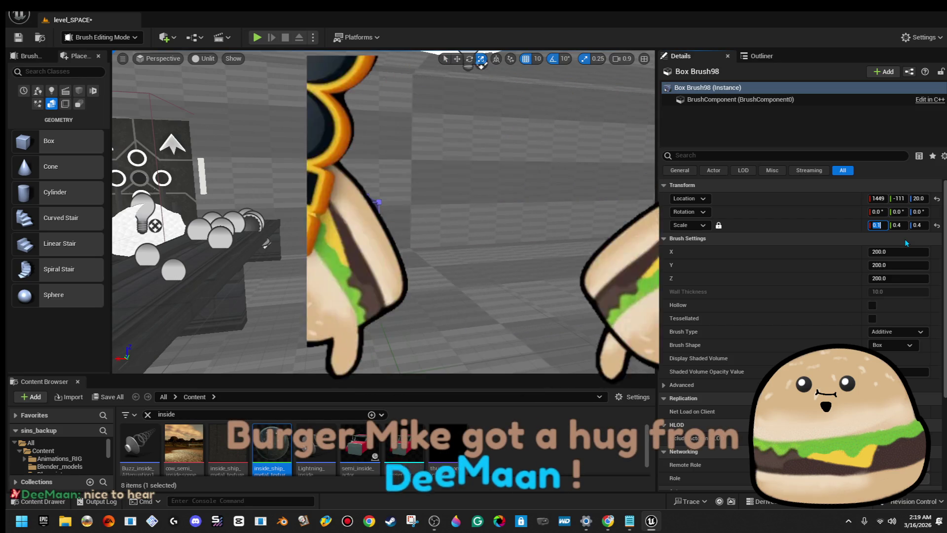
- Drop the box to the floor, stretch it to Y 2.75 and move it against the bench front
{"action": "key", "text": "End"}
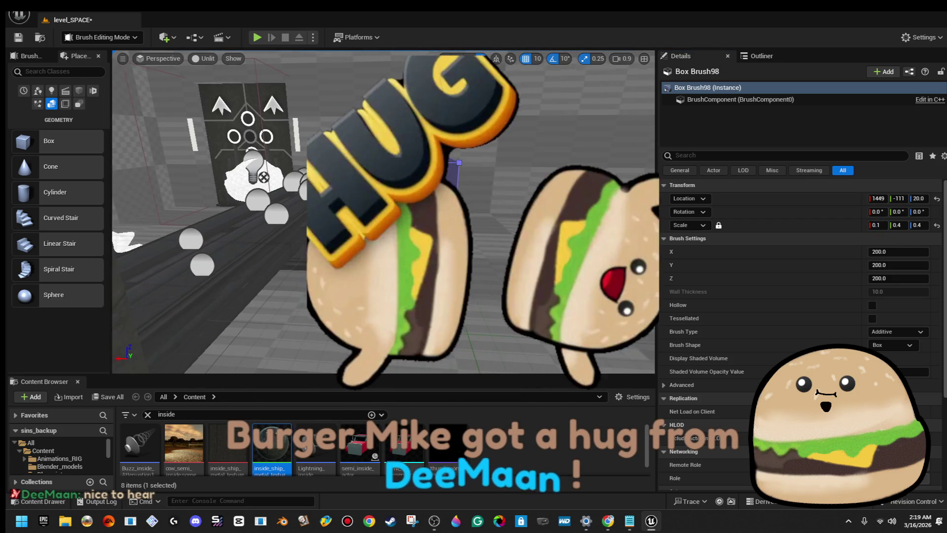
{"action": "key", "text": "f"}
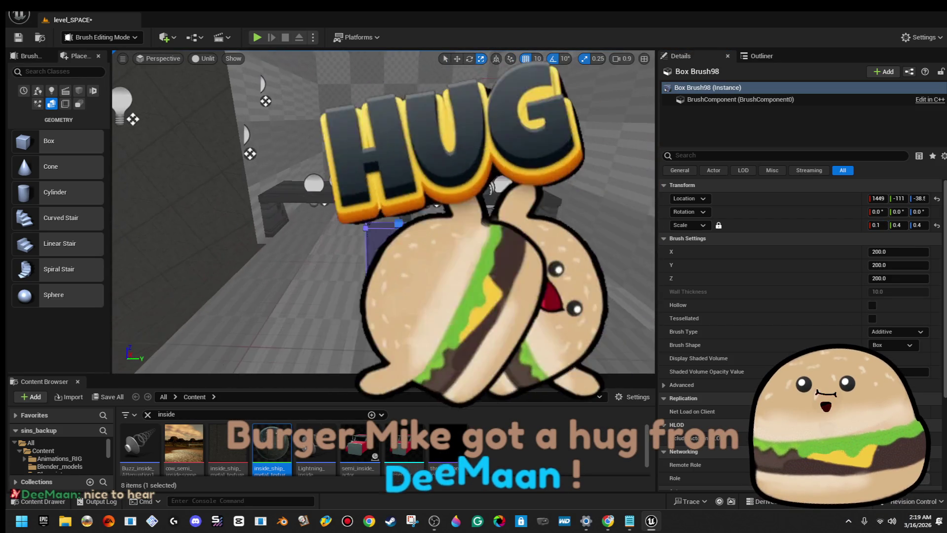
{"action": "mouse_move", "coordinate": [430, 255]}
{"action": "left_mouse_down"}
{"action": "mouse_move", "coordinate": [444, 255]}
{"action": "mouse_move", "coordinate": [430, 254]}
{"action": "left_mouse_up"}
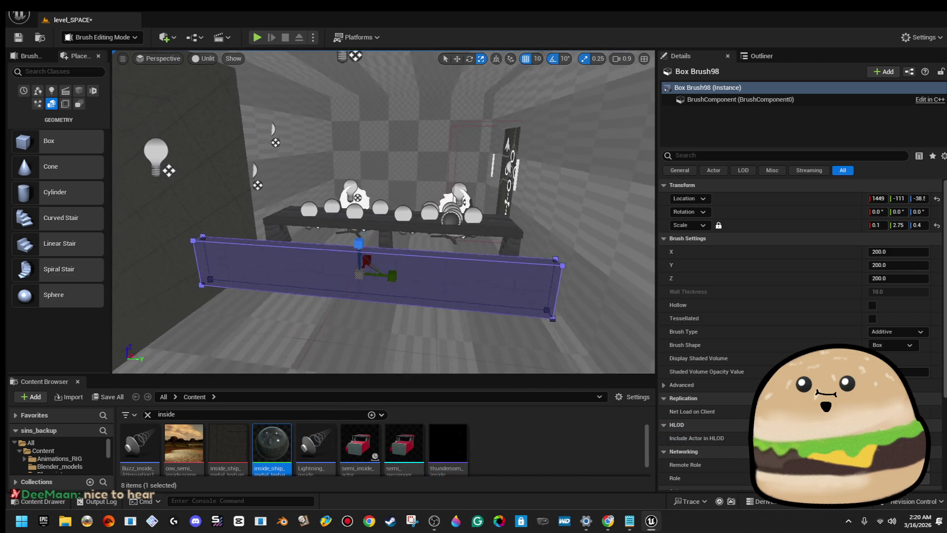
{"action": "key", "text": "w"}
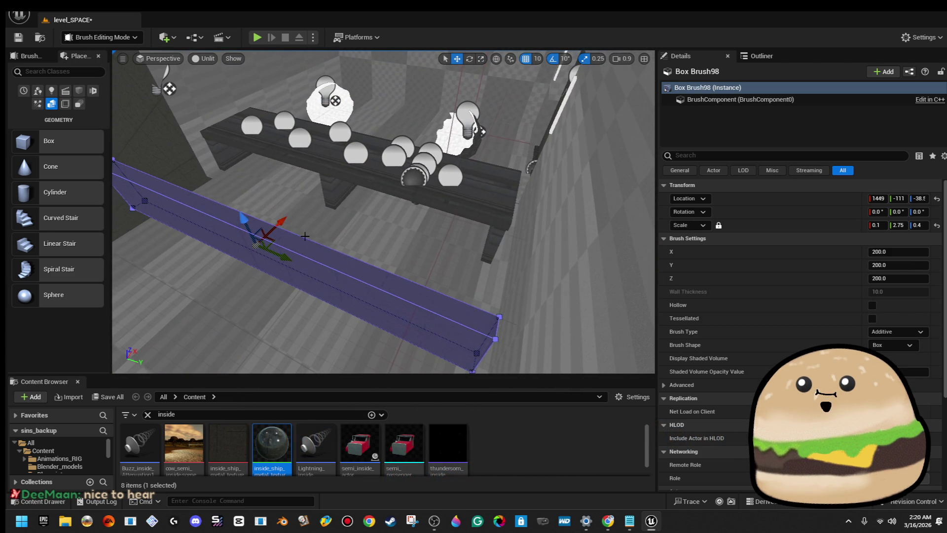
{"action": "left_click_drag", "start_coordinate": [272, 240], "coordinate": [343, 184]}
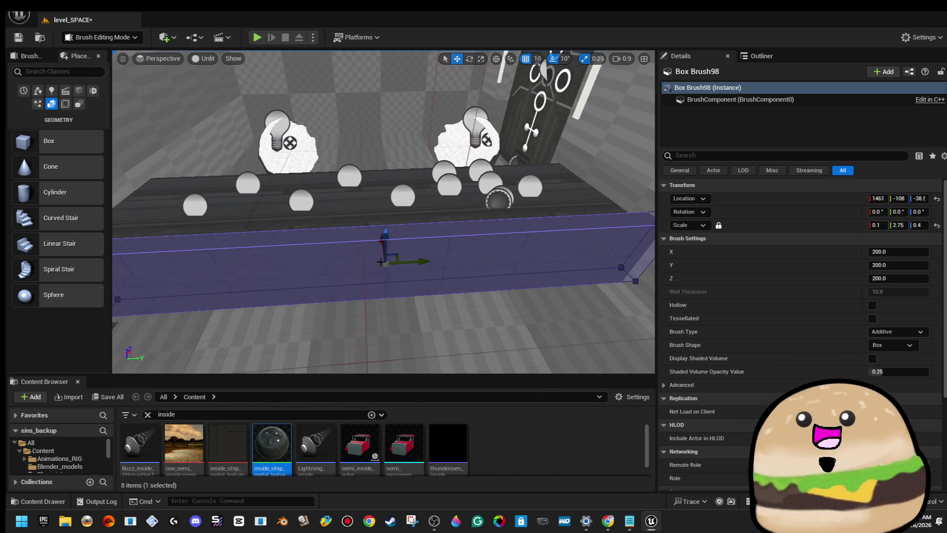
{"action": "left_click", "coordinate": [193, 236]}
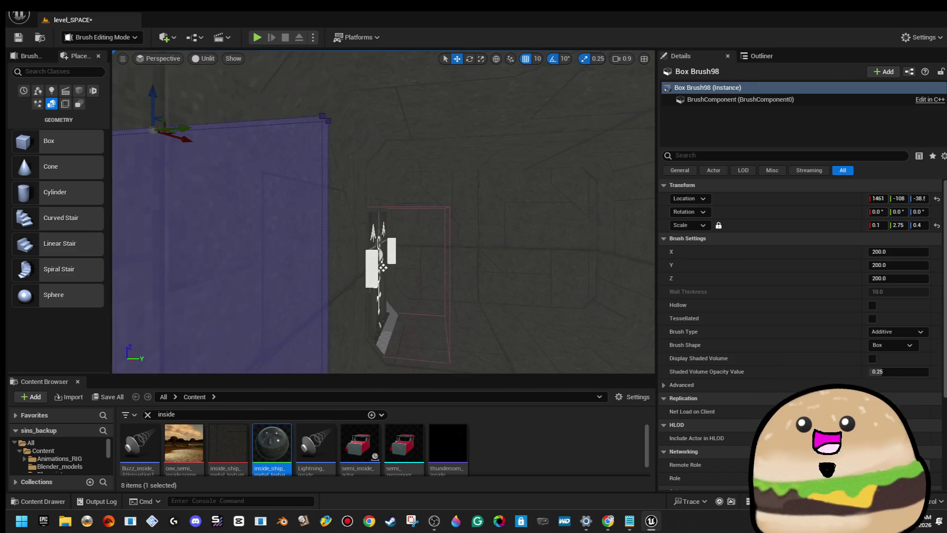
{"action": "left_click", "coordinate": [450, 116]}
{"action": "left_click", "coordinate": [448, 120]}
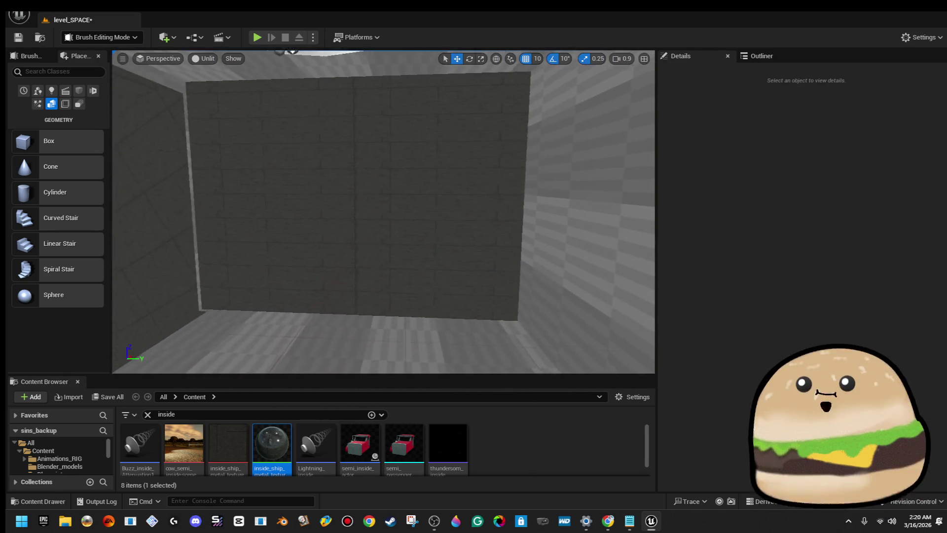
- Change the texture alignment on the back wall brush
{"action": "left_click", "coordinate": [420, 178]}
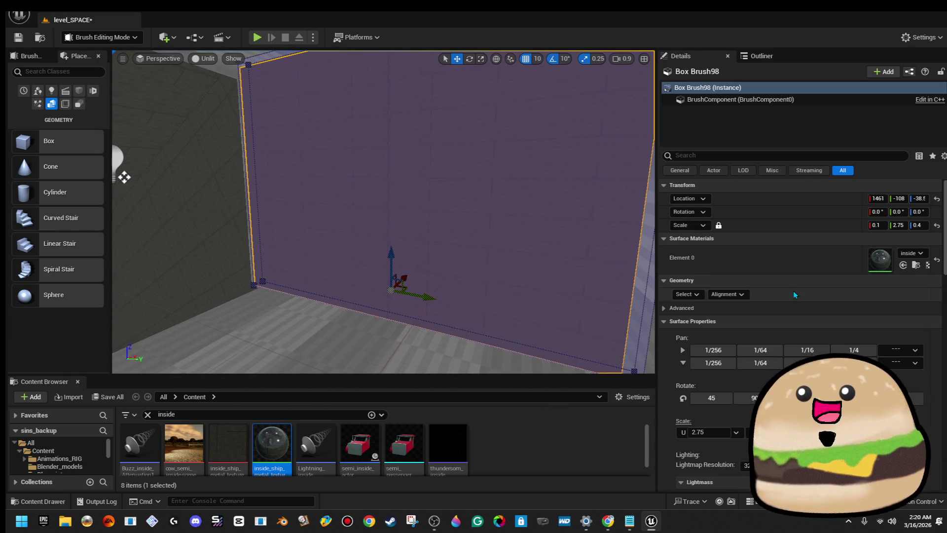
{"action": "left_click", "coordinate": [742, 298]}
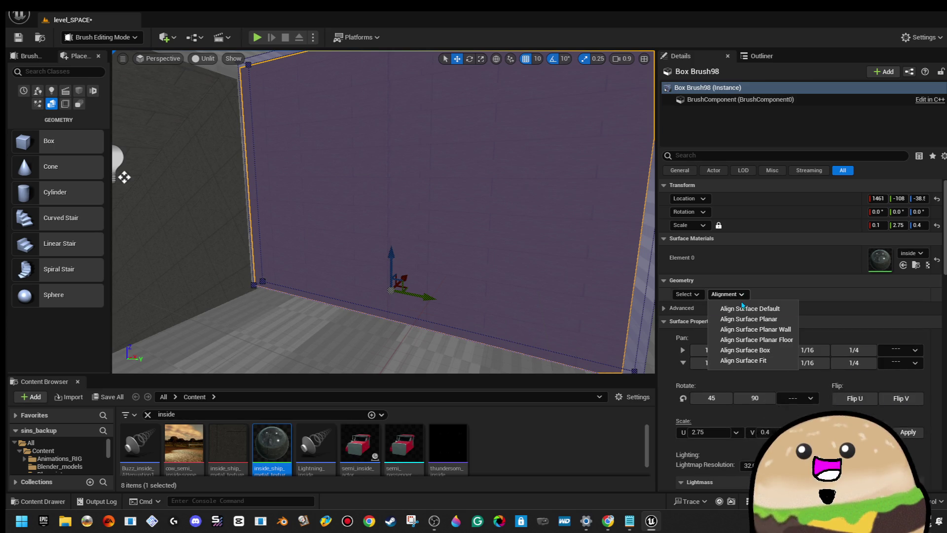
{"action": "left_click", "coordinate": [755, 351]}
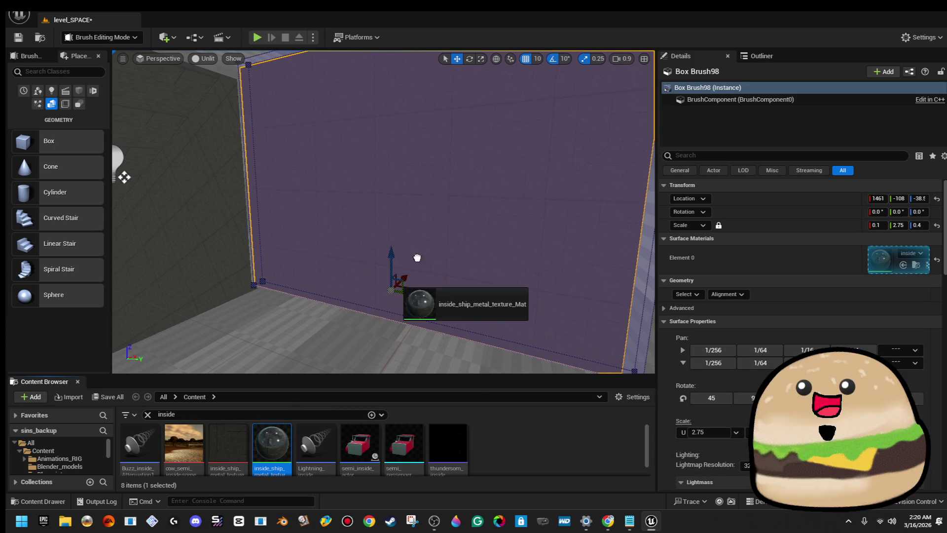
{"action": "key", "text": "f"}
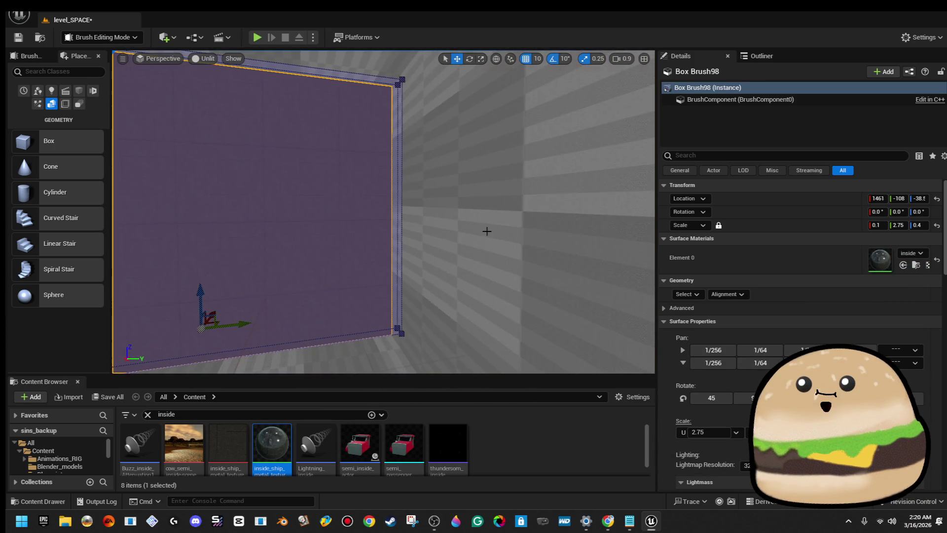
{"action": "left_click", "coordinate": [468, 222]}
- Apply inside_ship_metal_texture_Mat to the side walls, ceiling and floor
{"action": "left_click_drag", "start_coordinate": [259, 440], "coordinate": [442, 265]}
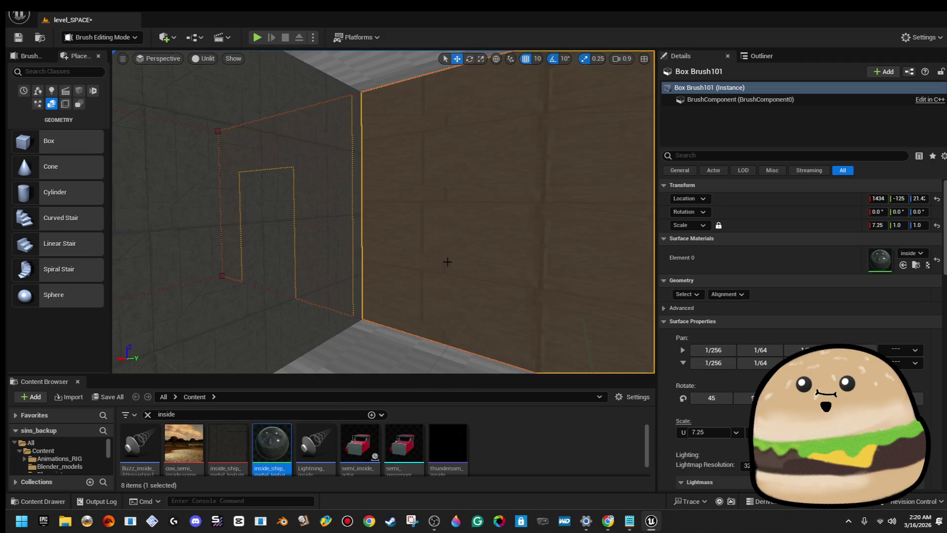
{"action": "mouse_move", "coordinate": [286, 429]}
{"action": "left_mouse_down"}
{"action": "mouse_move", "coordinate": [314, 427]}
{"action": "mouse_move", "coordinate": [443, 195]}
{"action": "left_mouse_up"}
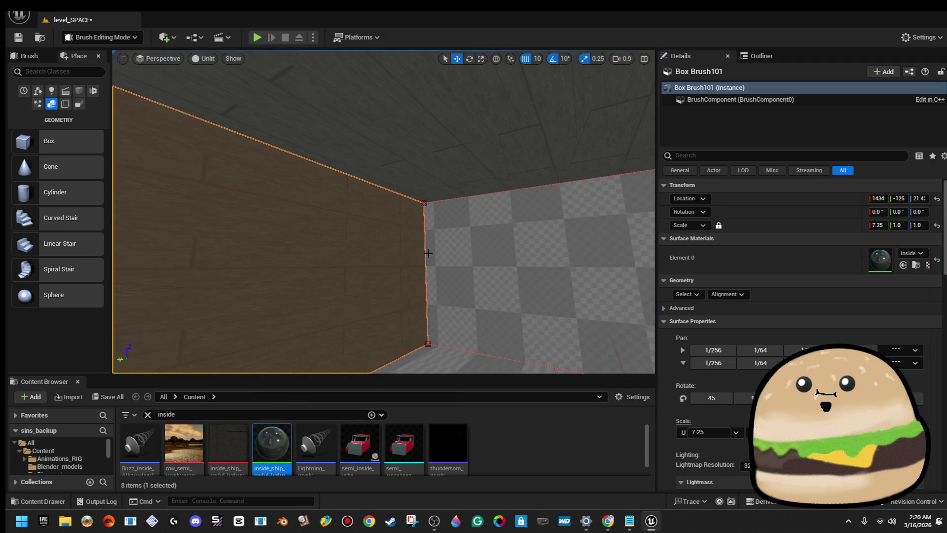
{"action": "mouse_move", "coordinate": [258, 437]}
{"action": "left_mouse_down"}
{"action": "mouse_move", "coordinate": [516, 300]}
{"action": "mouse_move", "coordinate": [533, 276]}
{"action": "left_mouse_up"}
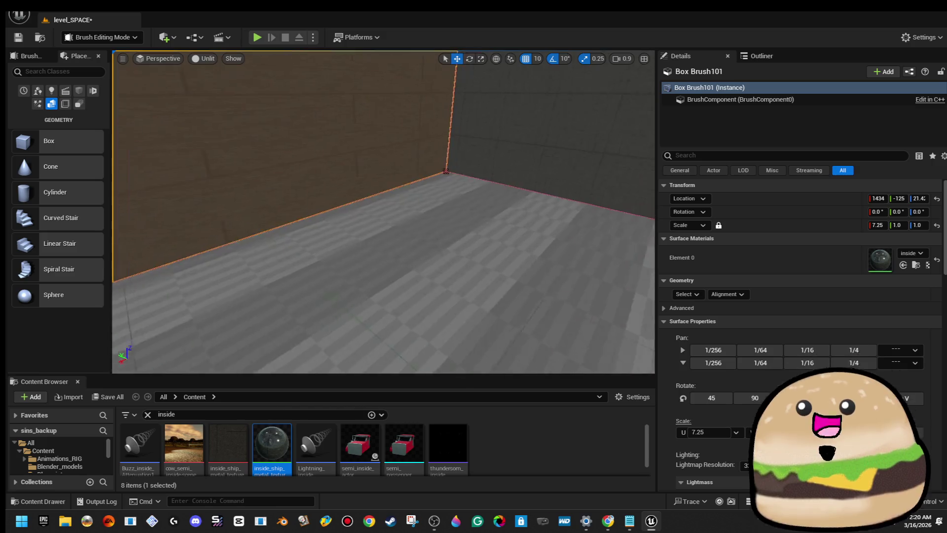
{"action": "mouse_move", "coordinate": [406, 243]}
{"action": "left_mouse_down"}
{"action": "mouse_move", "coordinate": [397, 108]}
{"action": "mouse_move", "coordinate": [470, 81]}
{"action": "mouse_move", "coordinate": [456, 207]}
{"action": "left_mouse_up"}
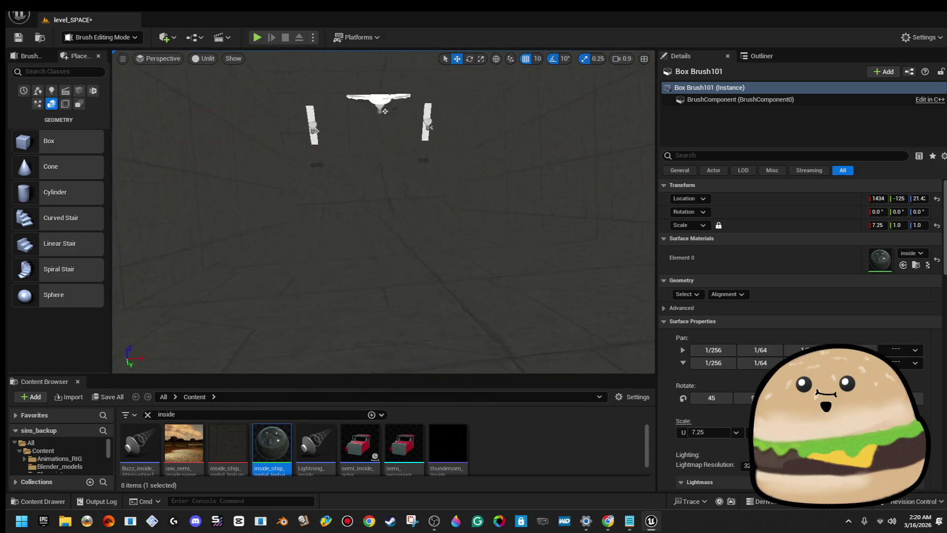
{"action": "left_click", "coordinate": [391, 191]}
{"action": "mouse_move", "coordinate": [395, 236]}
{"action": "left_mouse_down"}
{"action": "mouse_move", "coordinate": [391, 190]}
{"action": "mouse_move", "coordinate": [389, 271]}
{"action": "mouse_move", "coordinate": [395, 188]}
{"action": "mouse_move", "coordinate": [417, 266]}
{"action": "left_mouse_up"}
- Apply the inside_ship metal material to the floor and set its texture scale to 4.0
{"action": "left_click", "coordinate": [418, 268]}
{"action": "left_click", "coordinate": [394, 150]}
{"action": "mouse_move", "coordinate": [394, 150]}
{"action": "left_mouse_down"}
{"action": "mouse_move", "coordinate": [408, 152]}
{"action": "mouse_move", "coordinate": [373, 156]}
{"action": "mouse_move", "coordinate": [466, 181]}
{"action": "left_mouse_up"}
{"action": "left_click", "coordinate": [458, 196]}
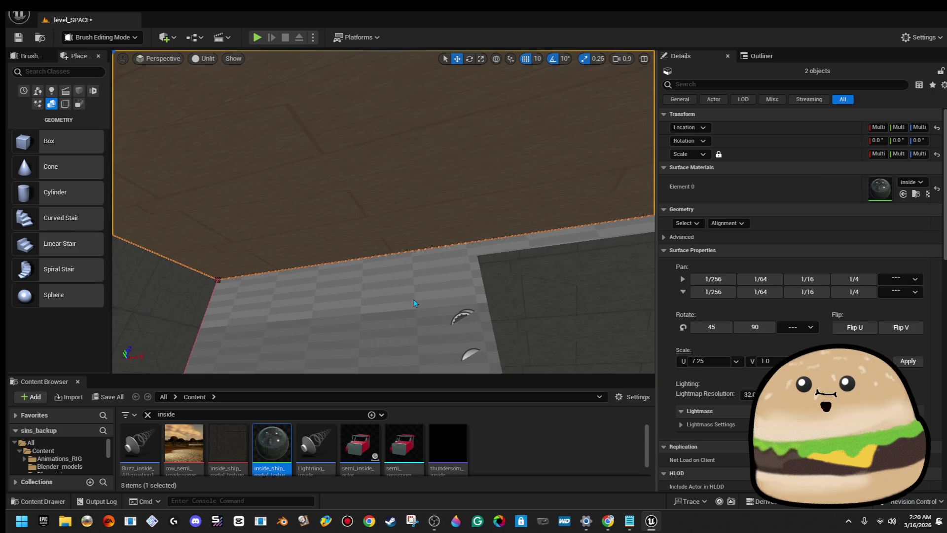
{"action": "left_click_drag", "start_coordinate": [291, 439], "coordinate": [345, 350]}
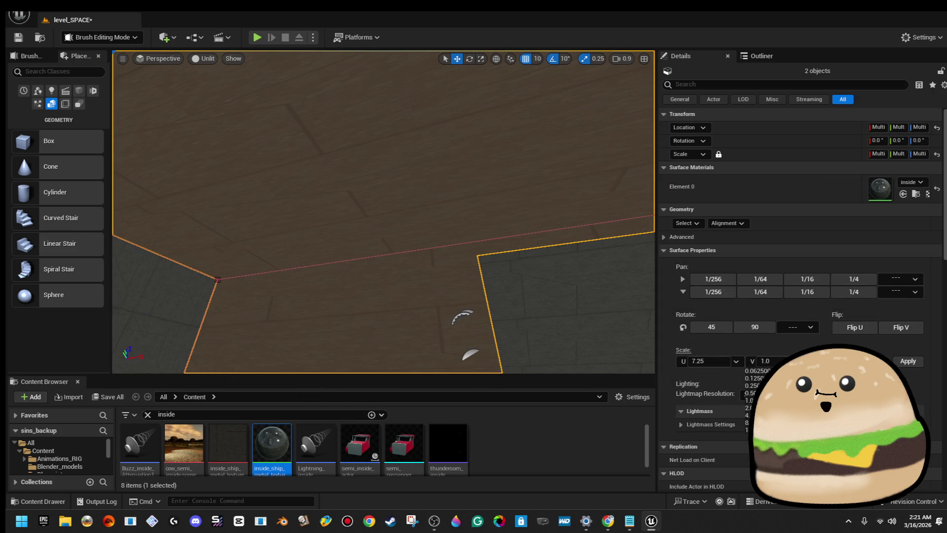
{"action": "left_click", "coordinate": [748, 414]}
{"action": "left_click", "coordinate": [914, 363]}
- Delete the space-lights_random_10 light actor
{"action": "left_click", "coordinate": [473, 197]}
{"action": "key", "text": "d"}
{"action": "scroll", "coordinate": [478, 244], "scroll_direction": "down", "scroll_amount": 5}
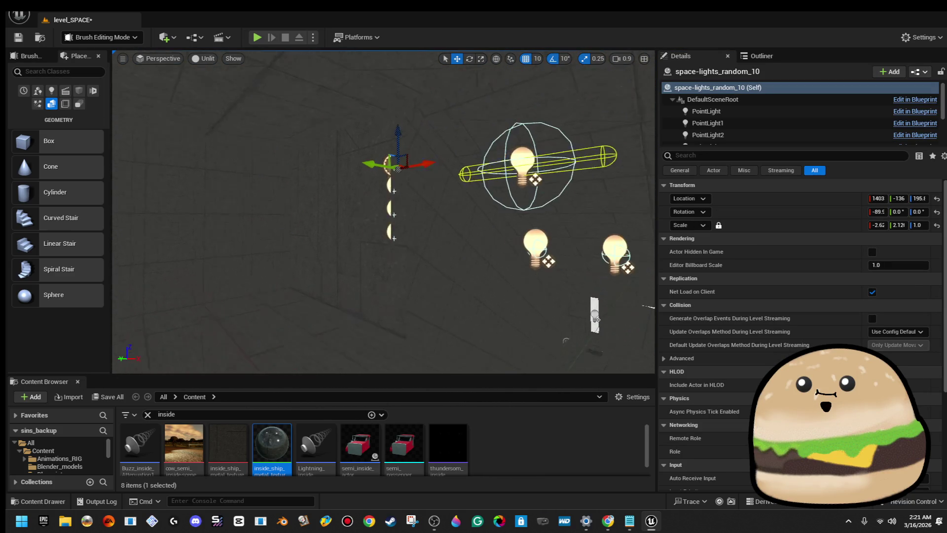
{"action": "left_click", "coordinate": [425, 196]}
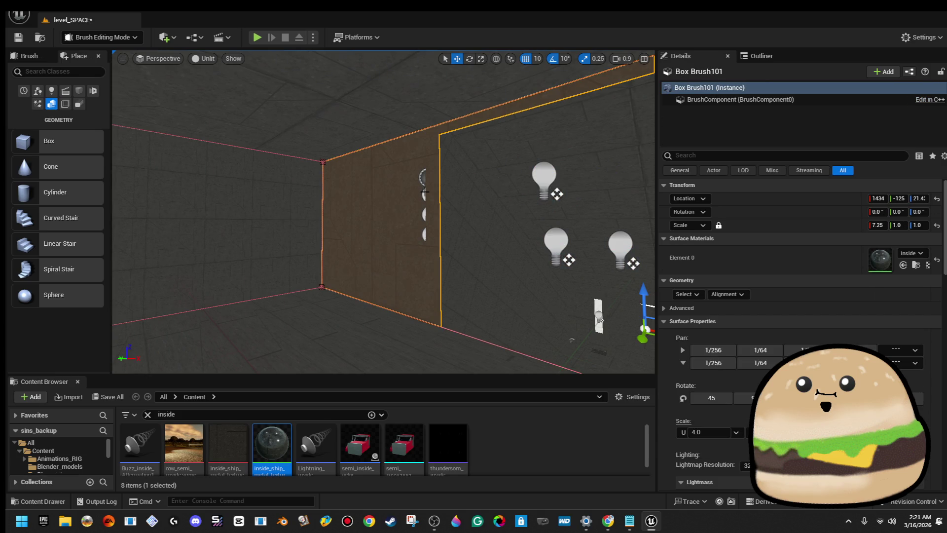
{"action": "left_click", "coordinate": [425, 191]}
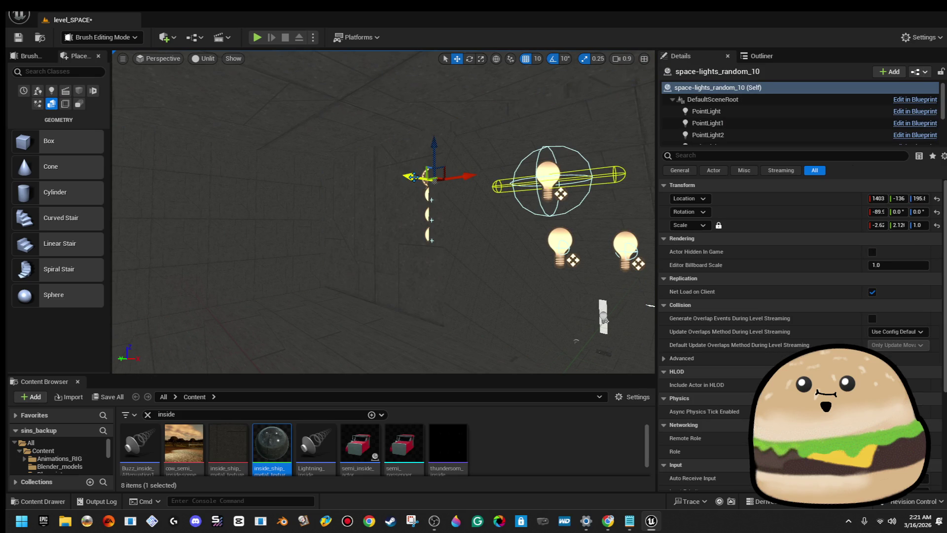
{"action": "left_click_drag", "start_coordinate": [407, 175], "coordinate": [397, 179]}
{"action": "key", "text": "Delete"}
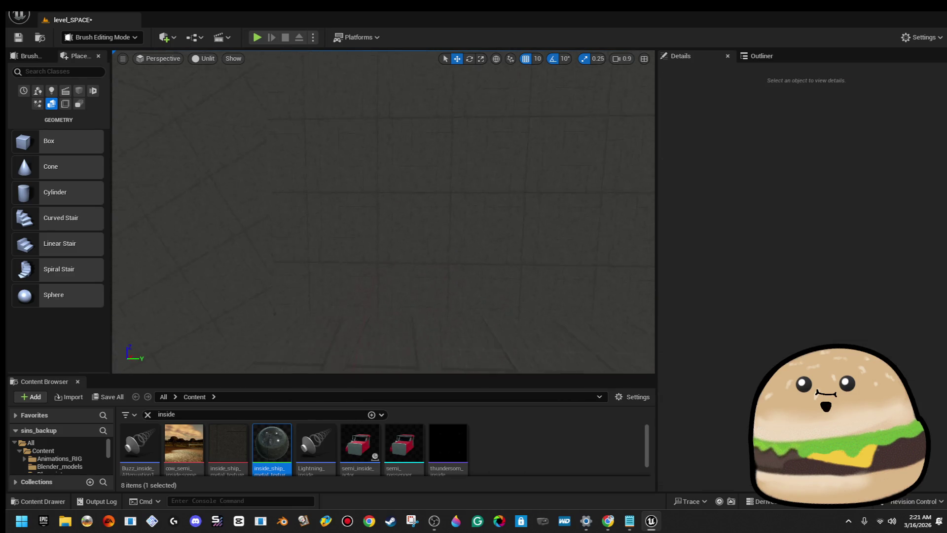
{"action": "left_click_drag", "start_coordinate": [346, 198], "coordinate": [345, 212]}
{"action": "left_click", "coordinate": [391, 191]}
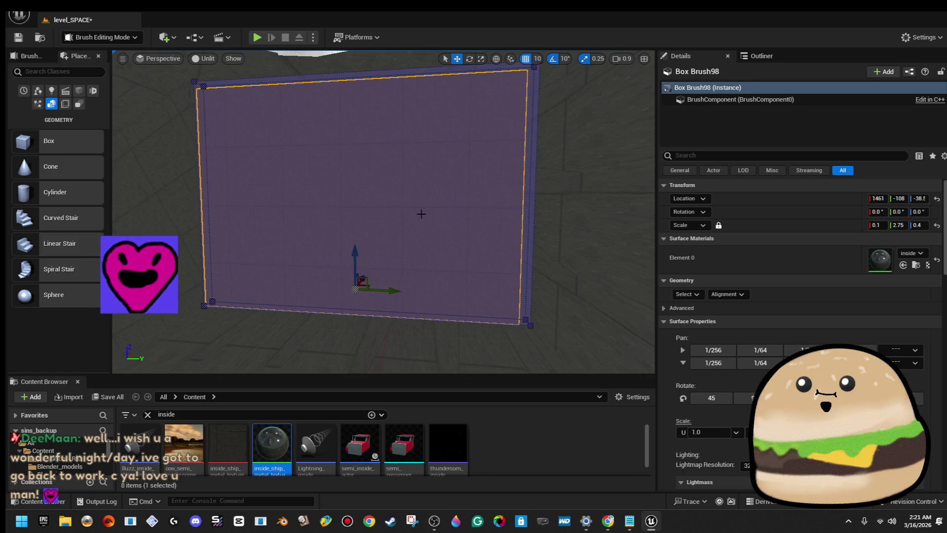
- Duplicate Box Brush98 along Y and narrow the copy to a Y scale of 2.0
{"action": "mouse_move", "coordinate": [395, 295]}
{"action": "left_mouse_down"}
{"action": "mouse_move", "coordinate": [356, 288]}
{"action": "mouse_move", "coordinate": [399, 279]}
{"action": "left_mouse_up"}
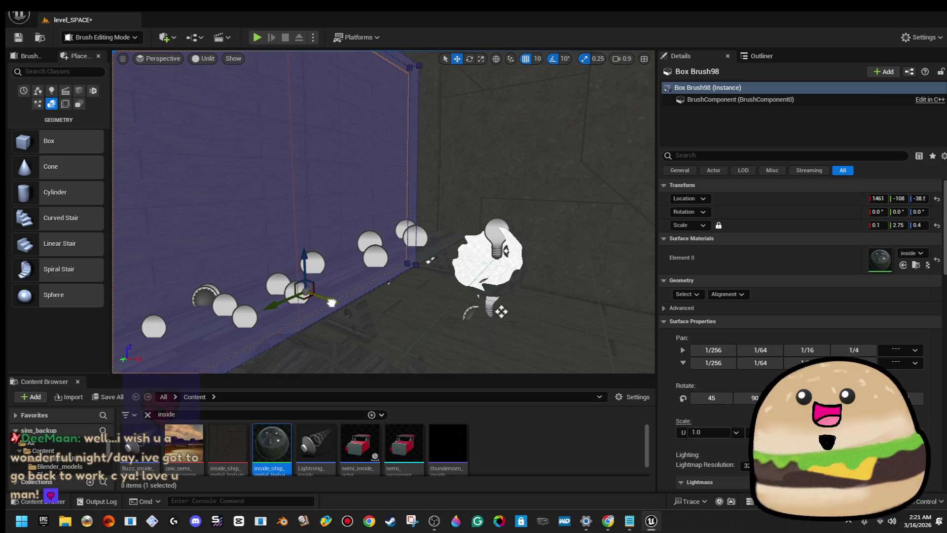
{"action": "left_click_drag", "start_coordinate": [335, 302], "coordinate": [378, 309], "text": "alt"}
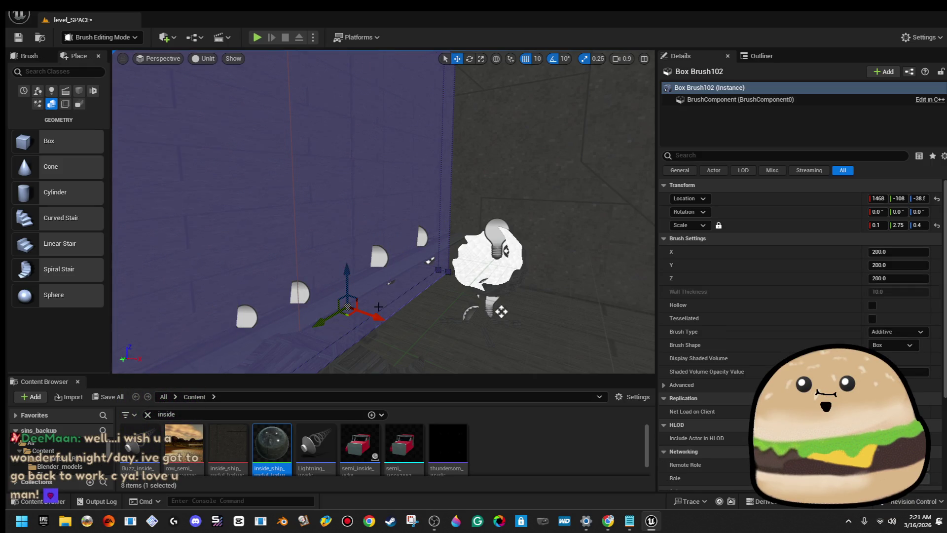
{"action": "key", "text": "f"}
{"action": "key", "text": "r"}
{"action": "left_click_drag", "start_coordinate": [399, 290], "coordinate": [416, 291]}
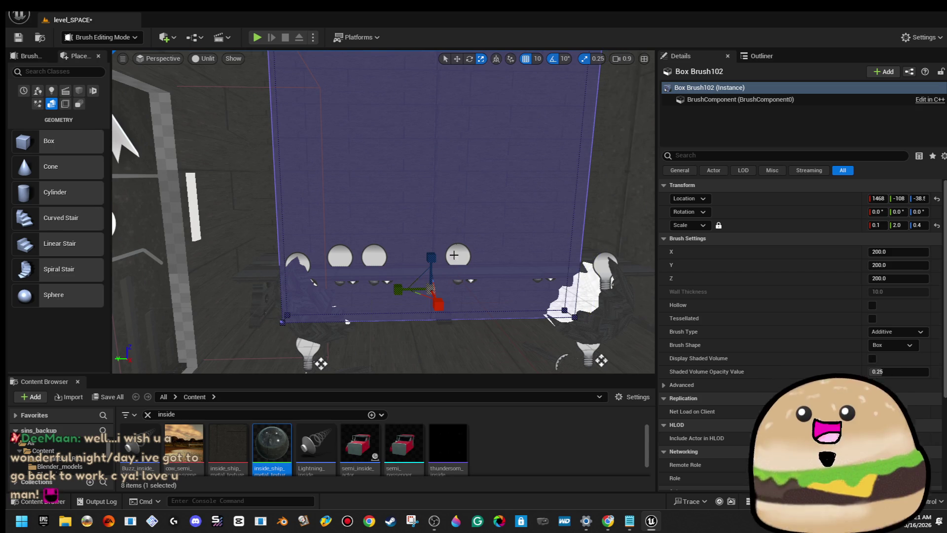
- With scale snapping off, shorten the copy to about Z 0.16 and thicken it to X 0.43
{"action": "mouse_move", "coordinate": [435, 255]}
{"action": "left_mouse_down"}
{"action": "mouse_move", "coordinate": [435, 282]}
{"action": "mouse_move", "coordinate": [435, 269]}
{"action": "left_mouse_up"}
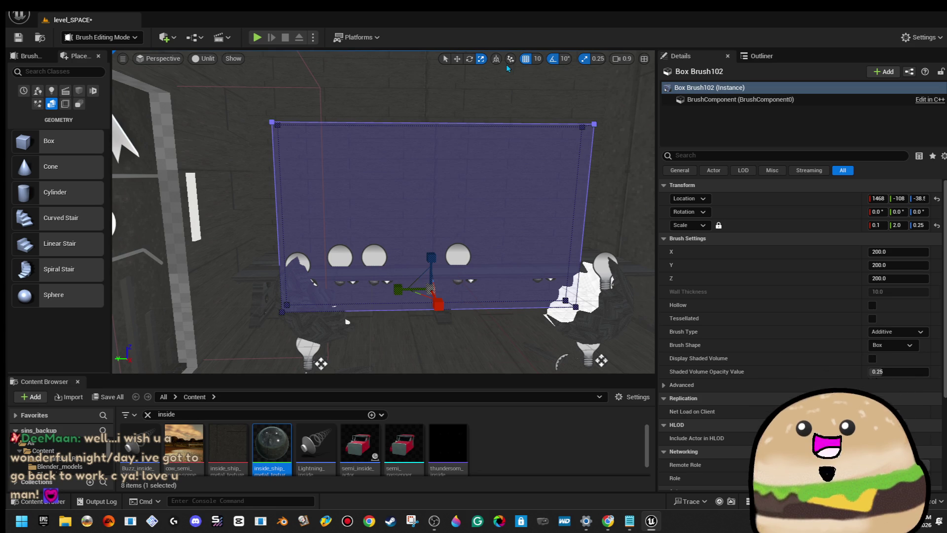
{"action": "mouse_move", "coordinate": [430, 257]}
{"action": "left_mouse_down"}
{"action": "mouse_move", "coordinate": [430, 281]}
{"action": "mouse_move", "coordinate": [431, 257]}
{"action": "left_mouse_up"}
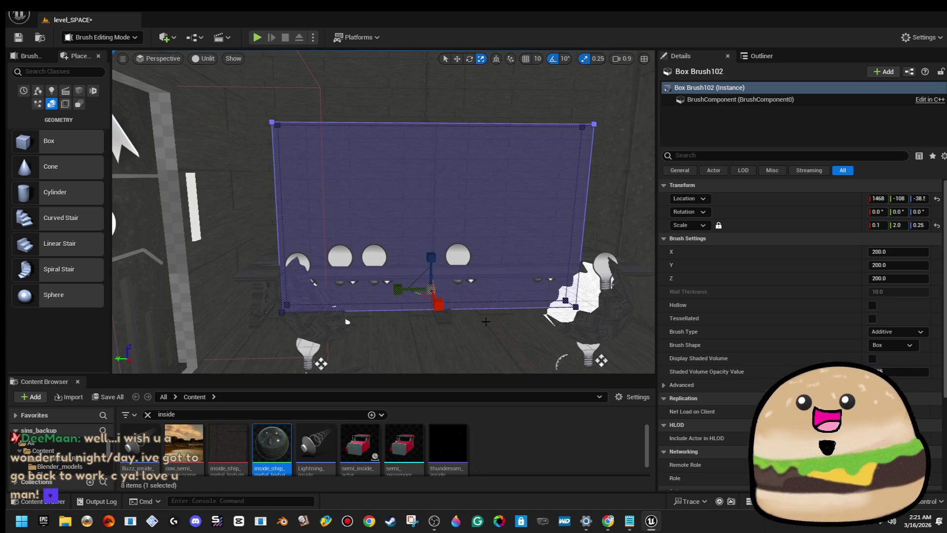
{"action": "left_click", "coordinate": [584, 59]}
{"action": "mouse_move", "coordinate": [431, 257]}
{"action": "left_mouse_down"}
{"action": "mouse_move", "coordinate": [435, 207]}
{"action": "mouse_move", "coordinate": [395, 192]}
{"action": "mouse_move", "coordinate": [444, 194]}
{"action": "mouse_move", "coordinate": [435, 197]}
{"action": "left_mouse_up"}
{"action": "key", "text": "r"}
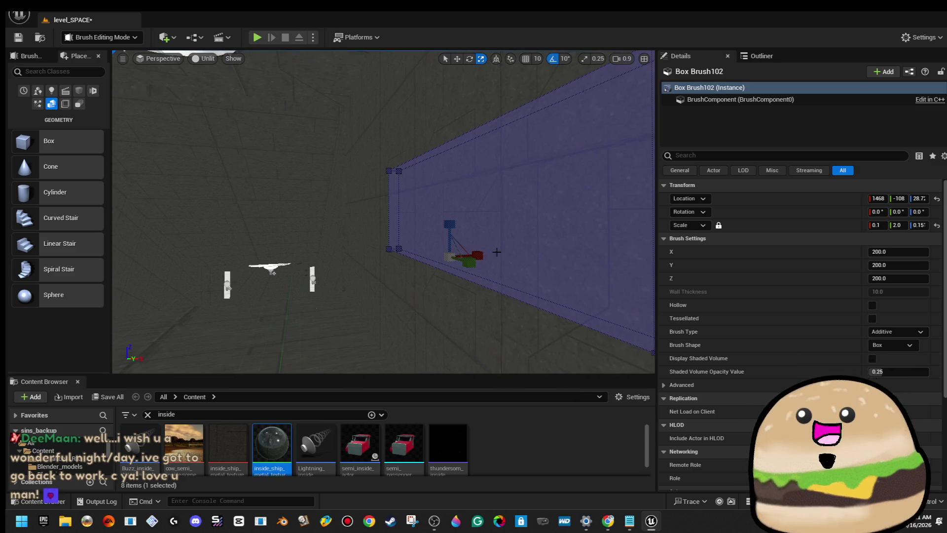
{"action": "mouse_move", "coordinate": [479, 255]}
{"action": "left_mouse_down"}
{"action": "mouse_move", "coordinate": [461, 257]}
{"action": "mouse_move", "coordinate": [451, 222]}
{"action": "left_mouse_up"}
{"action": "left_click", "coordinate": [888, 332]}
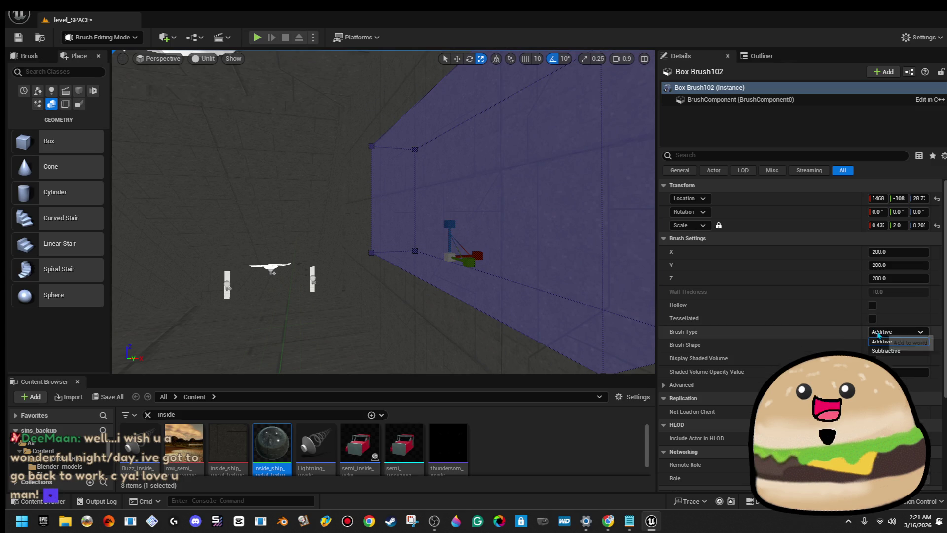
- Make Box Brush102 subtractive and widen its X scale to about 0.6
{"action": "left_click", "coordinate": [899, 355]}
{"action": "mouse_move", "coordinate": [490, 222]}
{"action": "left_mouse_down"}
{"action": "mouse_move", "coordinate": [513, 217]}
{"action": "mouse_move", "coordinate": [493, 227]}
{"action": "left_mouse_up"}
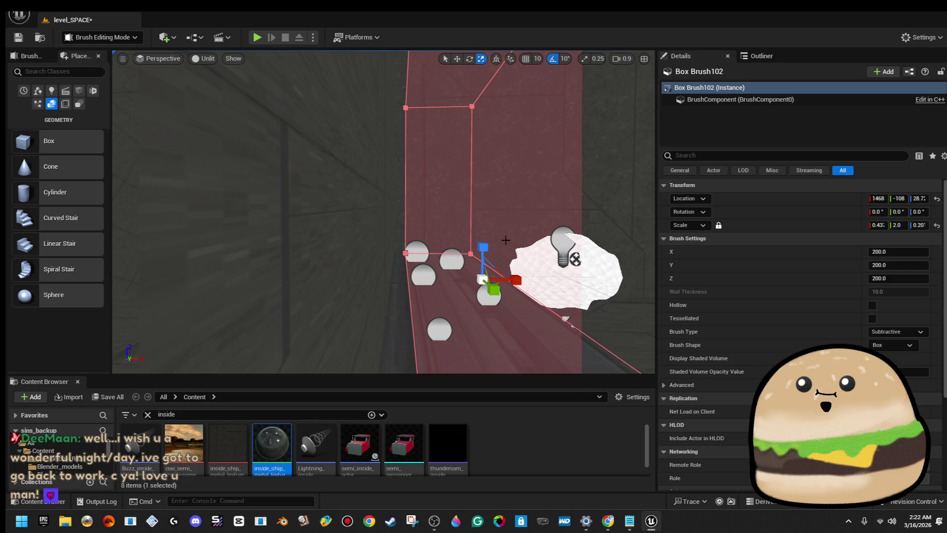
{"action": "left_click_drag", "start_coordinate": [516, 280], "coordinate": [516, 280]}
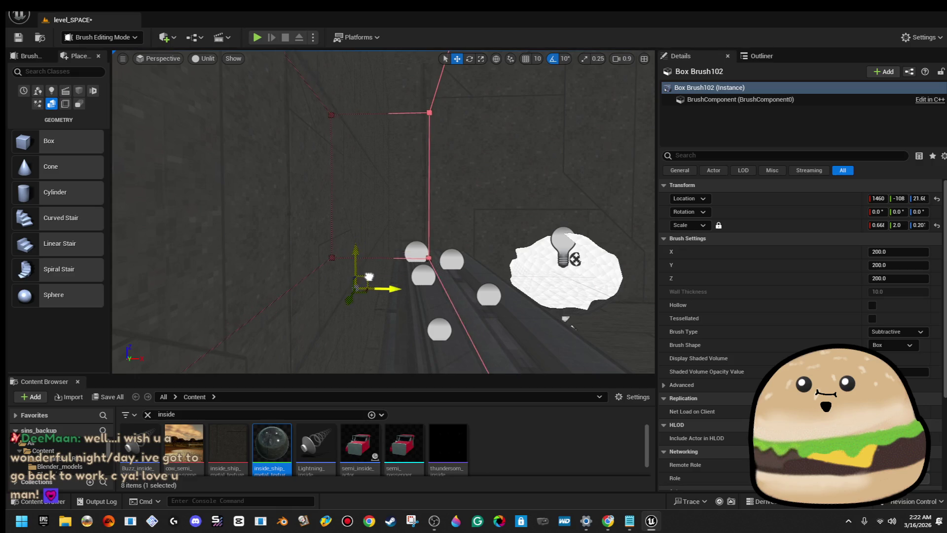
- Switch the viewport to Lit rendering, facing the cut wall, and clear the selection
{"action": "mouse_move", "coordinate": [367, 274]}
{"action": "left_mouse_down"}
{"action": "mouse_move", "coordinate": [405, 274]}
{"action": "mouse_move", "coordinate": [367, 275]}
{"action": "left_mouse_up"}
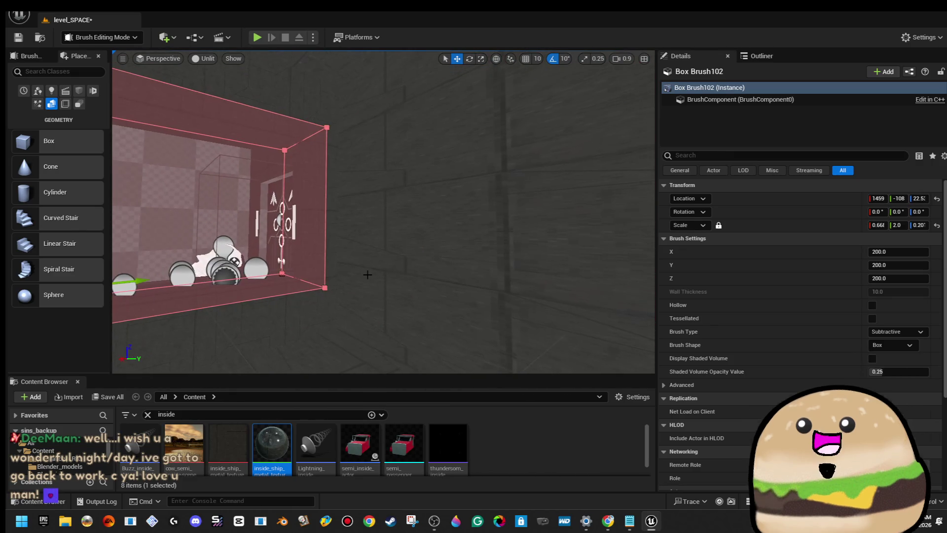
{"action": "left_click", "coordinate": [367, 274]}
{"action": "left_click_drag", "start_coordinate": [434, 271], "coordinate": [382, 177]}
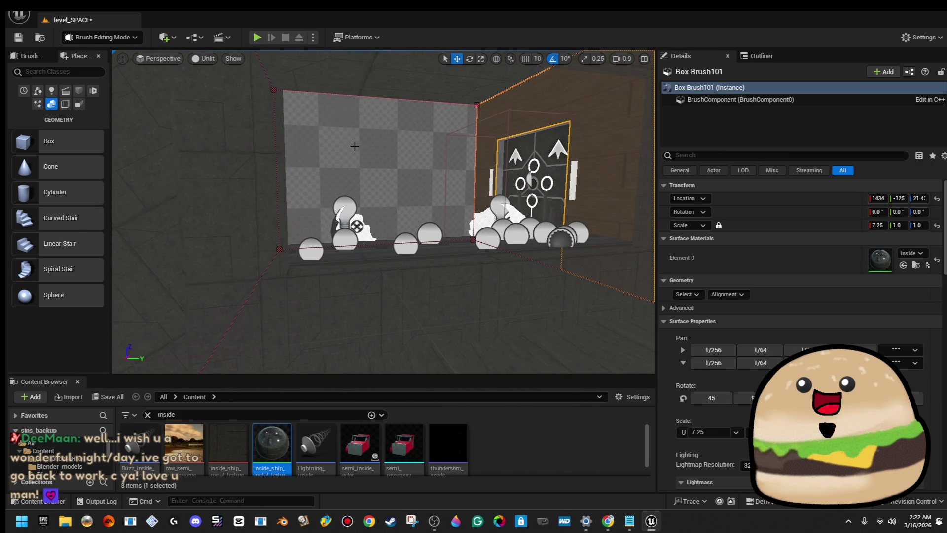
{"action": "left_click", "coordinate": [204, 59]}
{"action": "left_click", "coordinate": [233, 97]}
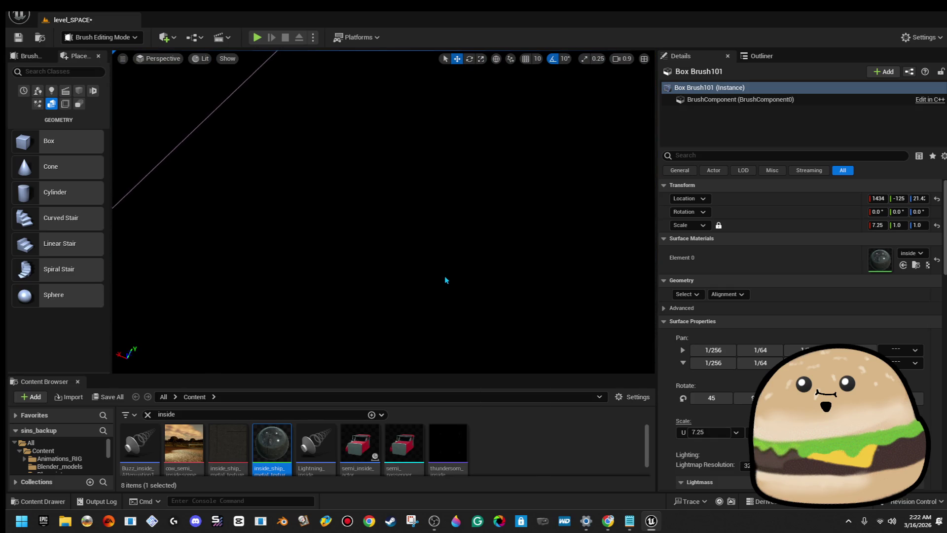
{"action": "left_click", "coordinate": [446, 280]}
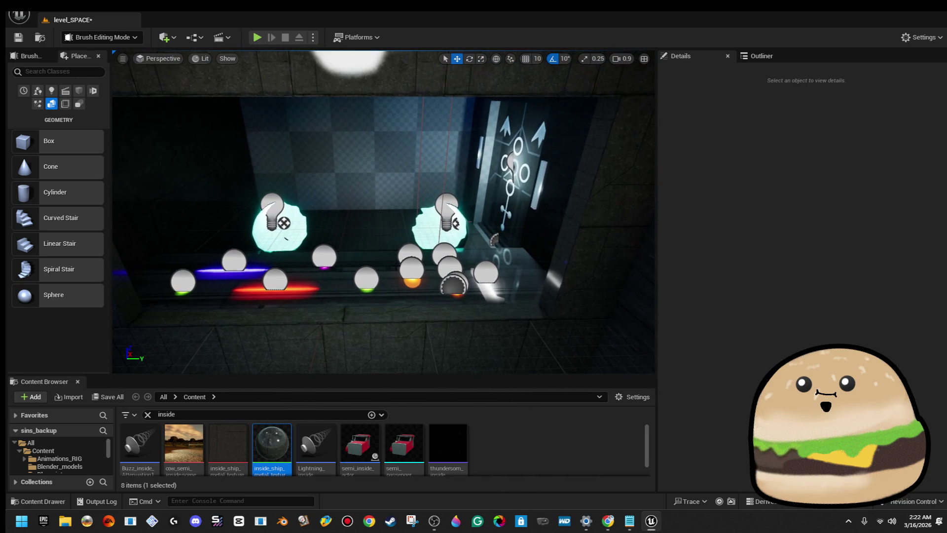
- Find Plane in Place Actors and drop it into the level
{"action": "left_click", "coordinate": [53, 71]}
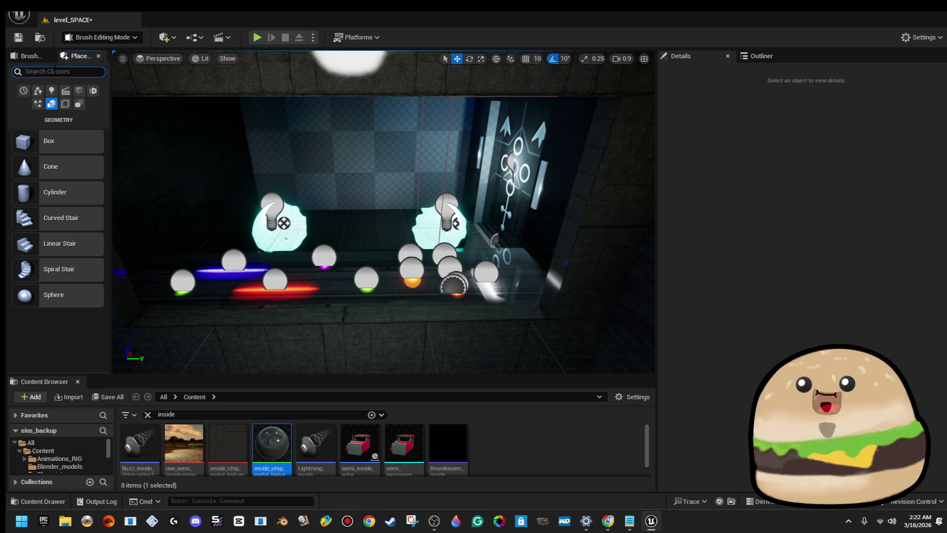
{"action": "type", "text": "plane"}
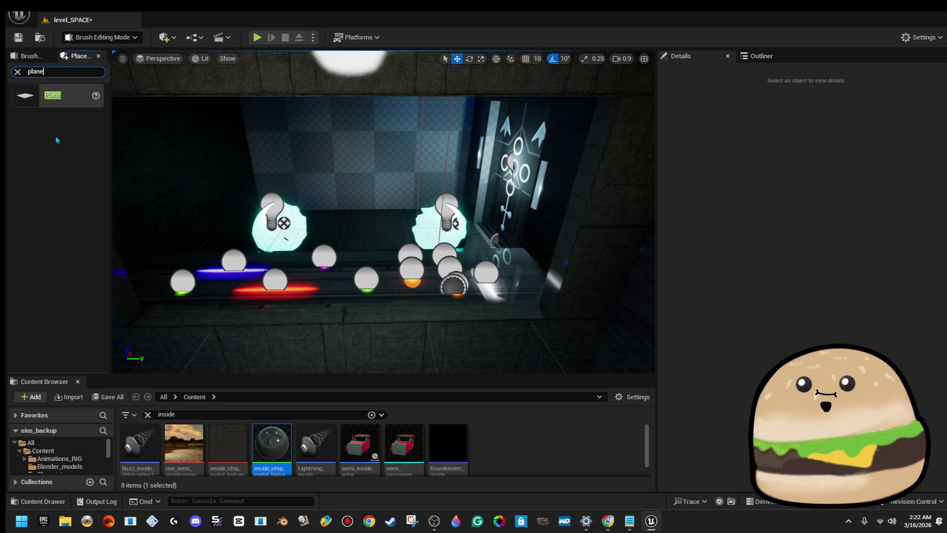
{"action": "mouse_move", "coordinate": [58, 96]}
{"action": "left_mouse_down"}
{"action": "mouse_move", "coordinate": [197, 246]}
{"action": "mouse_move", "coordinate": [338, 321]}
{"action": "mouse_move", "coordinate": [317, 306]}
{"action": "left_mouse_up"}
{"action": "key", "text": "f"}
- Rotate the plane 90° upright, raise it into the window and stretch it to about 3.41 by 4.29
{"action": "key", "text": "e"}
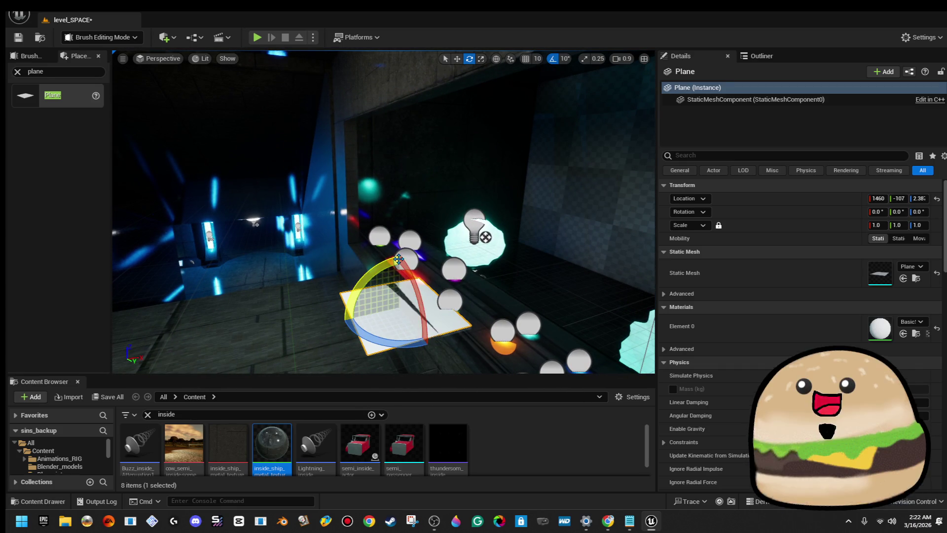
{"action": "mouse_move", "coordinate": [379, 265]}
{"action": "left_mouse_down"}
{"action": "mouse_move", "coordinate": [420, 270]}
{"action": "mouse_move", "coordinate": [447, 296]}
{"action": "left_mouse_up"}
{"action": "left_click_drag", "start_coordinate": [382, 262], "coordinate": [375, 276]}
{"action": "scroll", "coordinate": [345, 288], "scroll_direction": "up", "scroll_amount": 2}
{"action": "left_click_drag", "start_coordinate": [340, 292], "coordinate": [337, 249]}
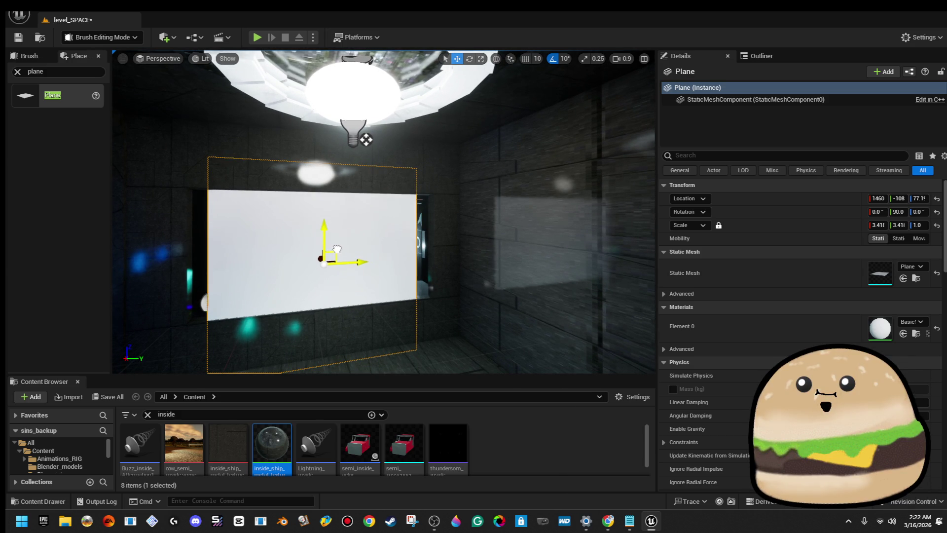
{"action": "left_click_drag", "start_coordinate": [358, 260], "coordinate": [375, 261]}
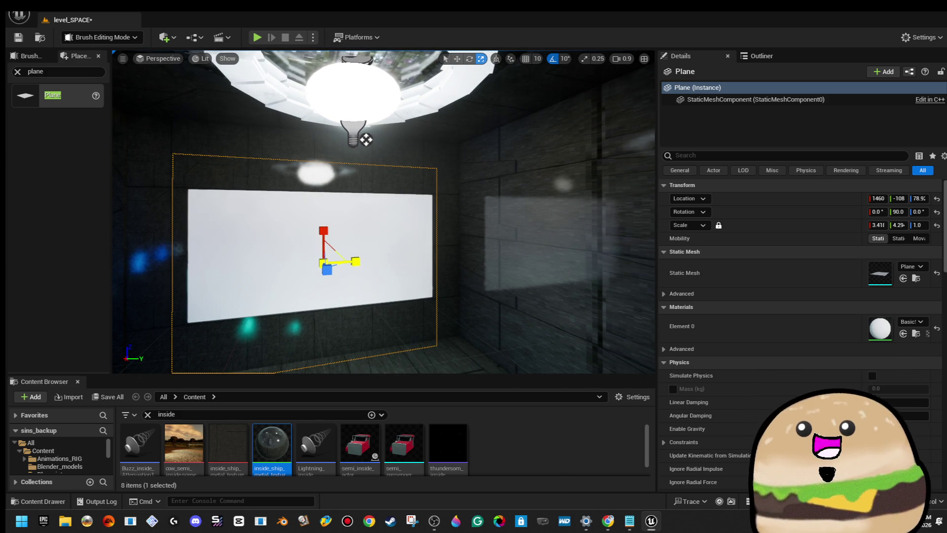
{"action": "left_click", "coordinate": [912, 322]}
{"action": "type", "text": "glass"}
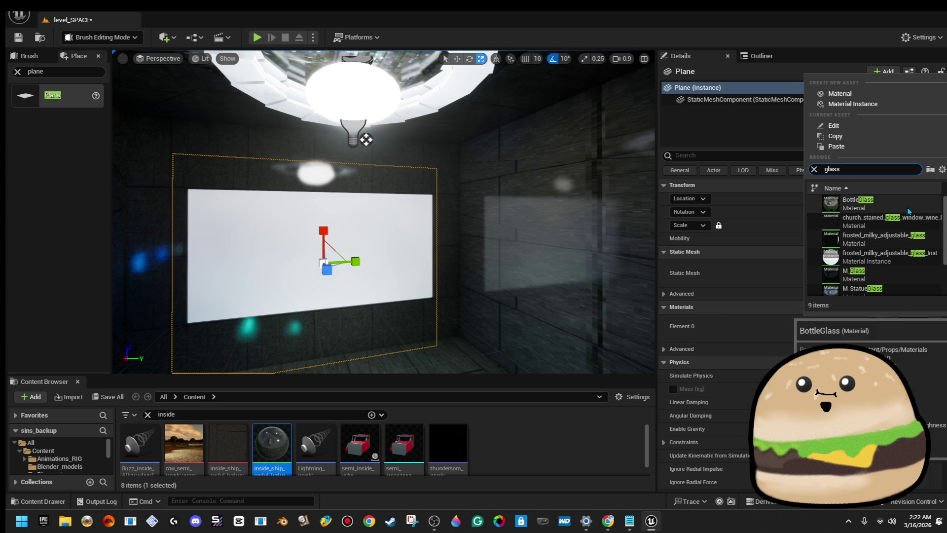
- Try M_StatueGlass, church stained glass and BottleGlass as the plane's material
{"action": "left_click", "coordinate": [899, 291]}
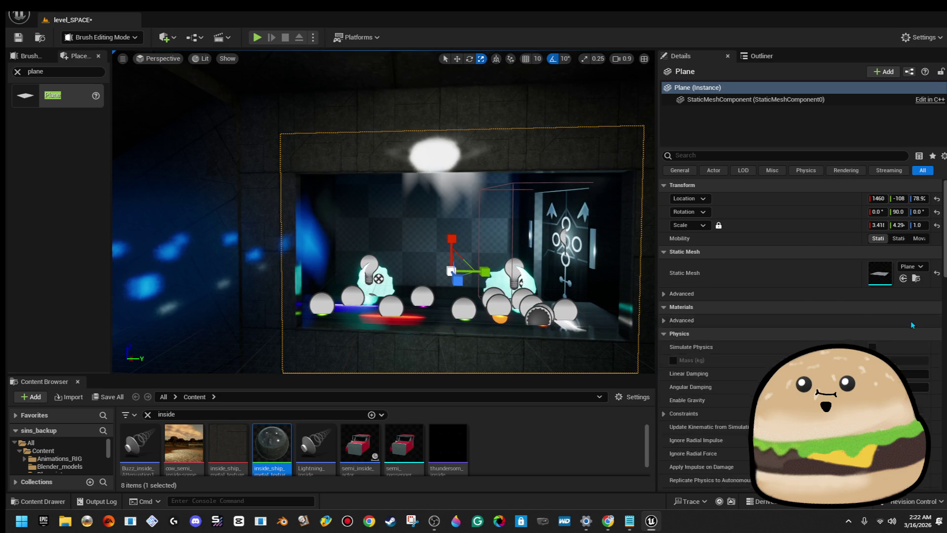
{"action": "left_click", "coordinate": [913, 322]}
{"action": "type", "text": "glas"}
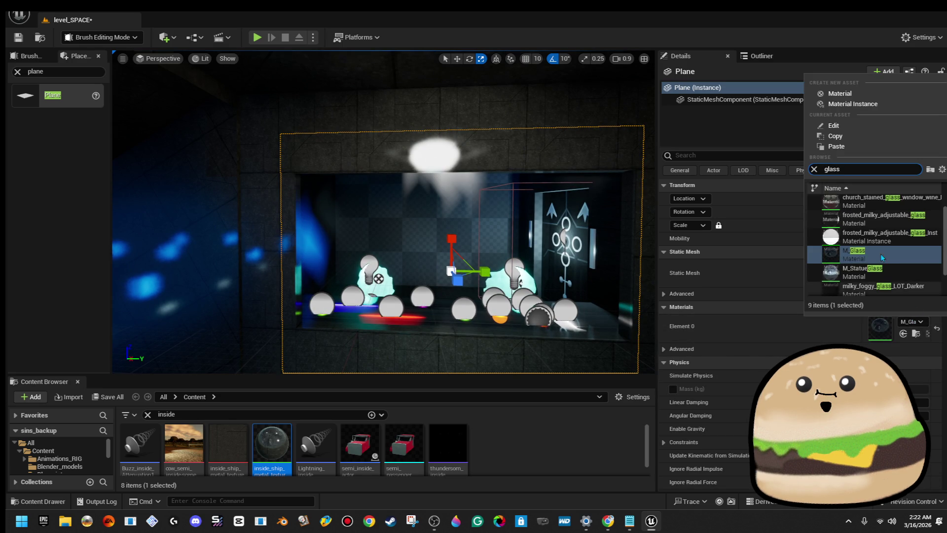
{"action": "type", "text": "s"}
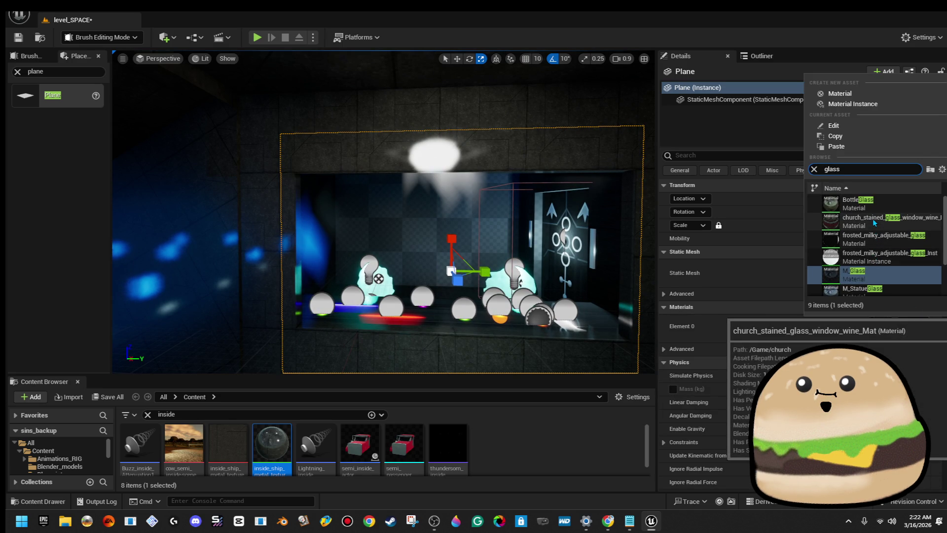
{"action": "left_click", "coordinate": [874, 223]}
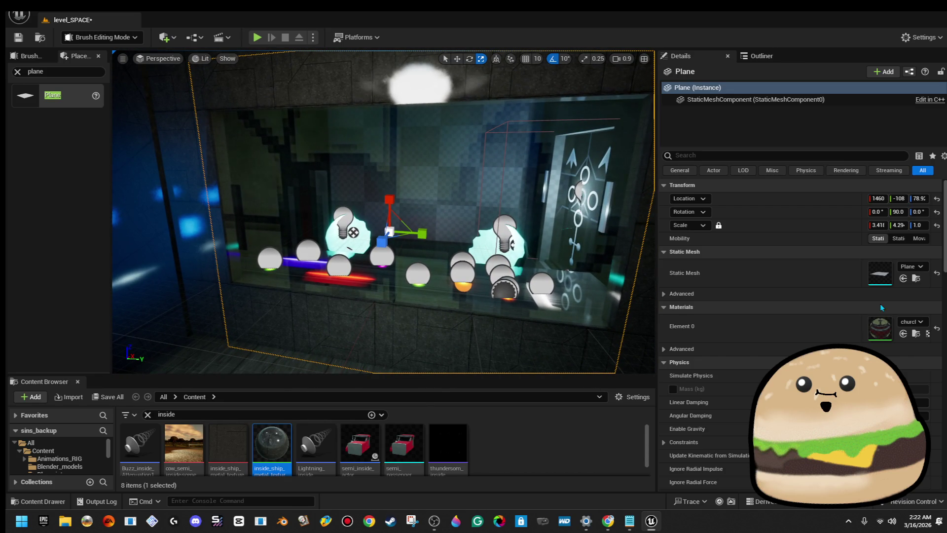
{"action": "left_click", "coordinate": [921, 322]}
{"action": "type", "text": "gla"}
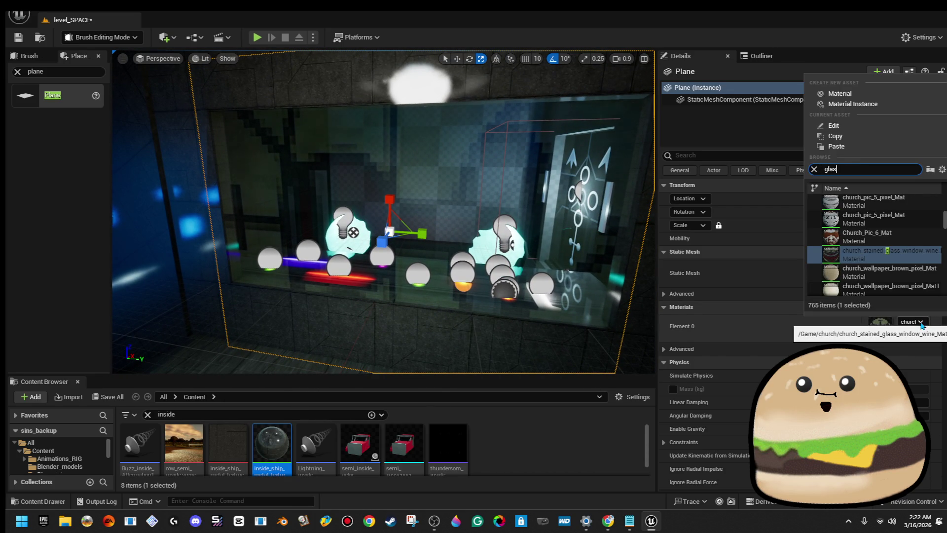
{"action": "type", "text": "ss"}
{"action": "left_click", "coordinate": [881, 207]}
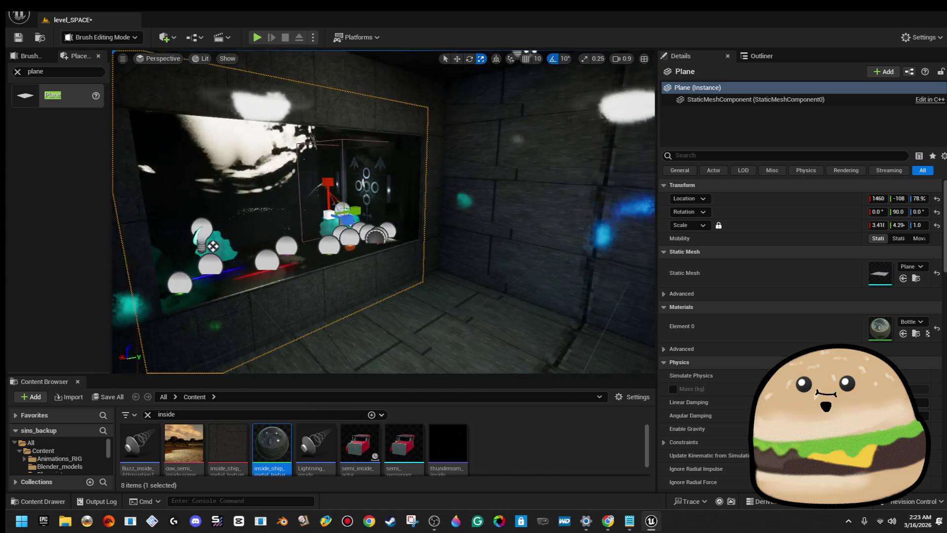
- Reapply church_stained_glass_window to the plane and open it in the material editor
{"action": "left_click", "coordinate": [919, 321]}
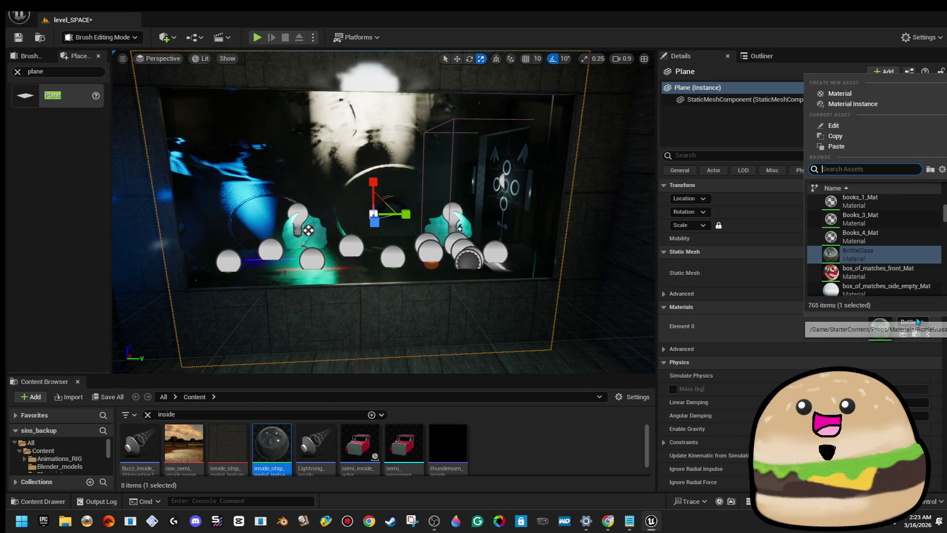
{"action": "type", "text": "glass"}
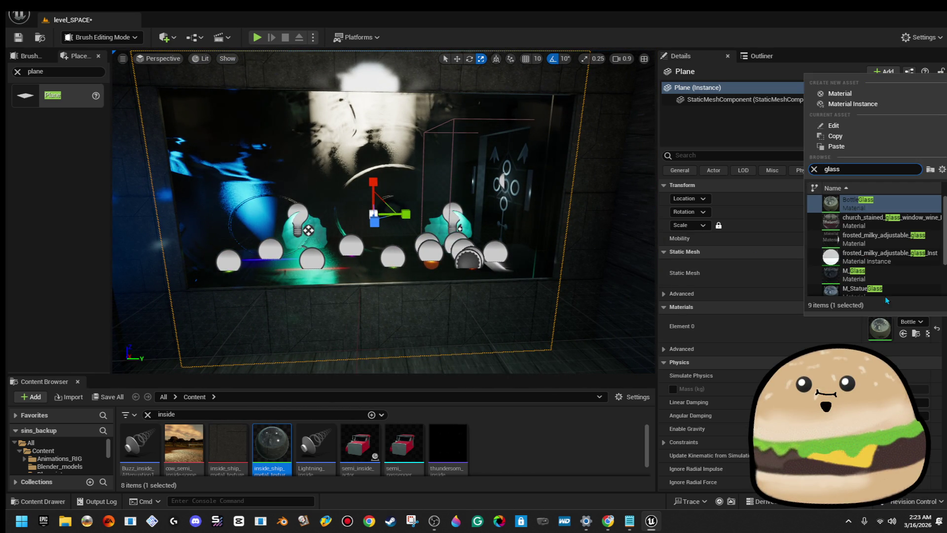
{"action": "left_click", "coordinate": [853, 221]}
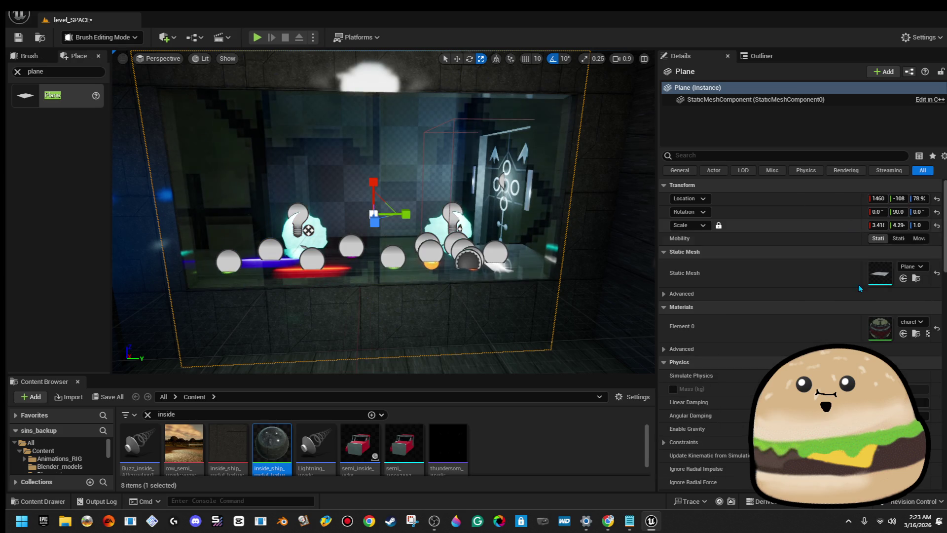
{"action": "double_click", "coordinate": [878, 328]}
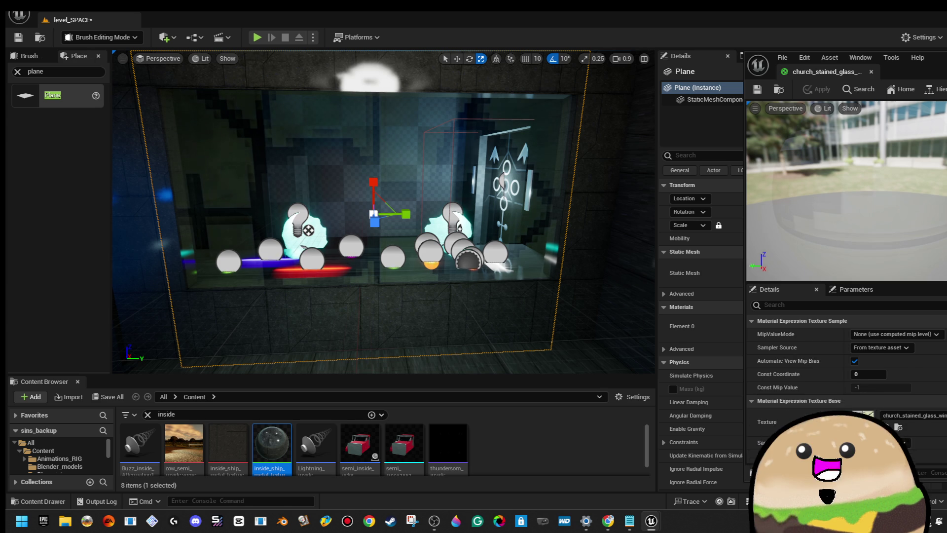
{"action": "key", "text": "alt+Tab"}
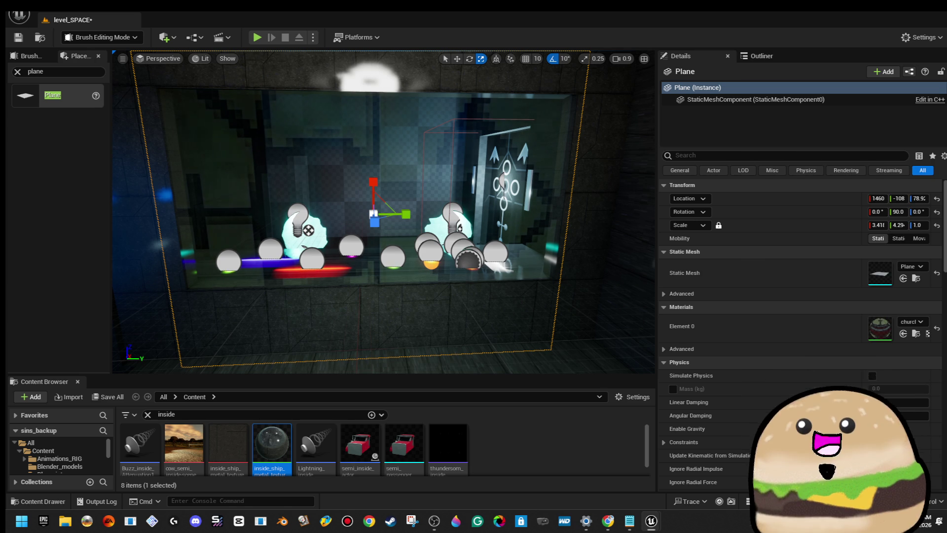
- Fly the view around the room to inspect its dark side and the red brush face
{"action": "mouse_move", "coordinate": [547, 187]}
{"action": "left_mouse_down"}
{"action": "mouse_move", "coordinate": [631, 192]}
{"action": "mouse_move", "coordinate": [592, 195]}
{"action": "left_mouse_up"}
{"action": "mouse_move", "coordinate": [243, 90]}
{"action": "left_mouse_down"}
{"action": "mouse_move", "coordinate": [256, 92]}
{"action": "mouse_move", "coordinate": [227, 93]}
{"action": "mouse_move", "coordinate": [282, 98]}
{"action": "left_mouse_up"}
{"action": "right_click", "coordinate": [524, 191]}
{"action": "left_click_drag", "start_coordinate": [328, 250], "coordinate": [346, 246]}
{"action": "mouse_move", "coordinate": [268, 109]}
{"action": "left_mouse_down"}
{"action": "mouse_move", "coordinate": [286, 114]}
{"action": "mouse_move", "coordinate": [276, 116]}
{"action": "left_mouse_up"}
{"action": "mouse_move", "coordinate": [464, 197]}
{"action": "left_mouse_down"}
{"action": "mouse_move", "coordinate": [493, 212]}
{"action": "mouse_move", "coordinate": [469, 227]}
{"action": "left_mouse_up"}
- Check the cylinder brush and door, then Play From Here from a spot on the floor
{"action": "left_click", "coordinate": [472, 201]}
{"action": "left_click", "coordinate": [481, 207]}
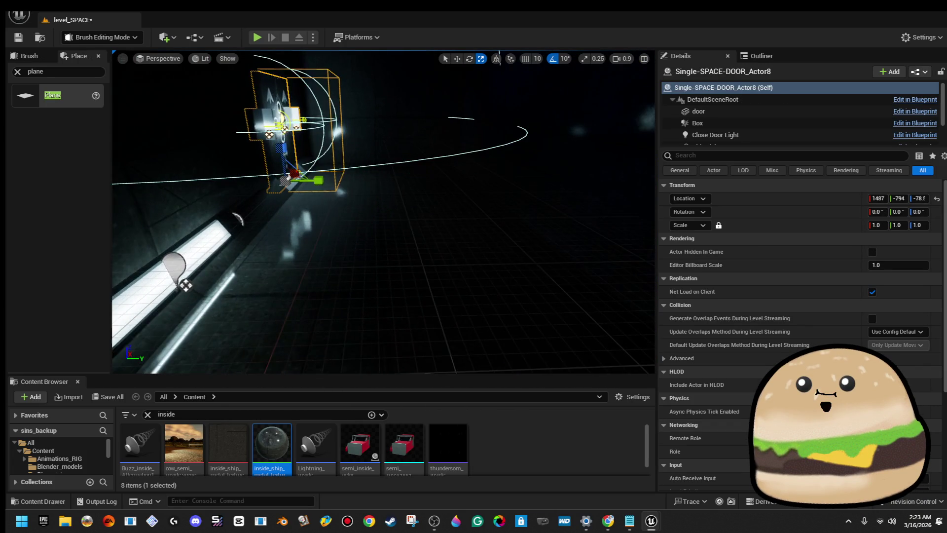
{"action": "right_click", "coordinate": [468, 320]}
{"action": "left_click", "coordinate": [508, 500]}
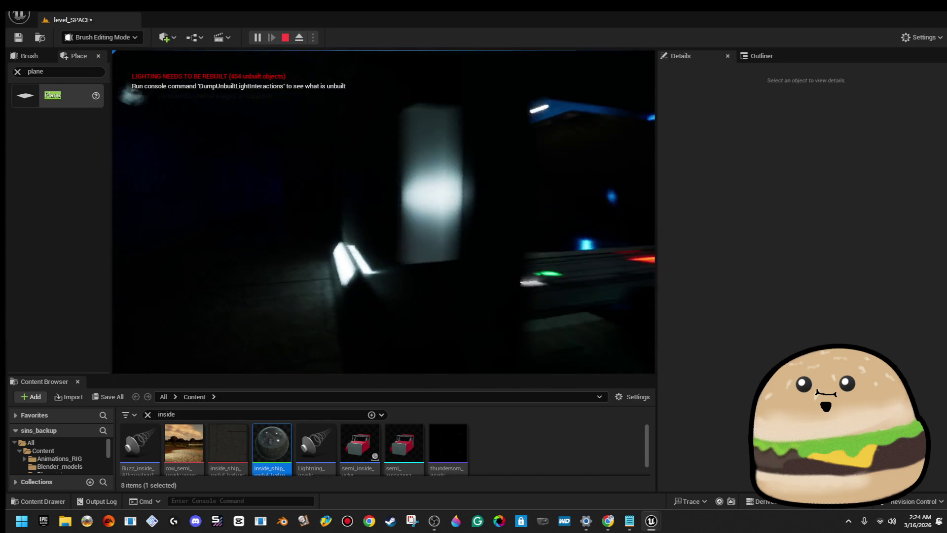
- Stop the play session and fly the view along the corridor around the red cylinder brush wall
{"action": "key", "text": "Escape"}
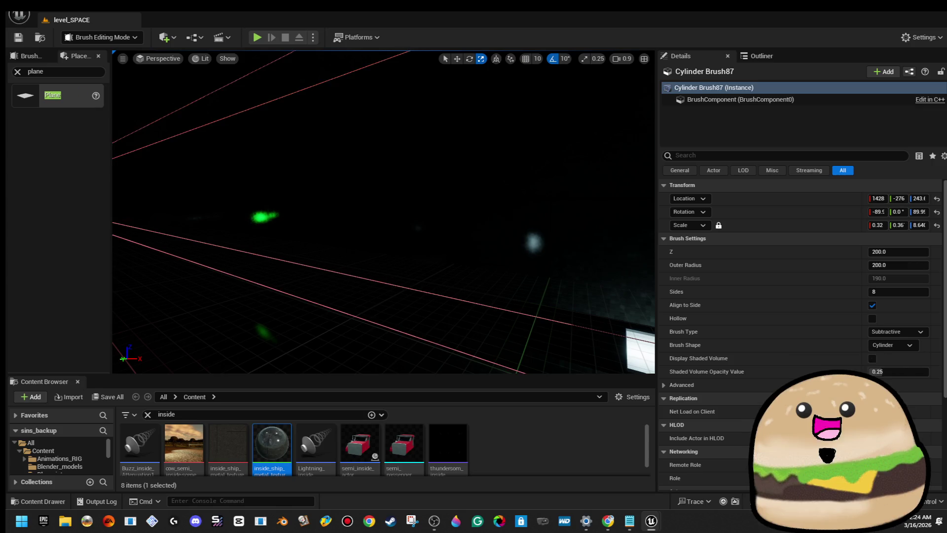
{"action": "key", "text": "f"}
{"action": "key", "text": "w"}
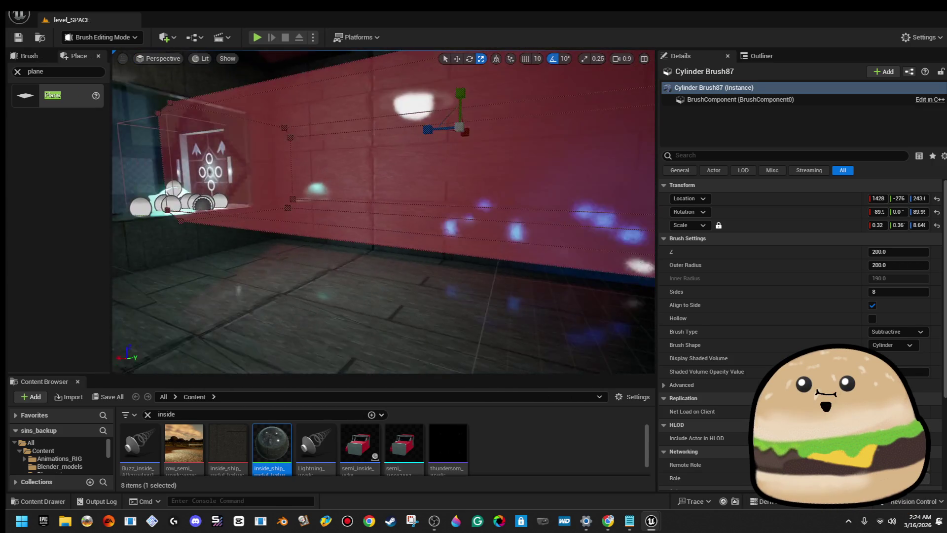
{"action": "key", "text": "w"}
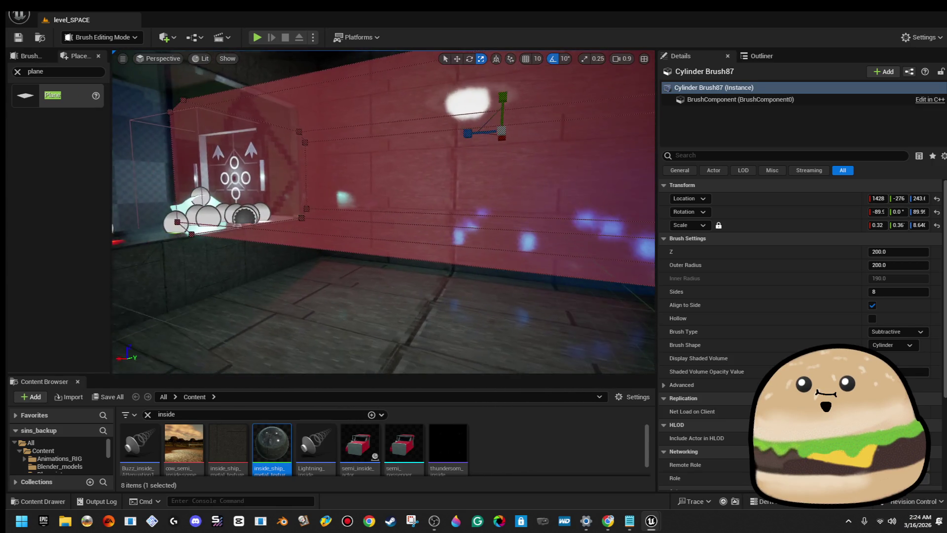
{"action": "key", "text": "w"}
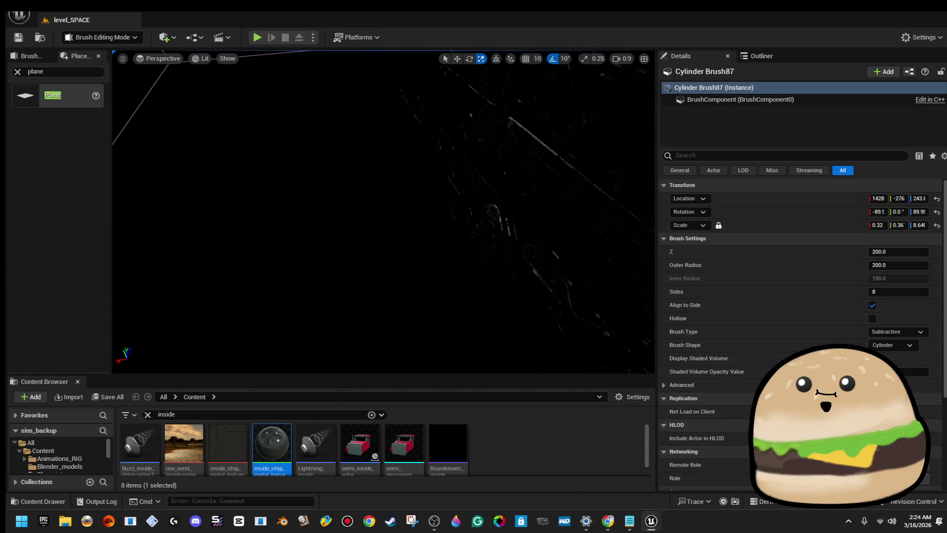
{"action": "key", "text": "s"}
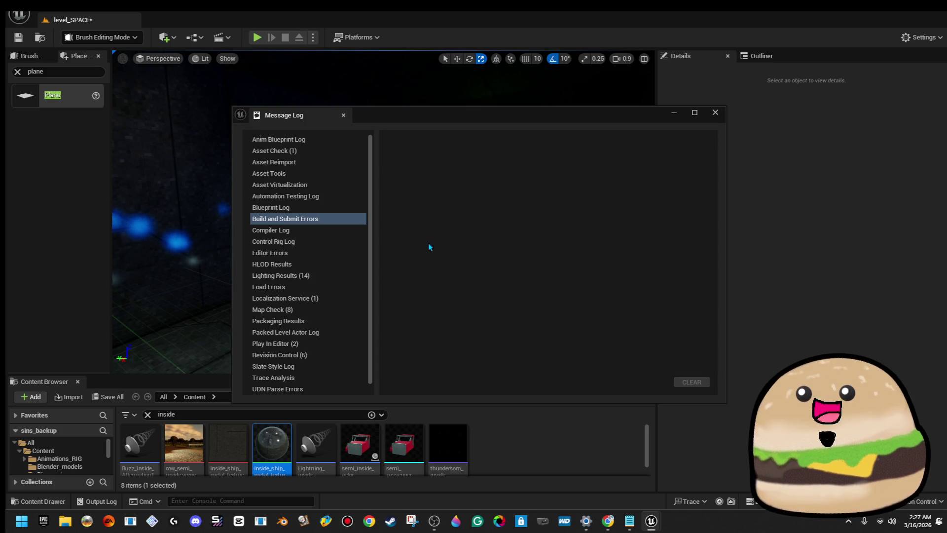
- Close the Message Log and use Play From Here on the box brush floor
{"action": "left_click", "coordinate": [720, 113]}
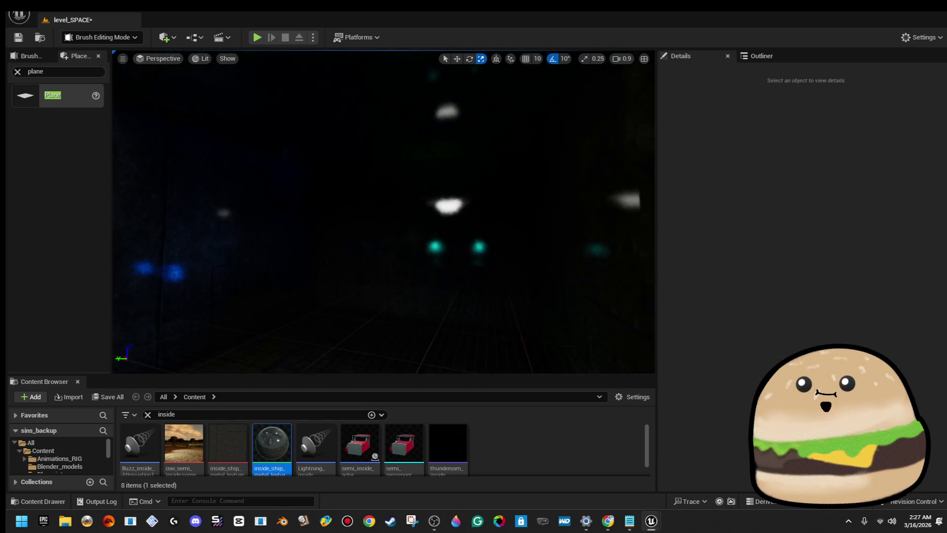
{"action": "right_click", "coordinate": [444, 192]}
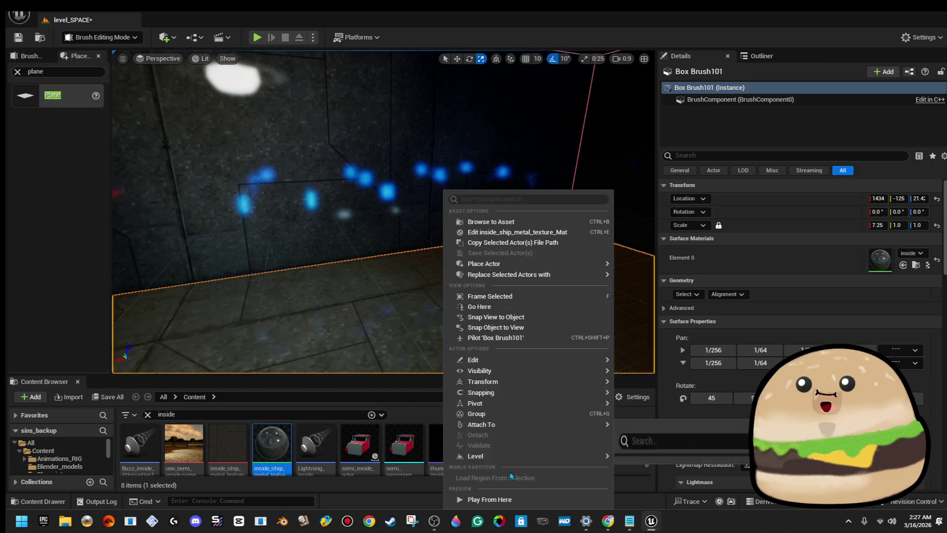
{"action": "left_click", "coordinate": [486, 499]}
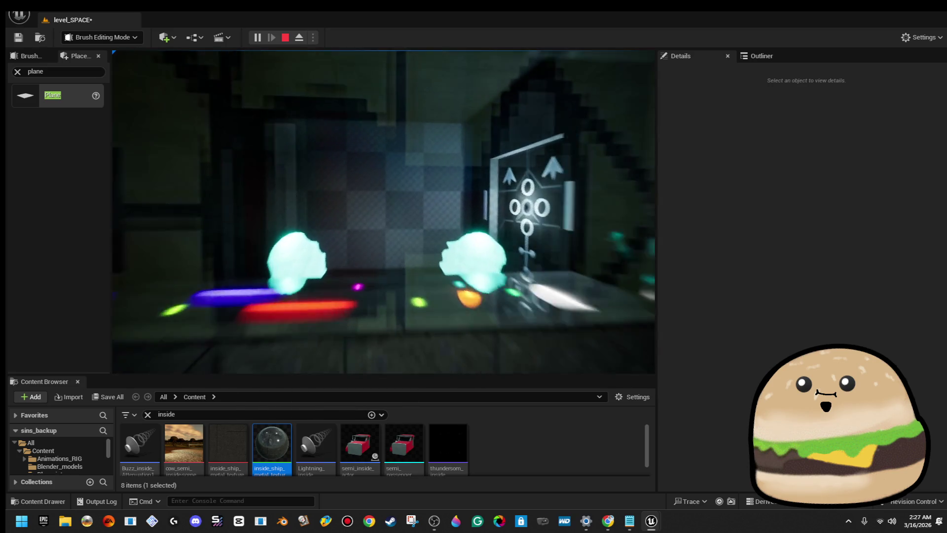
- End the play session and tilt the editor view up toward the ceiling
{"action": "key", "text": "Escape"}
{"action": "left_click_drag", "start_coordinate": [555, 208], "coordinate": [513, 237]}
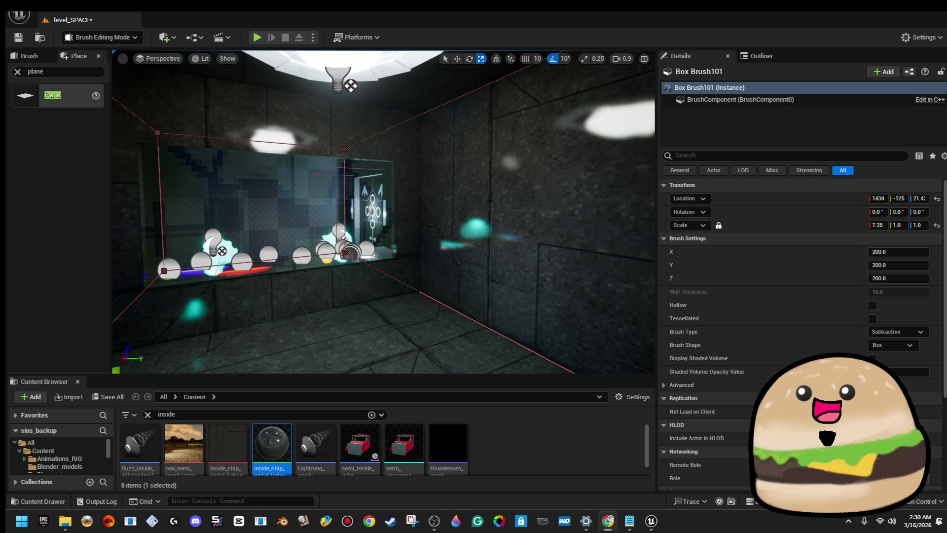
- Search assets for 'alien', then 'sp', and reveal the keycard asset's folder
{"action": "key", "text": "f"}
{"action": "mouse_move", "coordinate": [543, 198]}
{"action": "left_mouse_down"}
{"action": "mouse_move", "coordinate": [575, 186]}
{"action": "mouse_move", "coordinate": [457, 129]}
{"action": "mouse_move", "coordinate": [501, 120]}
{"action": "left_mouse_up"}
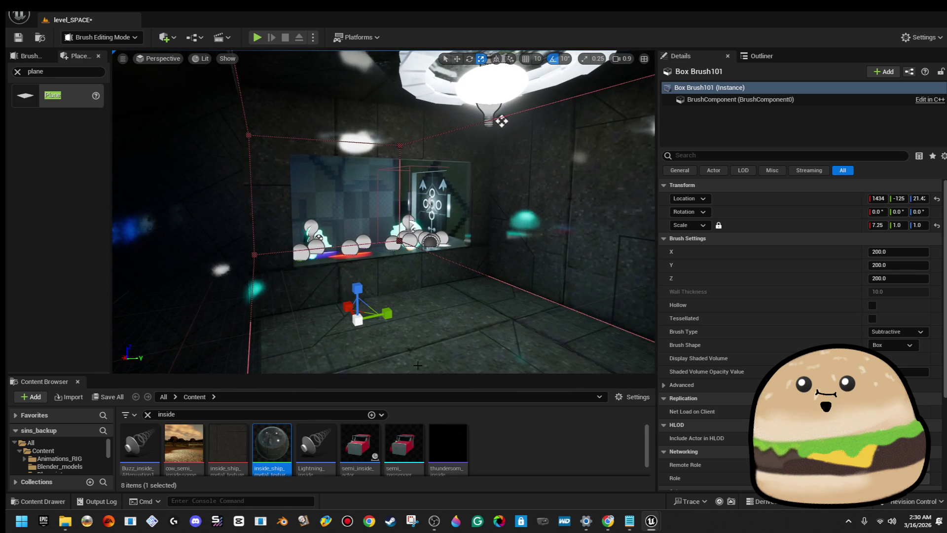
{"action": "double_click", "coordinate": [167, 414]}
{"action": "type", "text": "alien"}
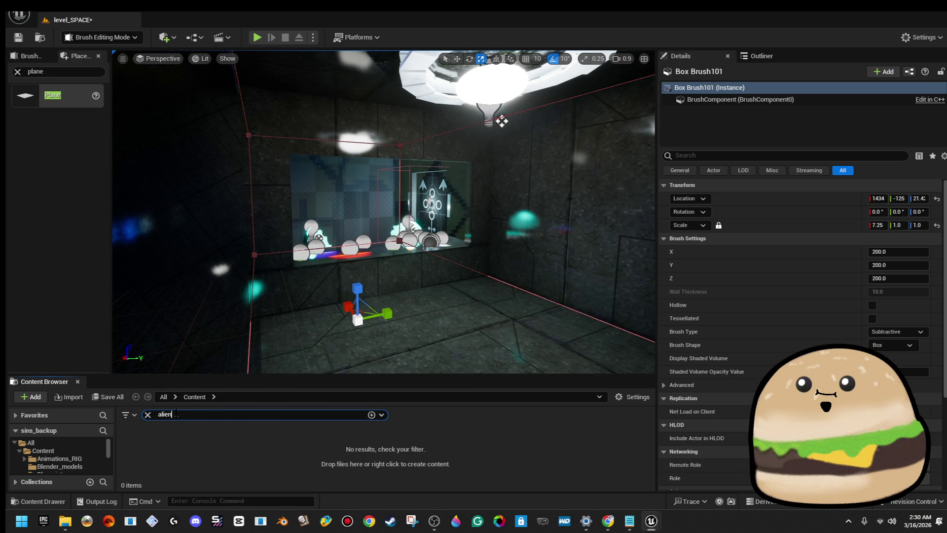
{"action": "key", "text": "BackSpace"}
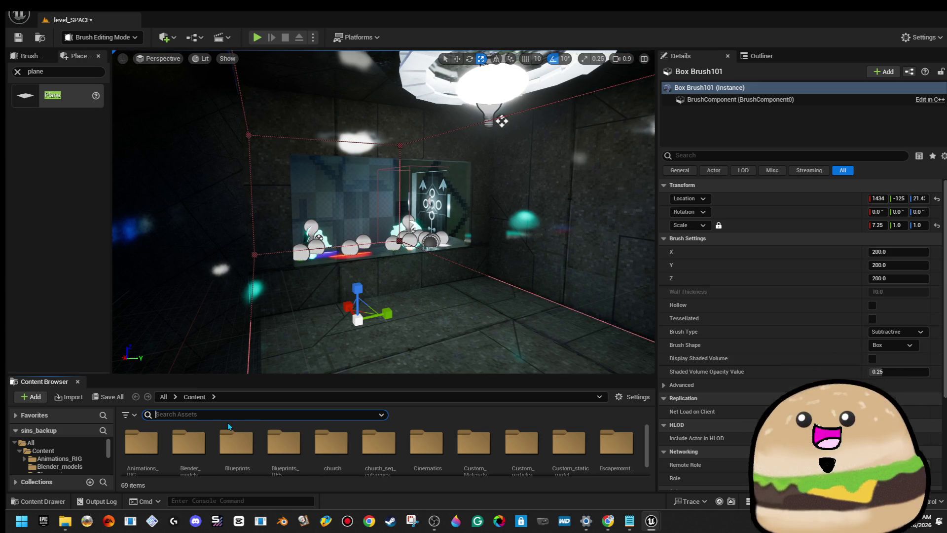
{"action": "type", "text": "space"}
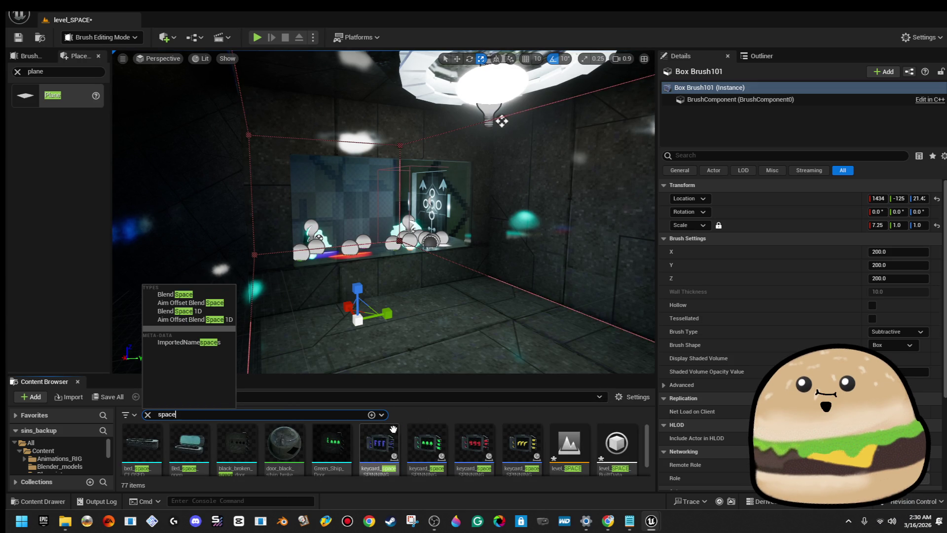
{"action": "right_click", "coordinate": [387, 446]}
{"action": "mouse_move", "coordinate": [493, 278]}
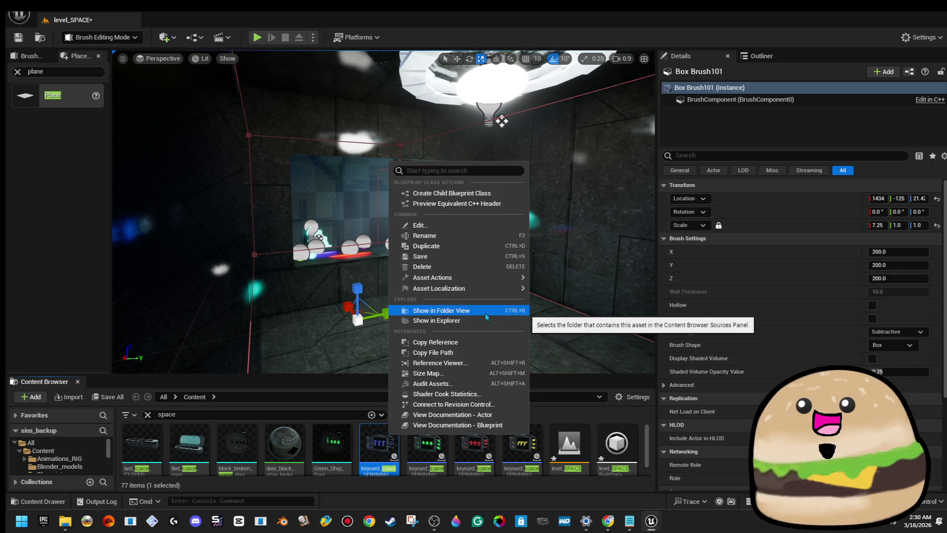
{"action": "left_click", "coordinate": [486, 315]}
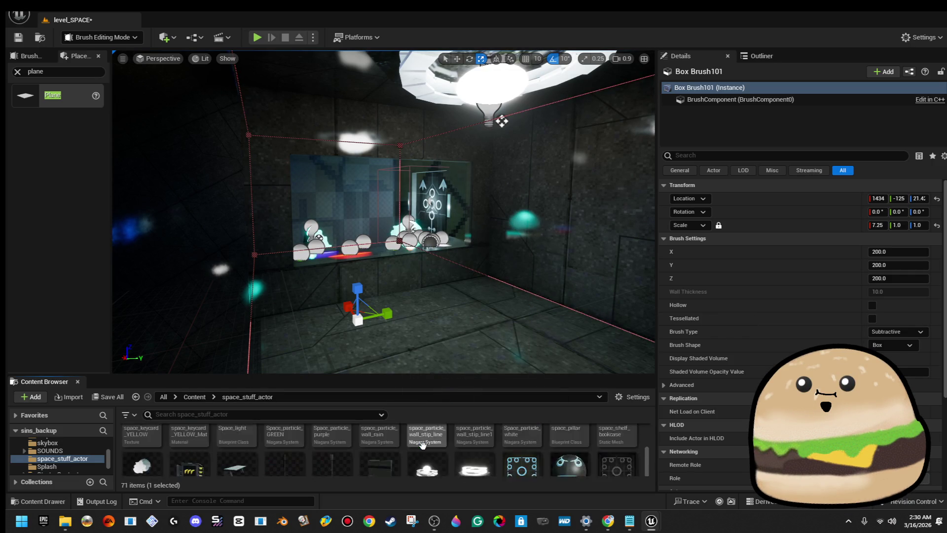
- Search all content for 'space' and jump to the space_stuff_actor folder holding a space texture
{"action": "left_click", "coordinate": [195, 397]}
{"action": "left_click", "coordinate": [223, 412]}
{"action": "type", "text": "space"}
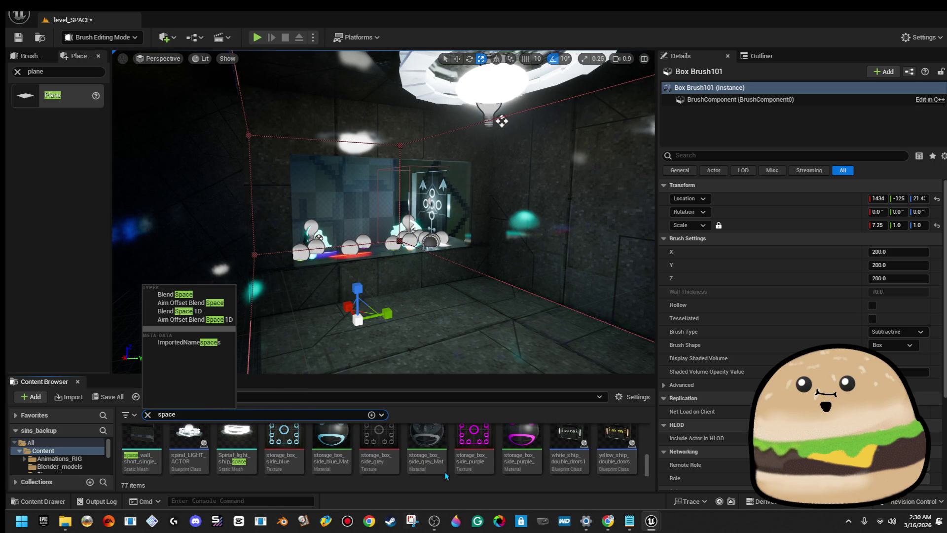
{"action": "scroll", "coordinate": [456, 464], "scroll_direction": "down", "scroll_amount": 3}
{"action": "scroll", "coordinate": [456, 465], "scroll_direction": "down", "scroll_amount": 3}
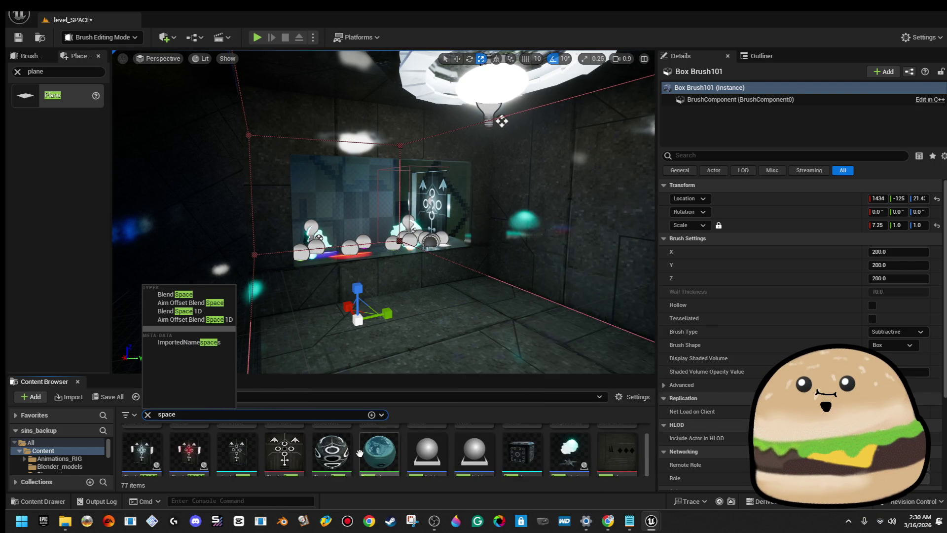
{"action": "right_click", "coordinate": [296, 451]}
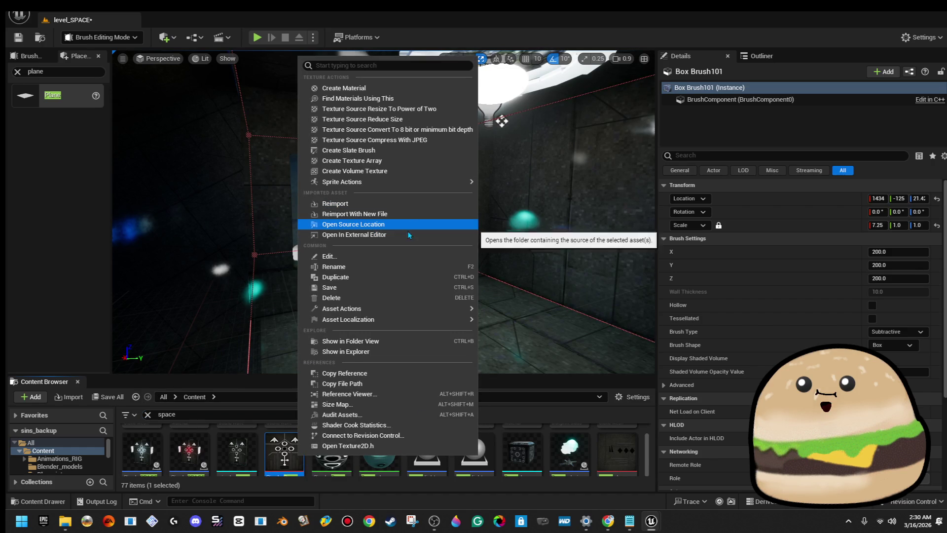
{"action": "left_click", "coordinate": [387, 340]}
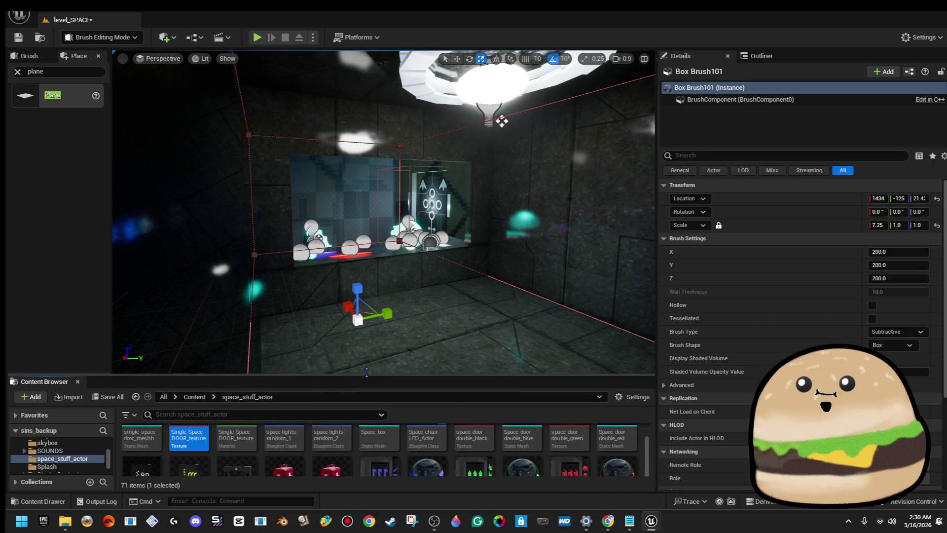
{"action": "left_click_drag", "start_coordinate": [365, 377], "coordinate": [365, 279]}
{"action": "scroll", "coordinate": [485, 459], "scroll_direction": "down", "scroll_amount": 5}
{"action": "right_click", "coordinate": [485, 459]}
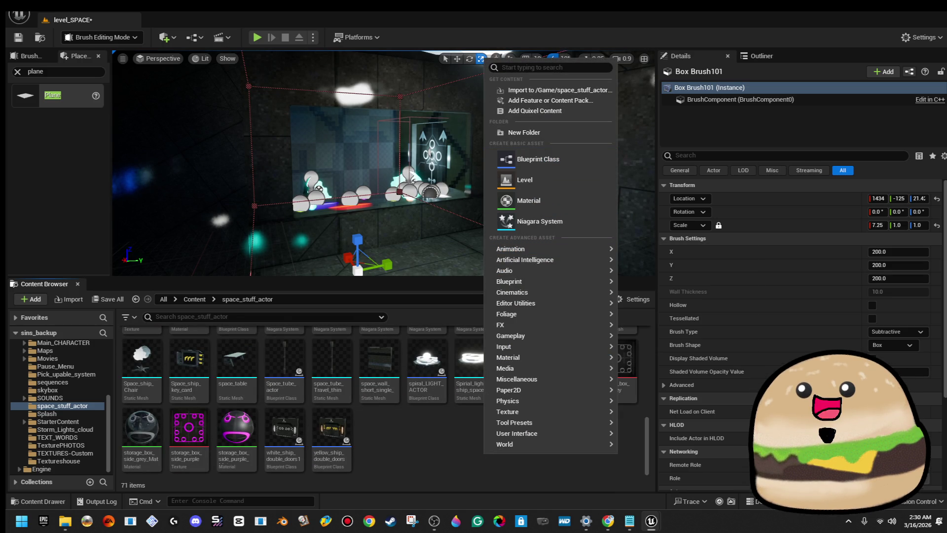
- Import the glass texture from the Desktop's Alien_texture folder, then filter the folder by 'glass'
{"action": "left_click", "coordinate": [84, 337]}
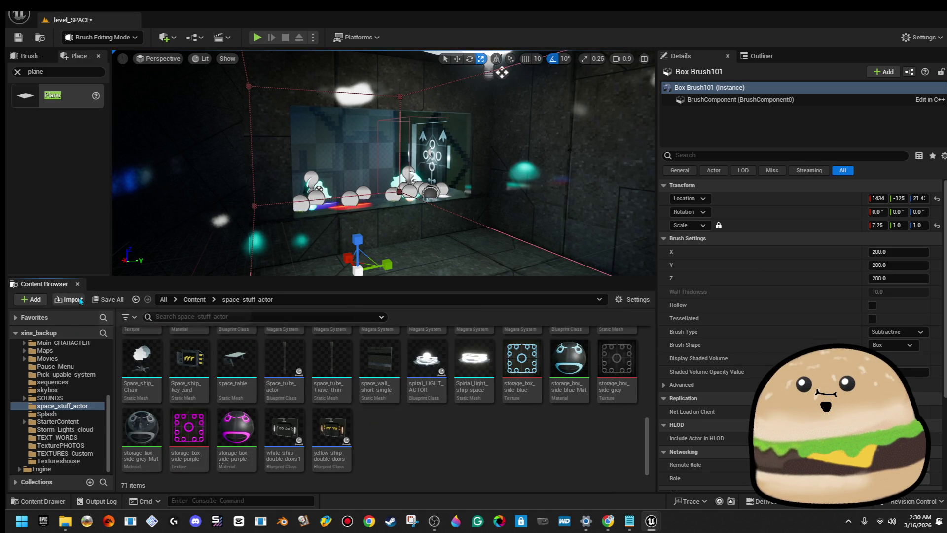
{"action": "left_click", "coordinate": [69, 299]}
{"action": "double_click", "coordinate": [183, 86]}
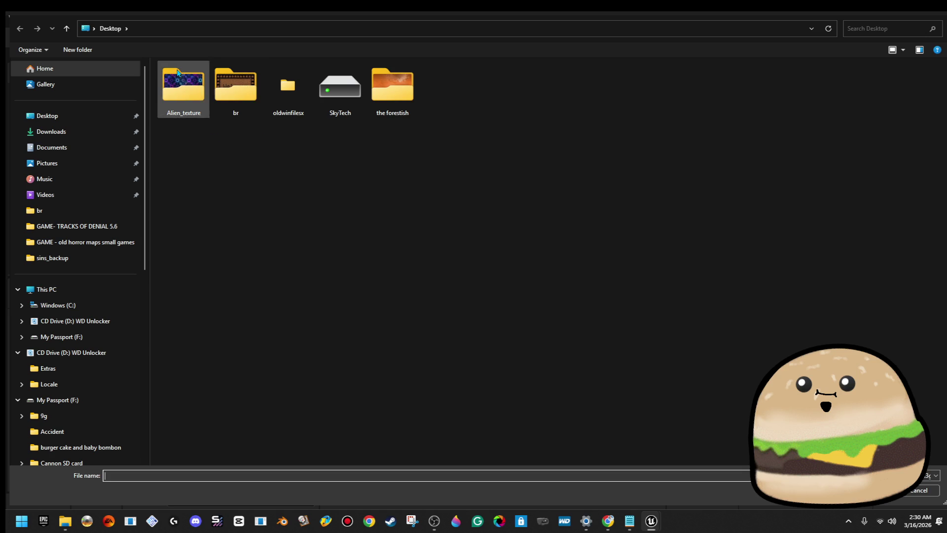
{"action": "double_click", "coordinate": [184, 101]}
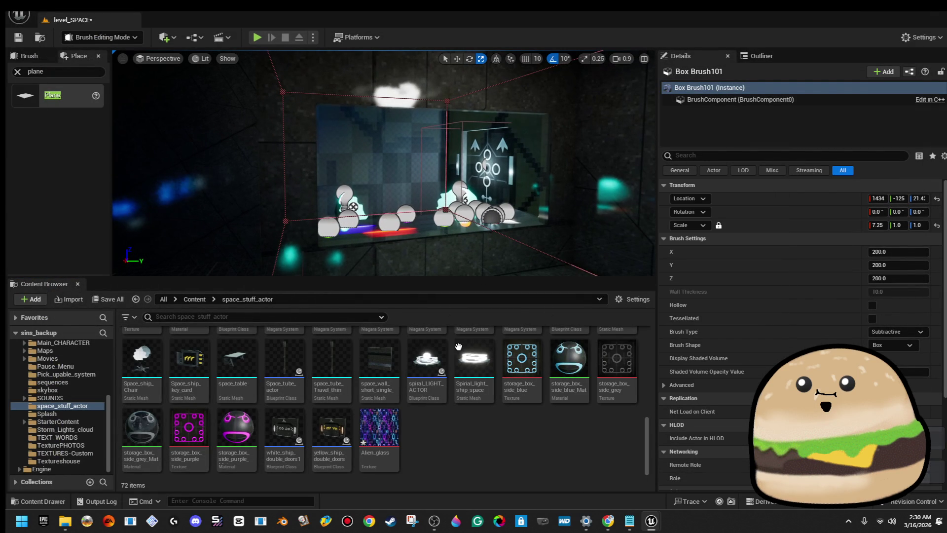
{"action": "left_click", "coordinate": [267, 318]}
{"action": "type", "text": "glass"}
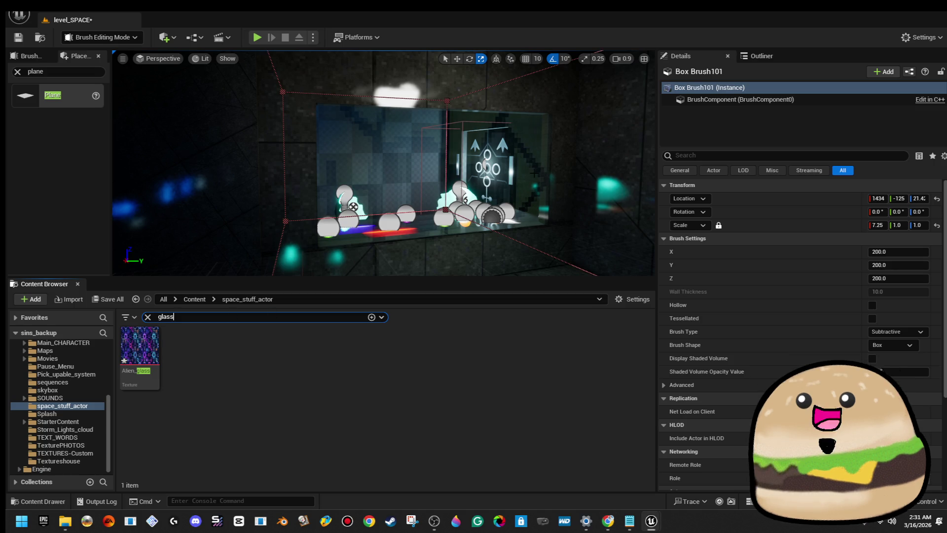
- Select the window plane and duplicate the church stained-glass material as pace_window
{"action": "left_click", "coordinate": [375, 257]}
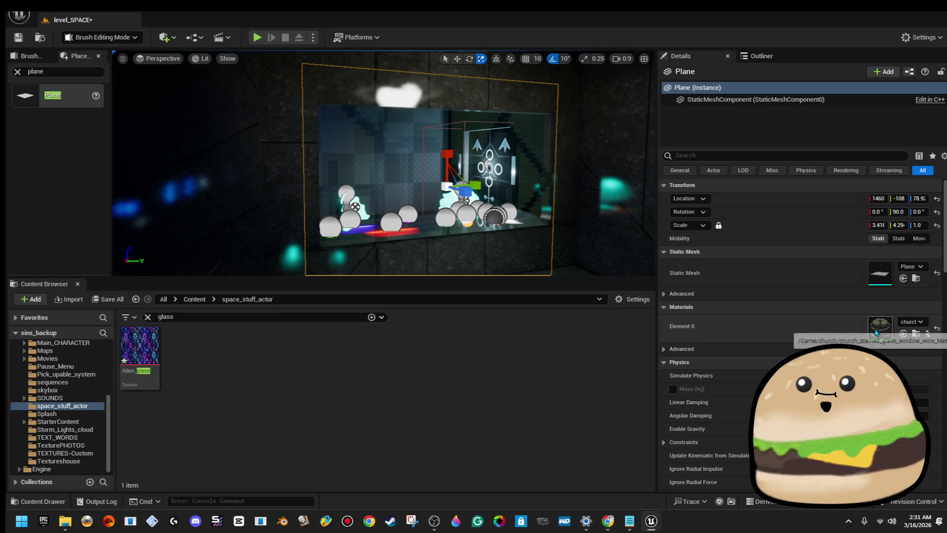
{"action": "left_click", "coordinate": [276, 318]}
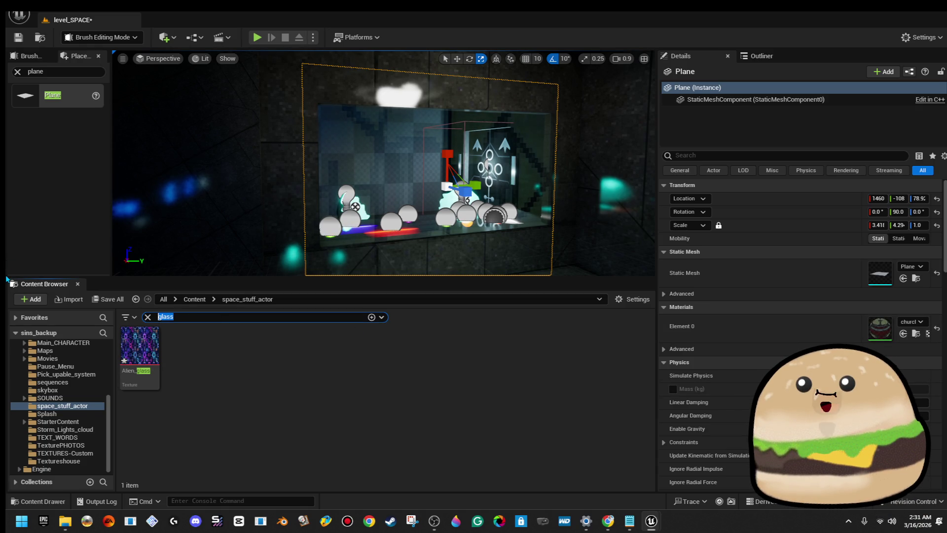
{"action": "type", "text": "church window"}
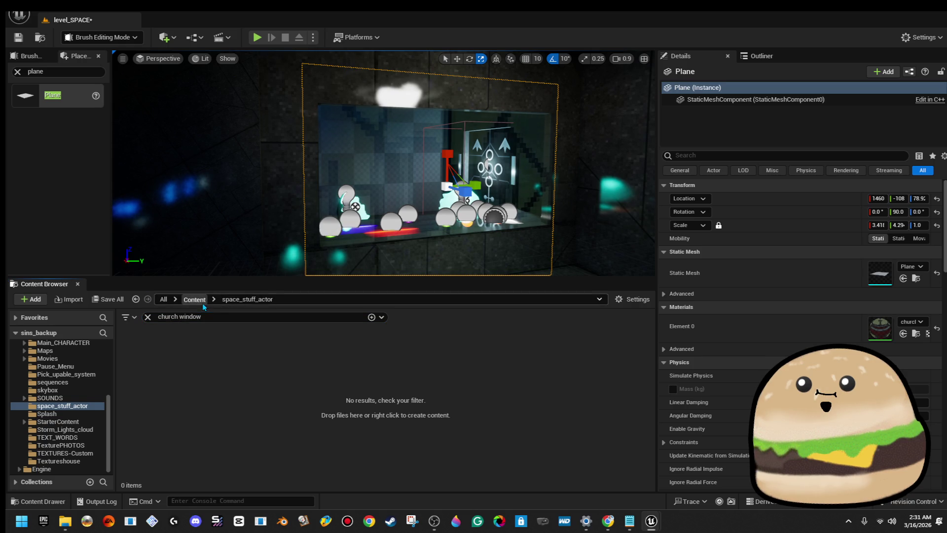
{"action": "left_click", "coordinate": [198, 300]}
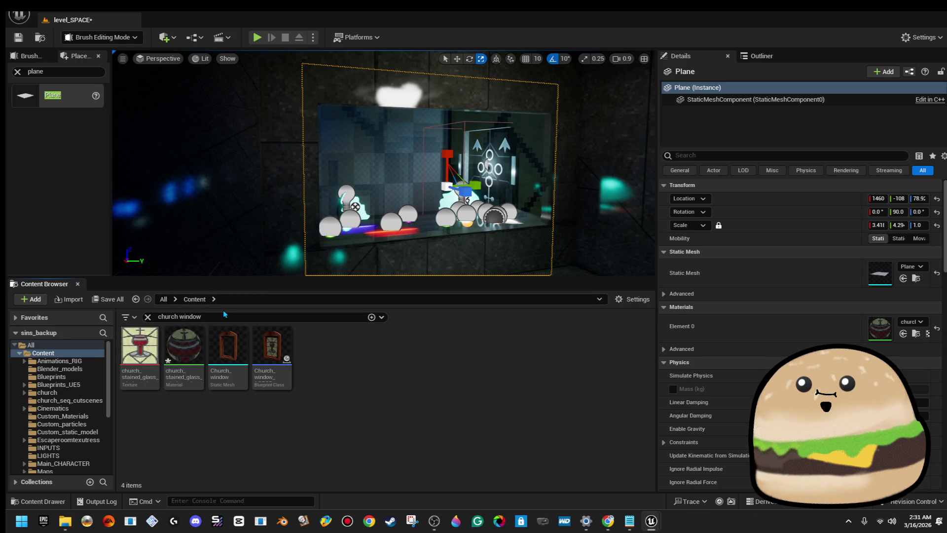
{"action": "right_click", "coordinate": [197, 339]}
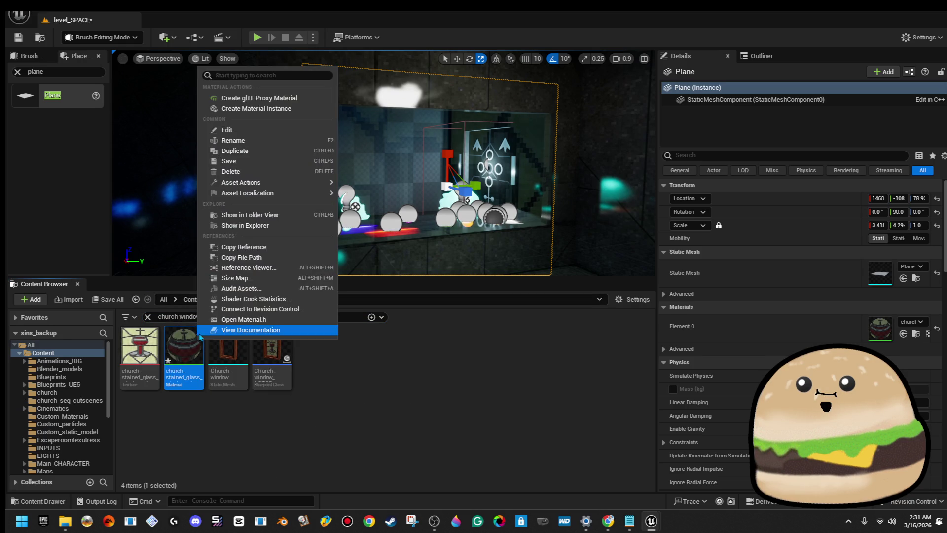
{"action": "left_click", "coordinate": [271, 151]}
{"action": "type", "text": "pace_windo"}
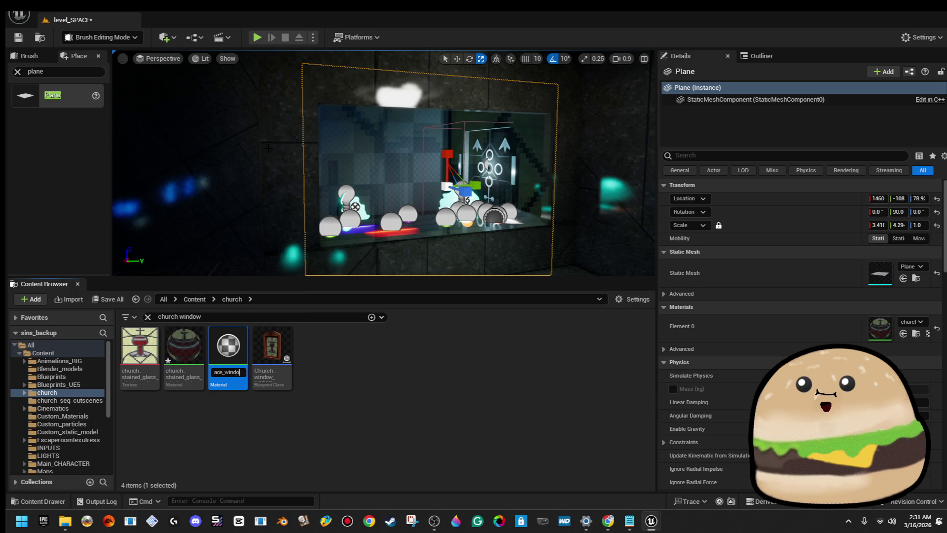
{"action": "type", "text": "w"}
{"action": "key", "text": "Return"}
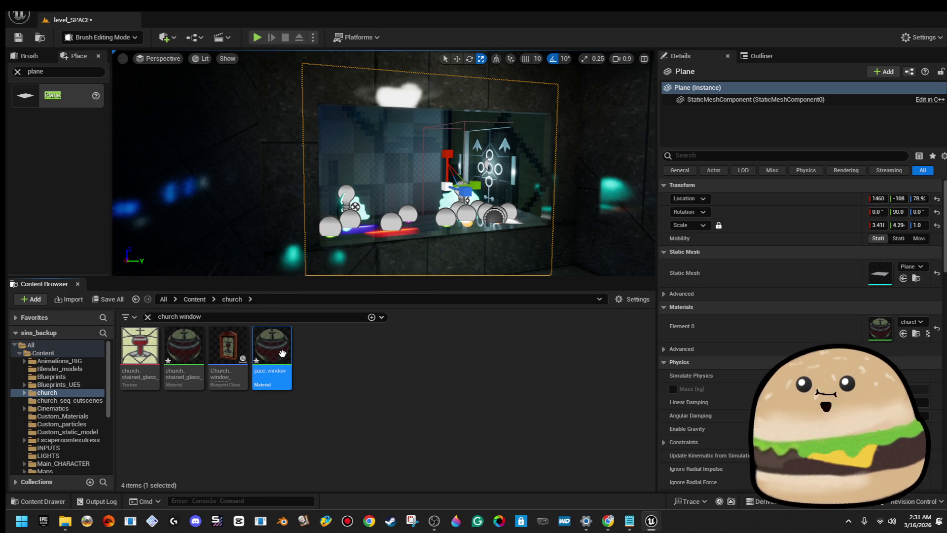
- Swap pace_window's texture to Alien_glass, apply it, and drop the material onto the window plane
{"action": "double_click", "coordinate": [282, 353]}
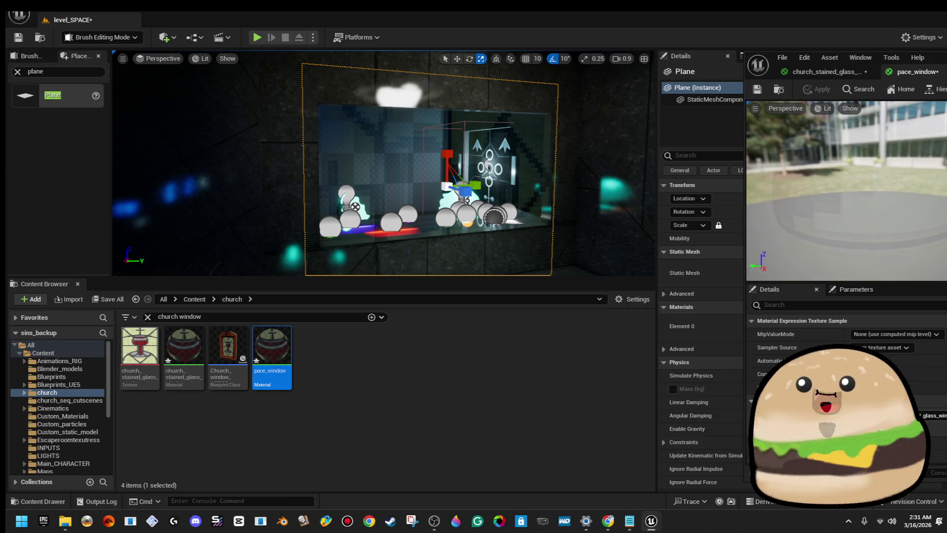
{"action": "left_click", "coordinate": [869, 399]}
{"action": "type", "text": "space"}
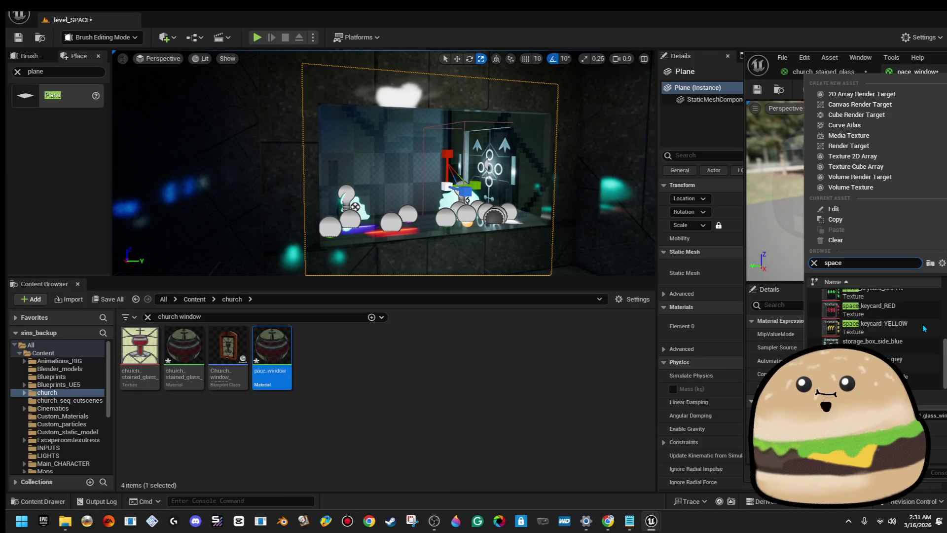
{"action": "scroll", "coordinate": [878, 321], "scroll_direction": "up", "scroll_amount": 2}
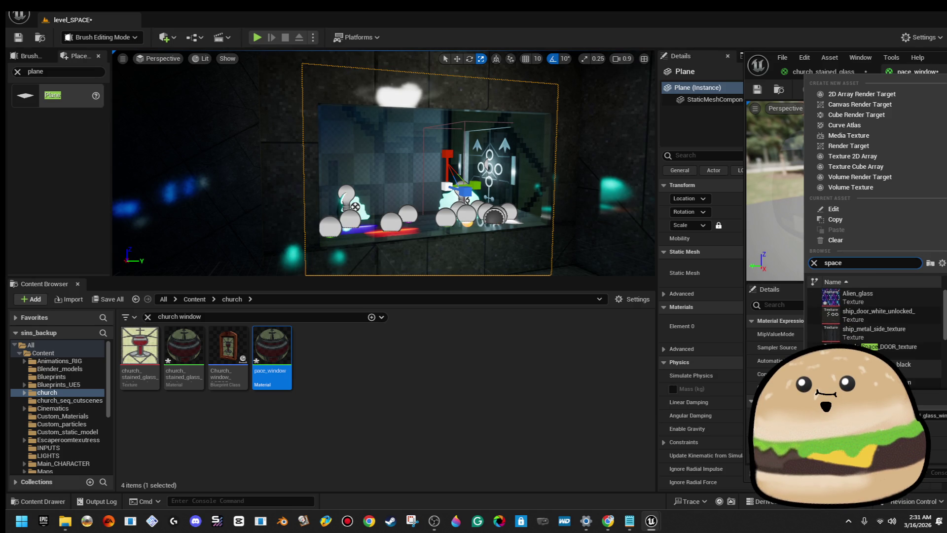
{"action": "left_click", "coordinate": [883, 296]}
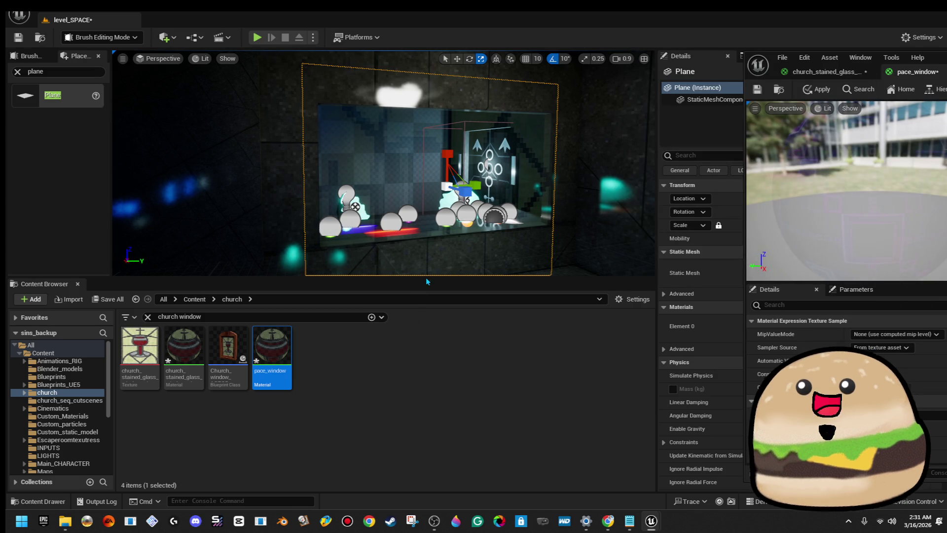
{"action": "left_click", "coordinate": [819, 89]}
{"action": "left_click_drag", "start_coordinate": [272, 353], "coordinate": [422, 186]}
{"action": "scroll", "coordinate": [383, 163], "scroll_direction": "up", "scroll_amount": 5}
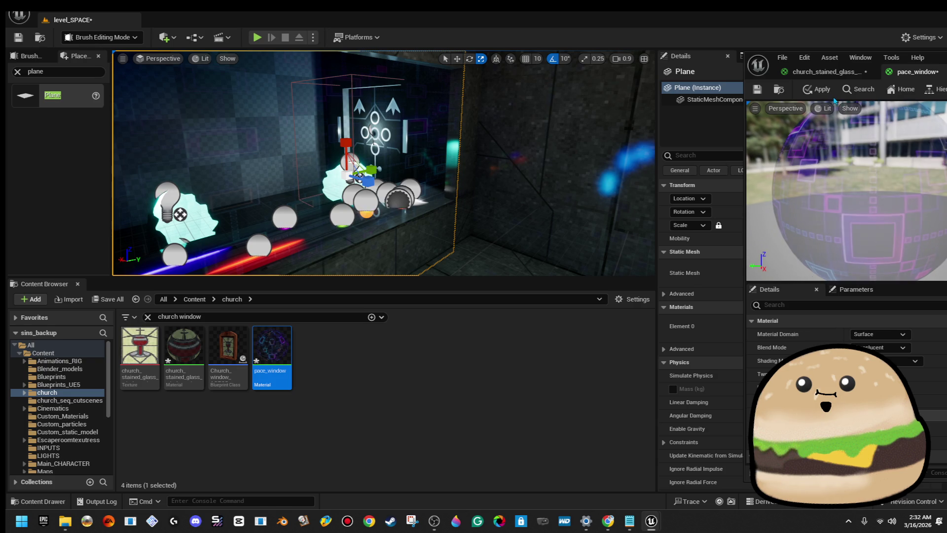
- Apply the latest pace_window edits and fly around the window, lamp and wall to view the glass
{"action": "left_click", "coordinate": [819, 91]}
{"action": "mouse_move", "coordinate": [449, 186]}
{"action": "left_mouse_down"}
{"action": "mouse_move", "coordinate": [419, 148]}
{"action": "mouse_move", "coordinate": [426, 191]}
{"action": "left_mouse_up"}
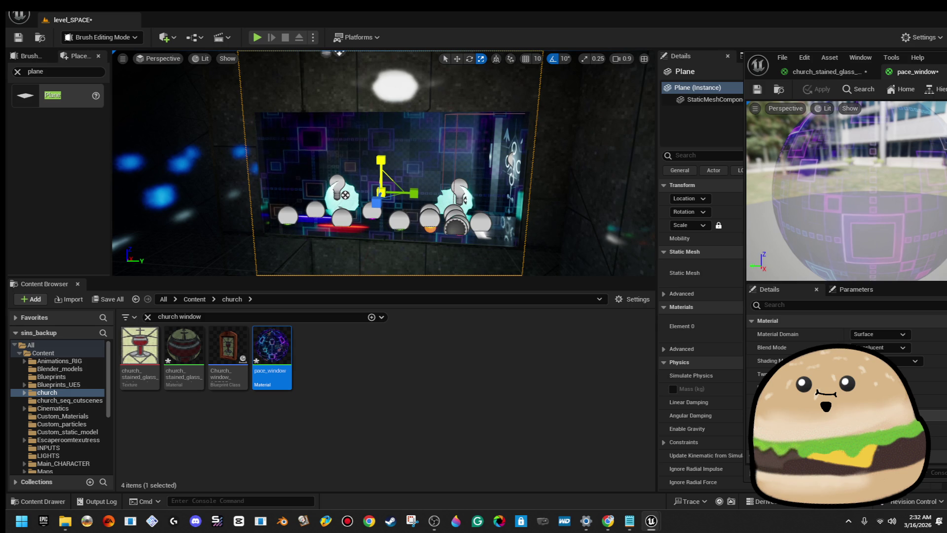
{"action": "mouse_move", "coordinate": [426, 191]}
{"action": "left_mouse_down"}
{"action": "mouse_move", "coordinate": [429, 213]}
{"action": "mouse_move", "coordinate": [416, 167]}
{"action": "left_mouse_up"}
{"action": "key", "text": "w"}
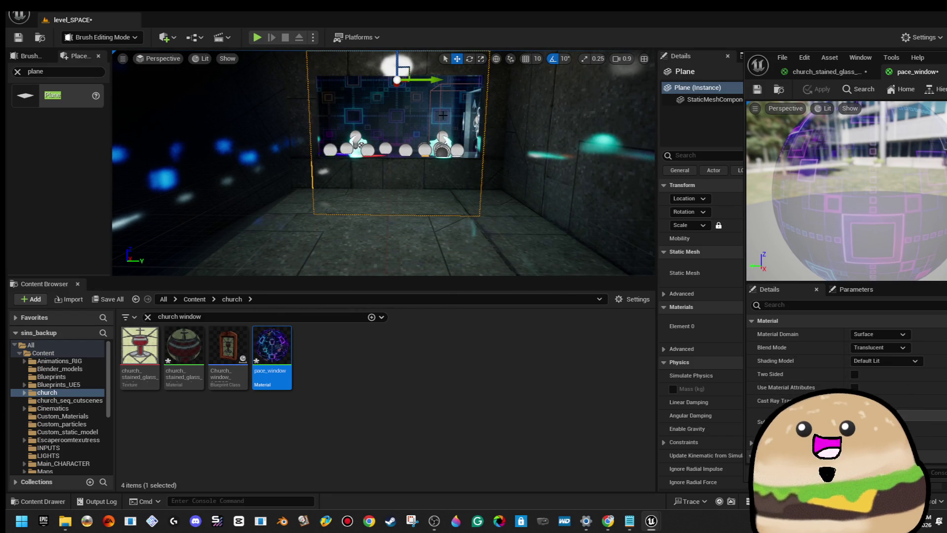
{"action": "left_click_drag", "start_coordinate": [416, 167], "coordinate": [405, 138]}
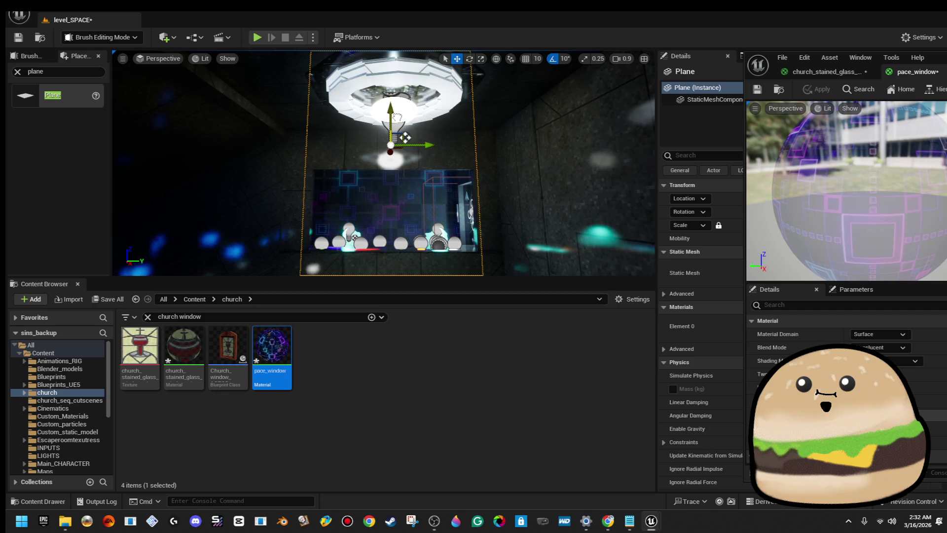
{"action": "mouse_move", "coordinate": [405, 138]}
{"action": "left_mouse_down"}
{"action": "mouse_move", "coordinate": [402, 74]}
{"action": "mouse_move", "coordinate": [390, 74]}
{"action": "mouse_move", "coordinate": [367, 111]}
{"action": "left_mouse_up"}
{"action": "left_click_drag", "start_coordinate": [400, 180], "coordinate": [402, 179]}
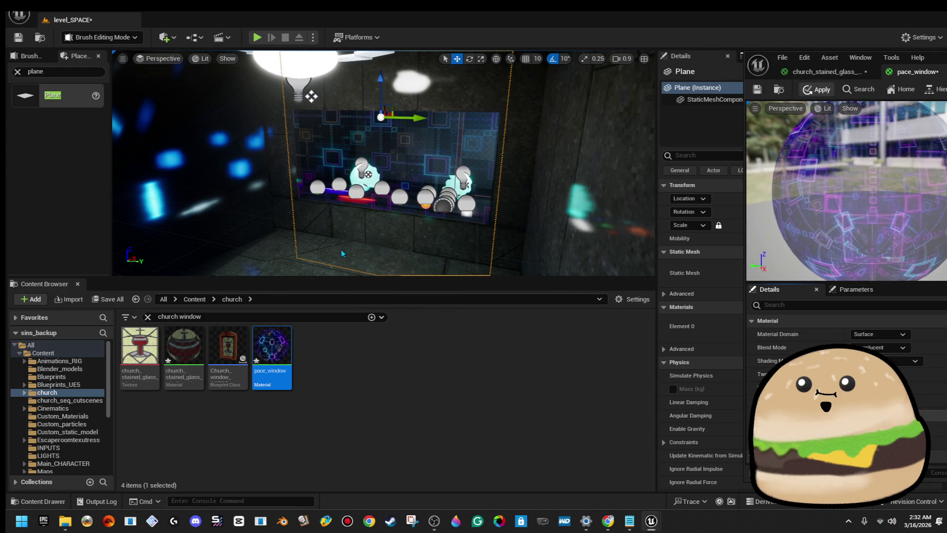
{"action": "scroll", "coordinate": [81, 417], "scroll_direction": "down", "scroll_amount": 5}
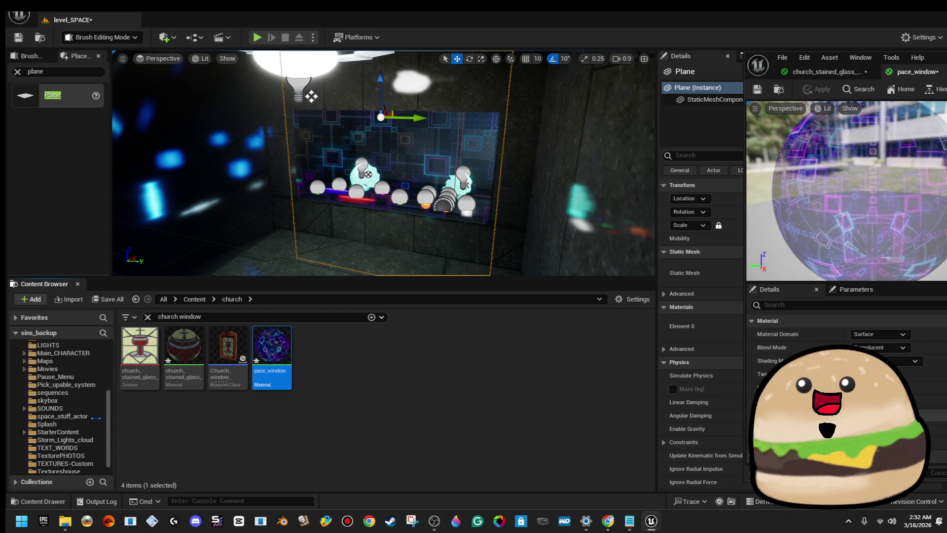
- Move the pace_window material from the church folder into space_stuff_actor
{"action": "scroll", "coordinate": [79, 437], "scroll_direction": "up", "scroll_amount": 1}
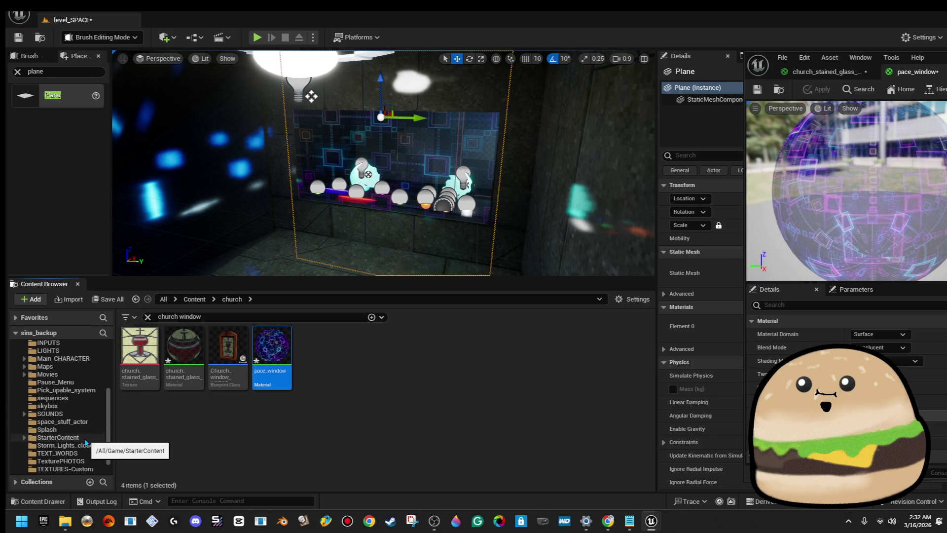
{"action": "mouse_move", "coordinate": [271, 350]}
{"action": "left_mouse_down"}
{"action": "mouse_move", "coordinate": [109, 441]}
{"action": "mouse_move", "coordinate": [87, 422]}
{"action": "left_mouse_up"}
{"action": "left_click", "coordinate": [135, 441]}
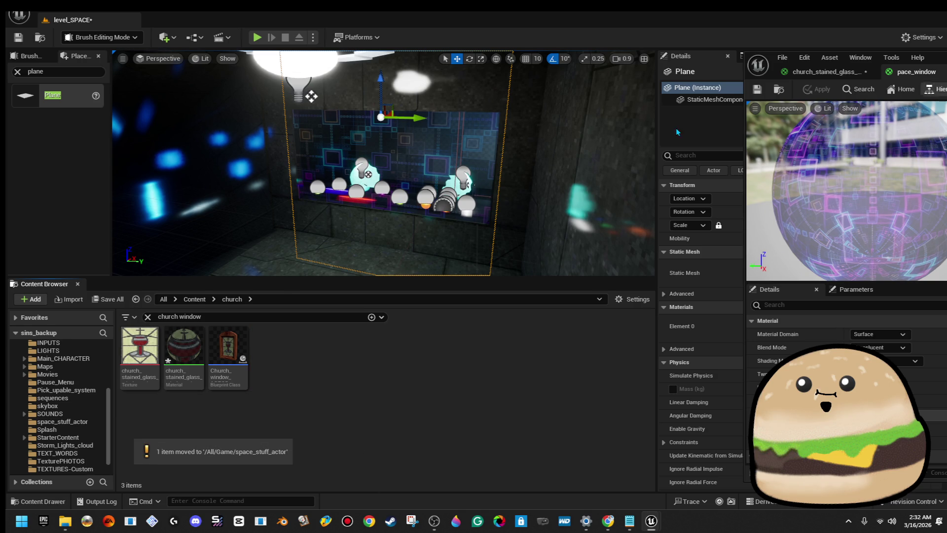
- Play from the cylinder brush in fullscreen, end it, and fly the camera back into the room
{"action": "right_click", "coordinate": [418, 190]}
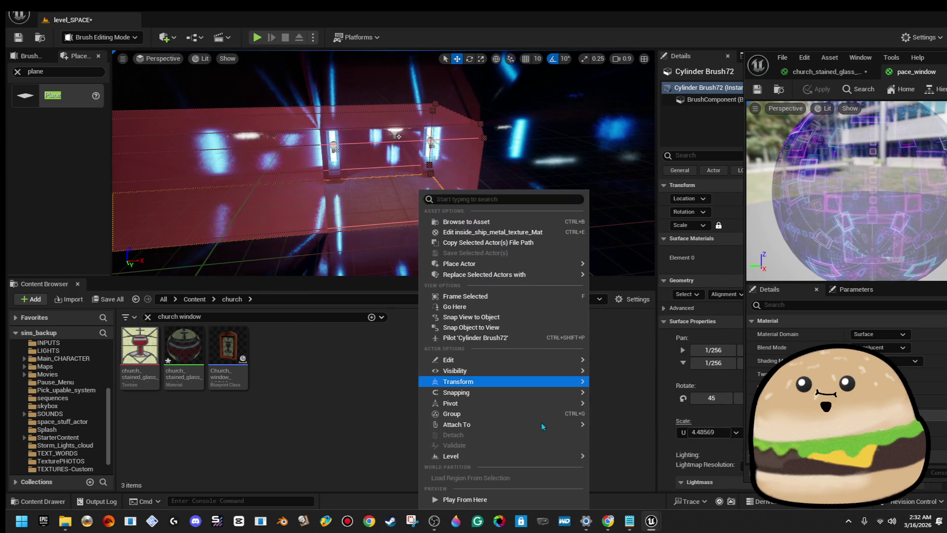
{"action": "left_click", "coordinate": [506, 497]}
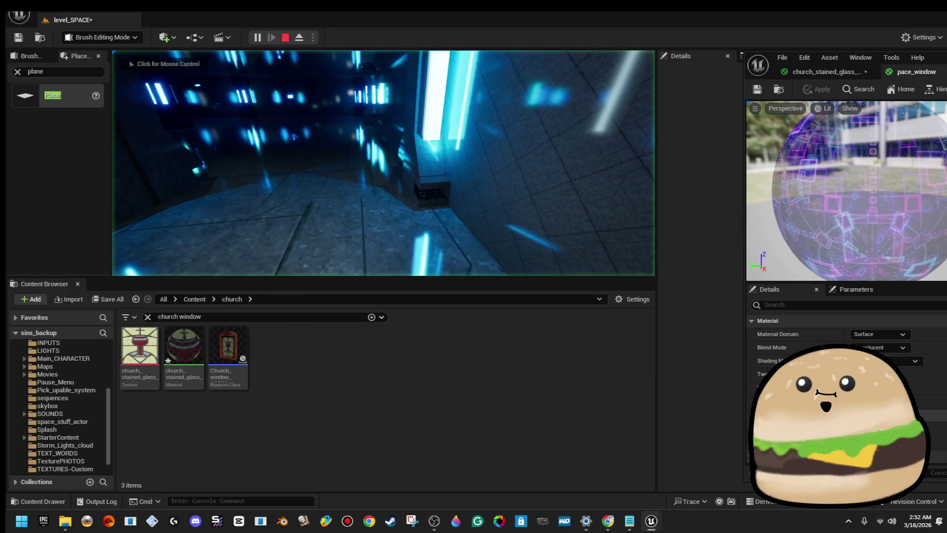
{"action": "left_click", "coordinate": [440, 170]}
{"action": "key", "text": "F11"}
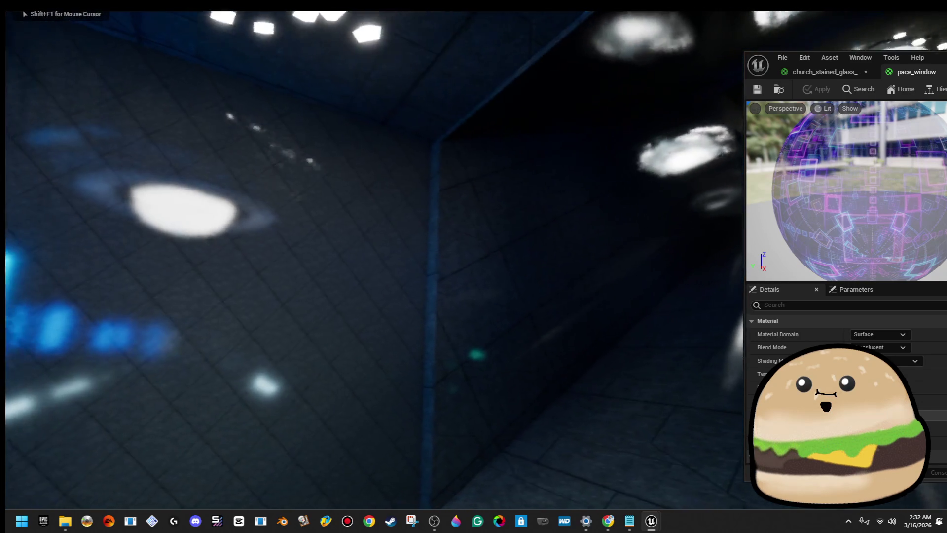
{"action": "key", "text": "Escape"}
{"action": "mouse_move", "coordinate": [487, 164]}
{"action": "left_mouse_down"}
{"action": "mouse_move", "coordinate": [469, 138]}
{"action": "mouse_move", "coordinate": [479, 163]}
{"action": "left_mouse_up"}
{"action": "left_click_drag", "start_coordinate": [402, 202], "coordinate": [581, 78]}
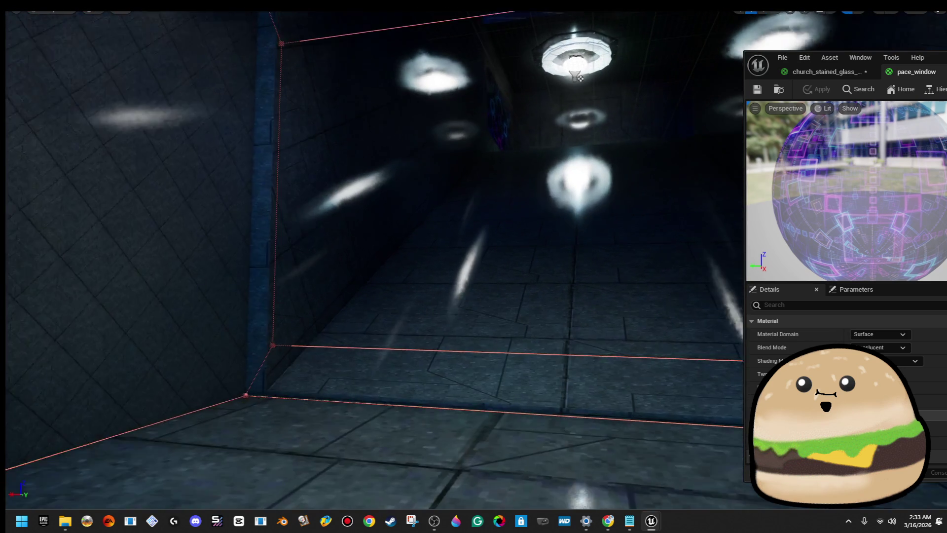
{"action": "scroll", "coordinate": [353, 201], "scroll_direction": "down", "scroll_amount": 2}
{"action": "scroll", "coordinate": [375, 256], "scroll_direction": "down", "scroll_amount": 3}
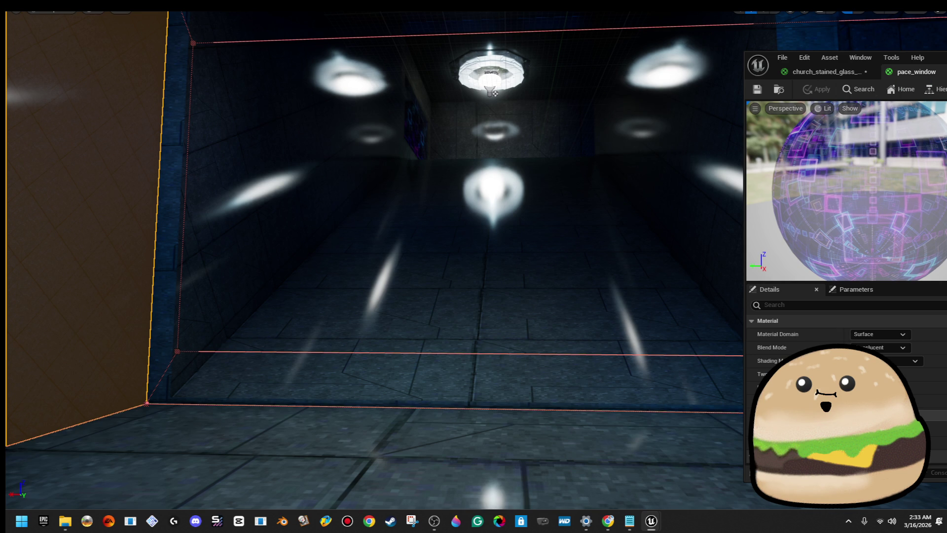
- Close the floating material editor, then open the glass window plane in the mesh editor and close it
{"action": "key", "text": "alt+Tab"}
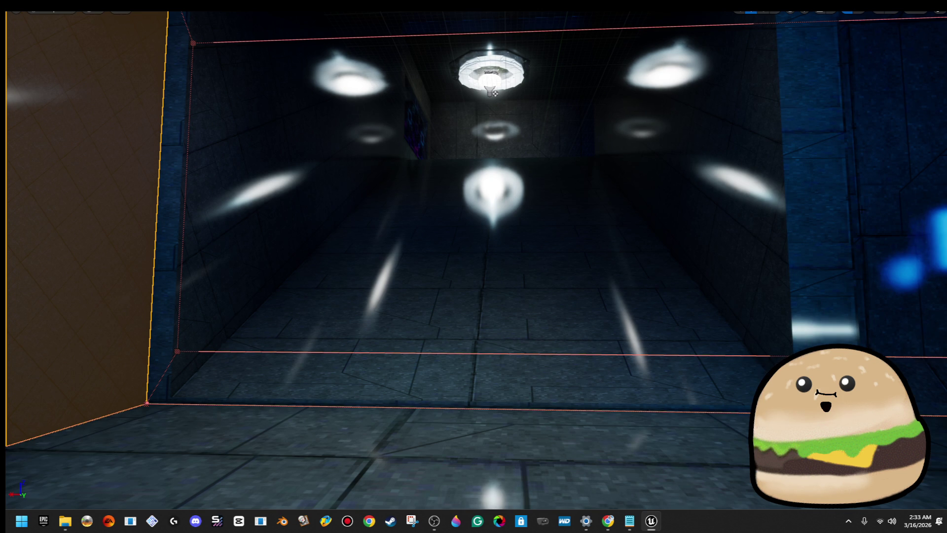
{"action": "mouse_move", "coordinate": [474, 266]}
{"action": "left_mouse_down"}
{"action": "mouse_move", "coordinate": [375, 266]}
{"action": "mouse_move", "coordinate": [473, 257]}
{"action": "mouse_move", "coordinate": [474, 232]}
{"action": "mouse_move", "coordinate": [316, 267]}
{"action": "left_mouse_up"}
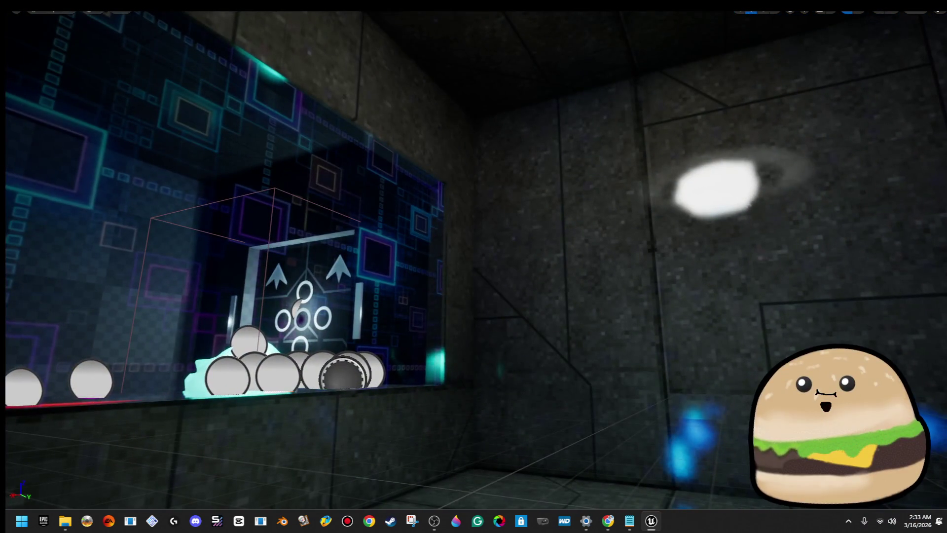
{"action": "right_click", "coordinate": [416, 180]}
{"action": "left_click", "coordinate": [514, 222]}
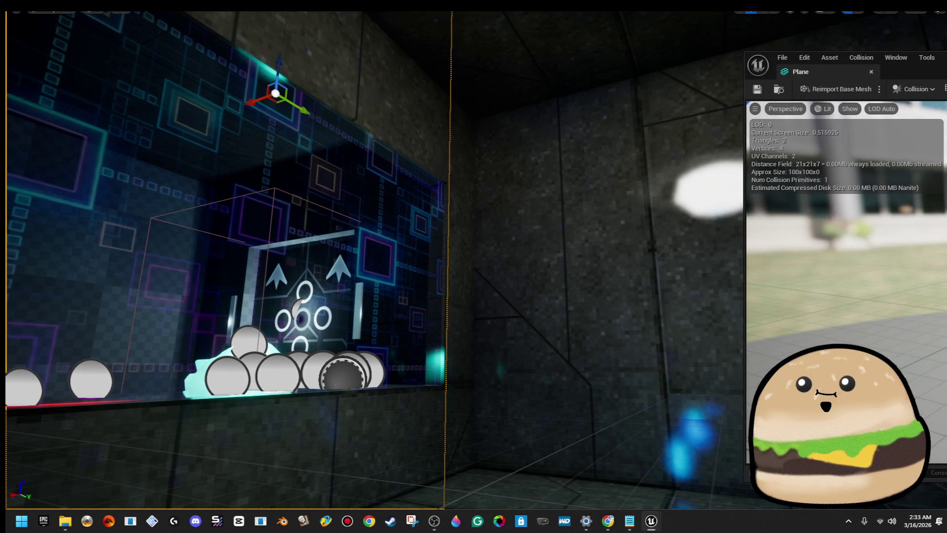
{"action": "key", "text": "F11"}
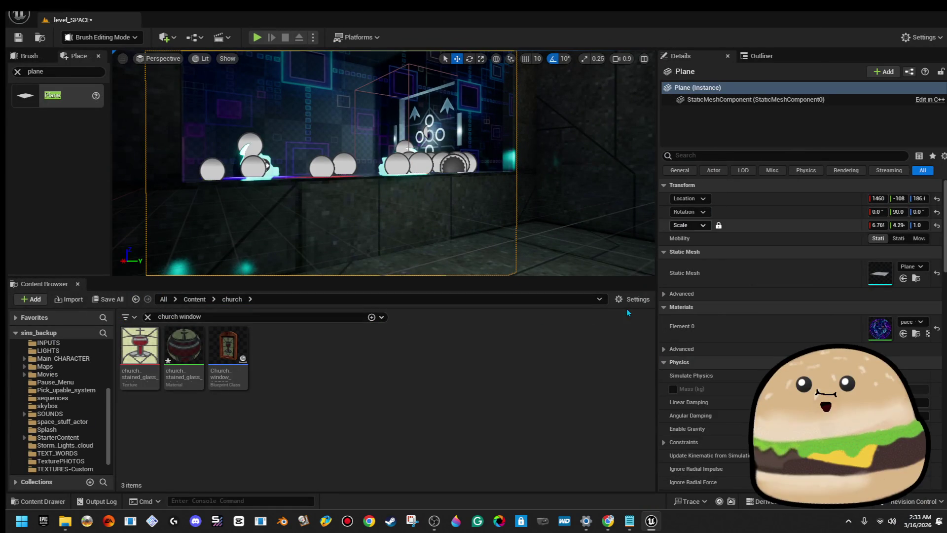
- Add a texture sample node to pace_window, then frame the window plane to view the glass
{"action": "double_click", "coordinate": [893, 327]}
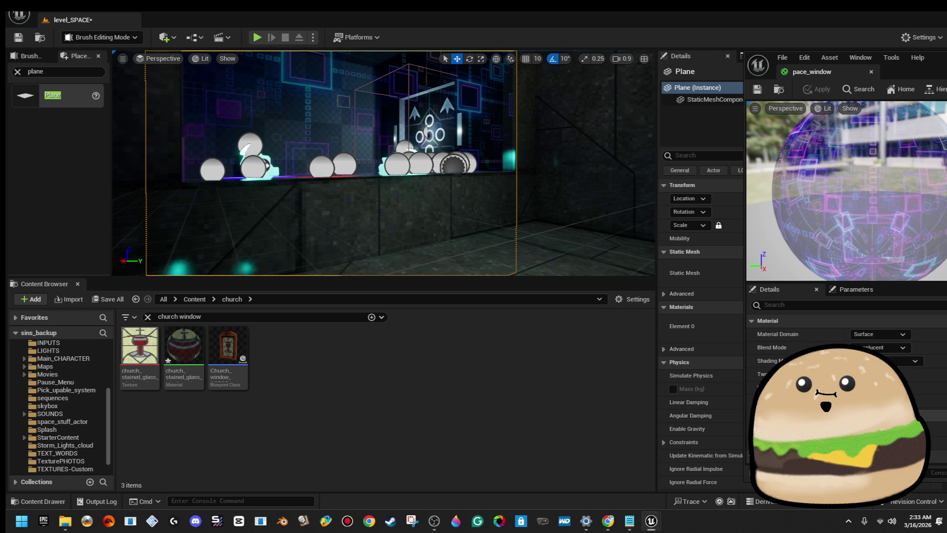
{"action": "key", "text": "ctrl+v"}
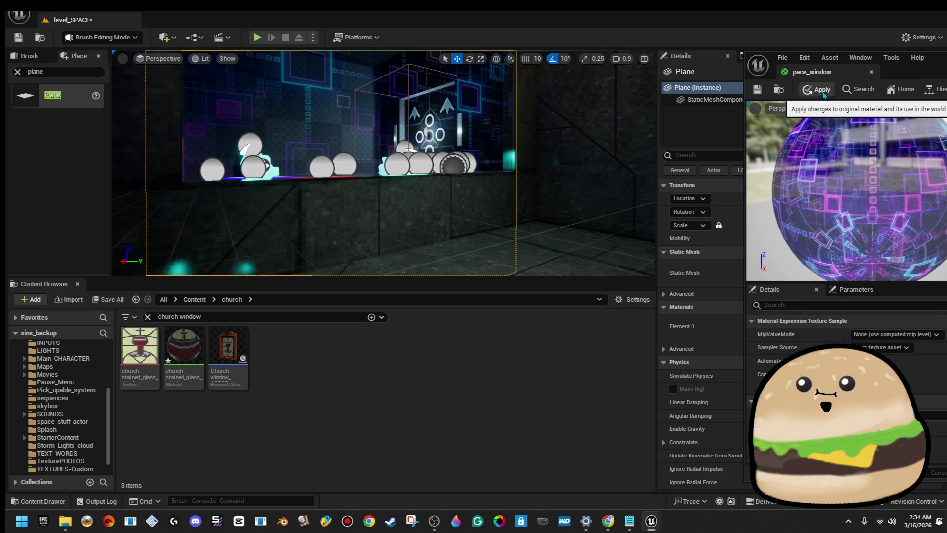
{"action": "left_click_drag", "start_coordinate": [451, 153], "coordinate": [429, 177]}
{"action": "key", "text": "f"}
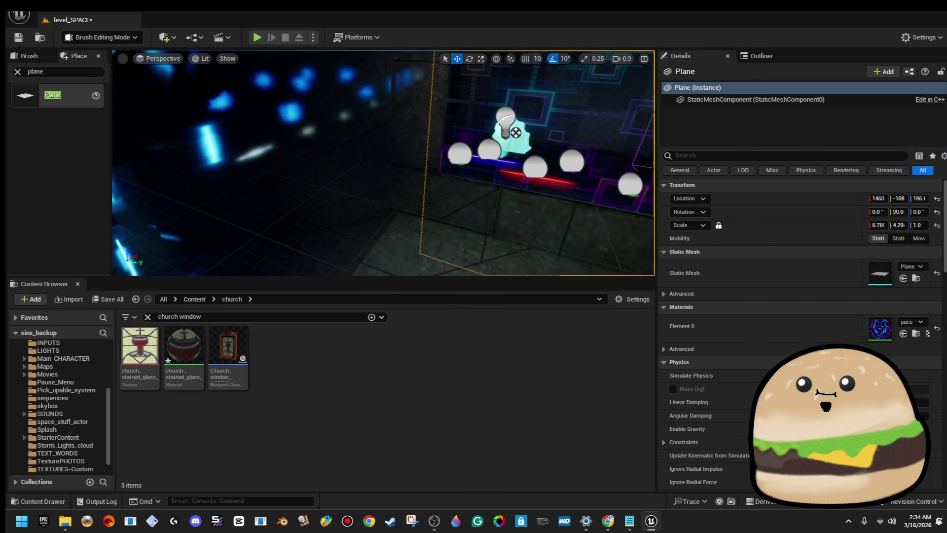
{"action": "right_click", "coordinate": [394, 192]}
- Play the level fullscreen from beside the counter and walk toward the alien-glass window
{"action": "left_click", "coordinate": [461, 499]}
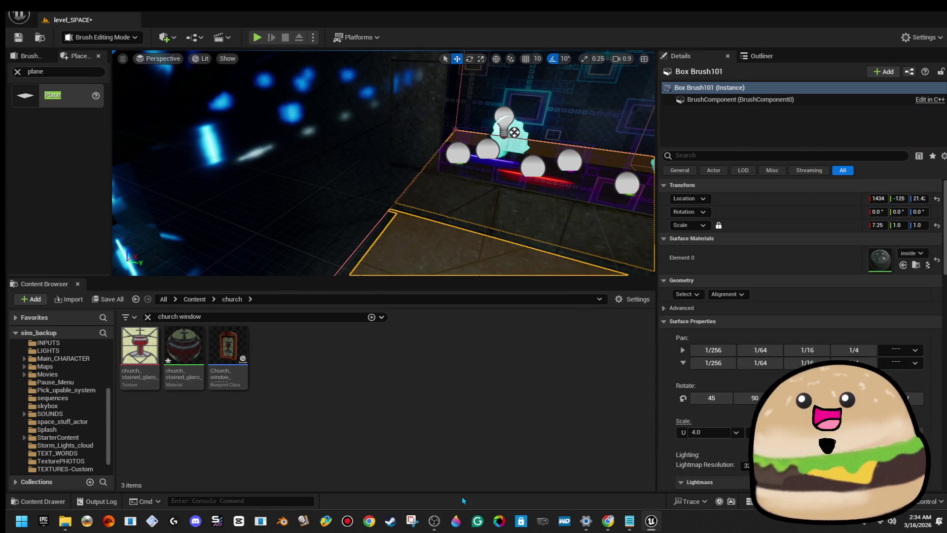
{"action": "left_click", "coordinate": [130, 60]}
{"action": "key", "text": "F11"}
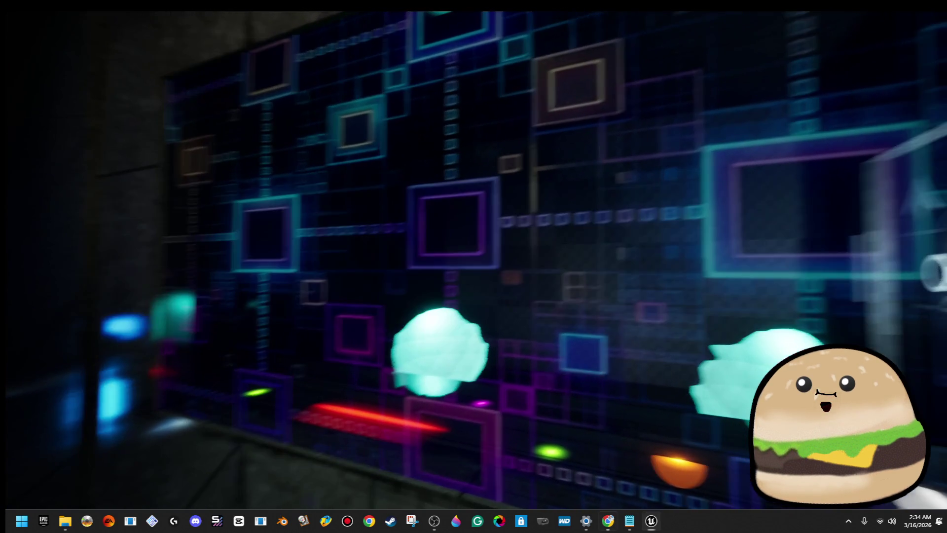
{"action": "key", "text": "shift+F1"}
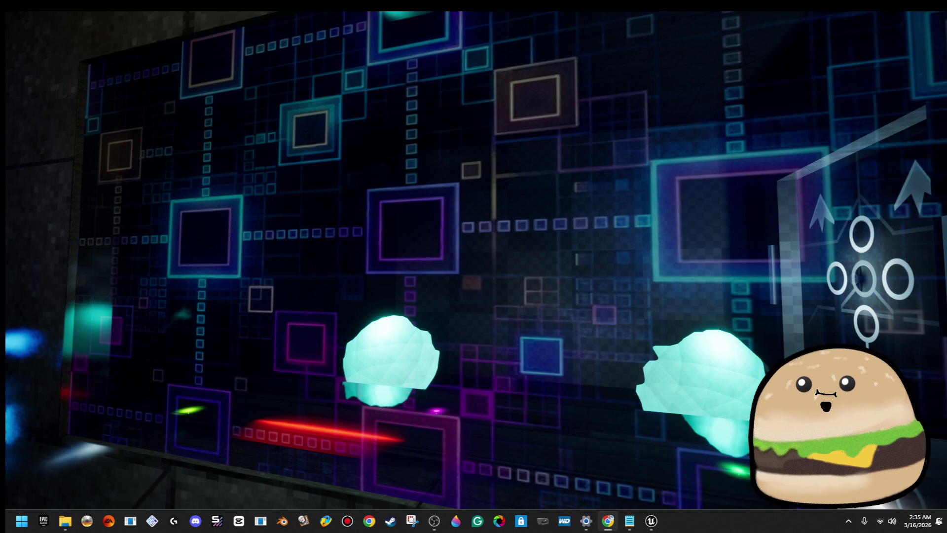
{"action": "left_click", "coordinate": [695, 197]}
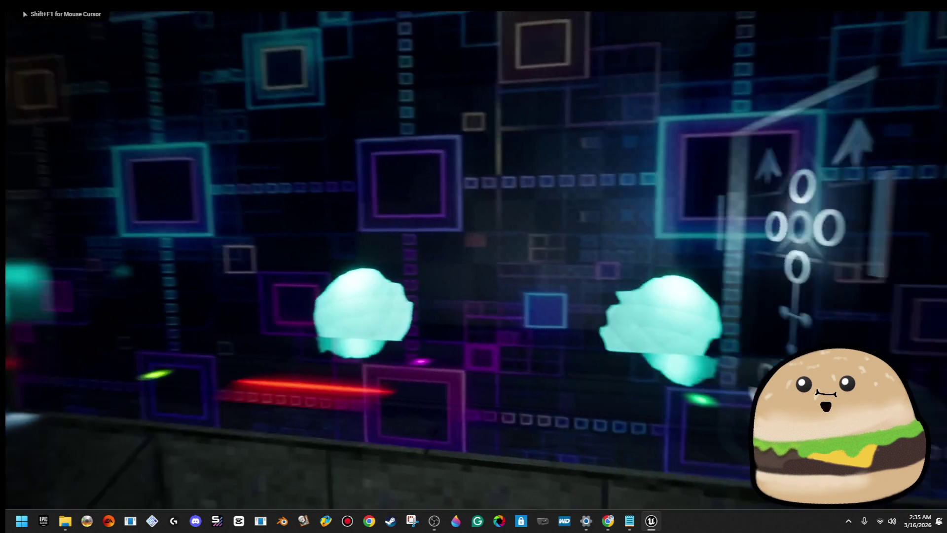
{"action": "key", "text": "w"}
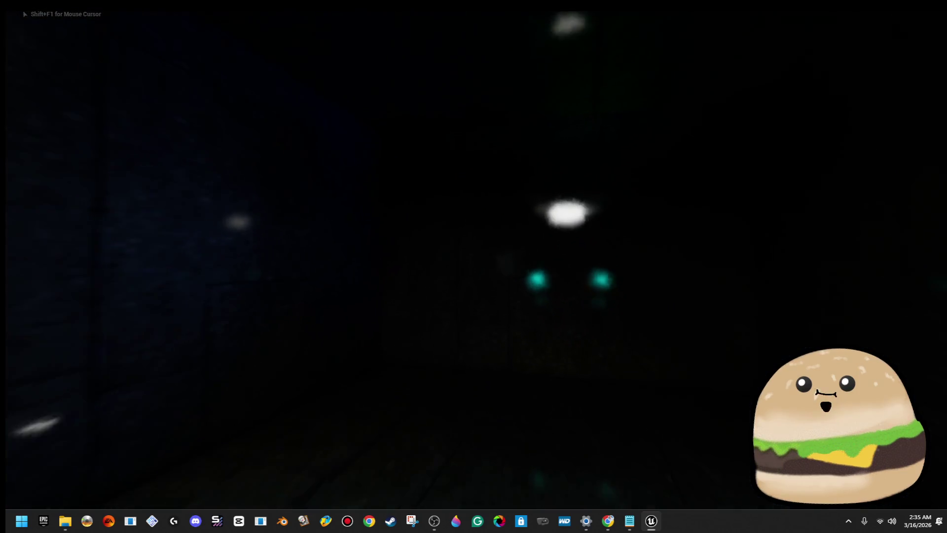
{"action": "key", "text": "w"}
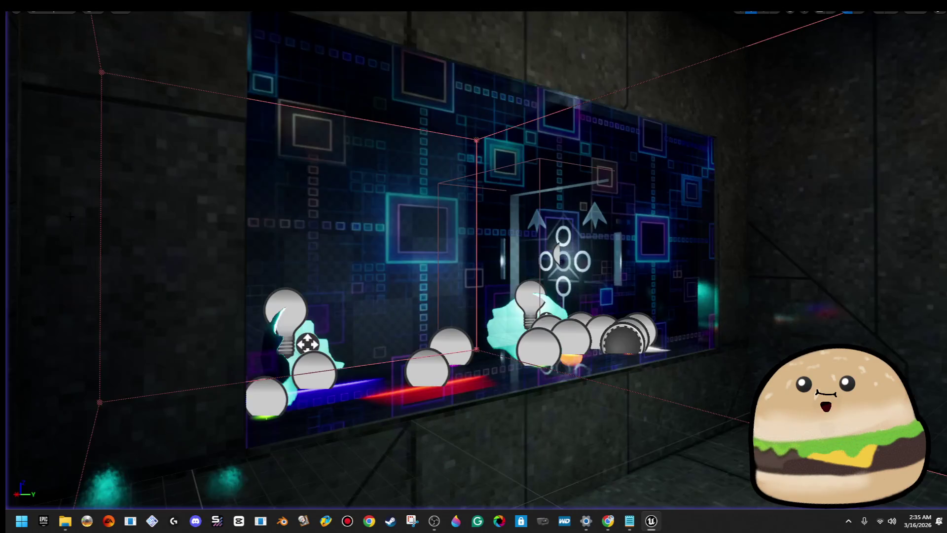
{"action": "key", "text": "F11"}
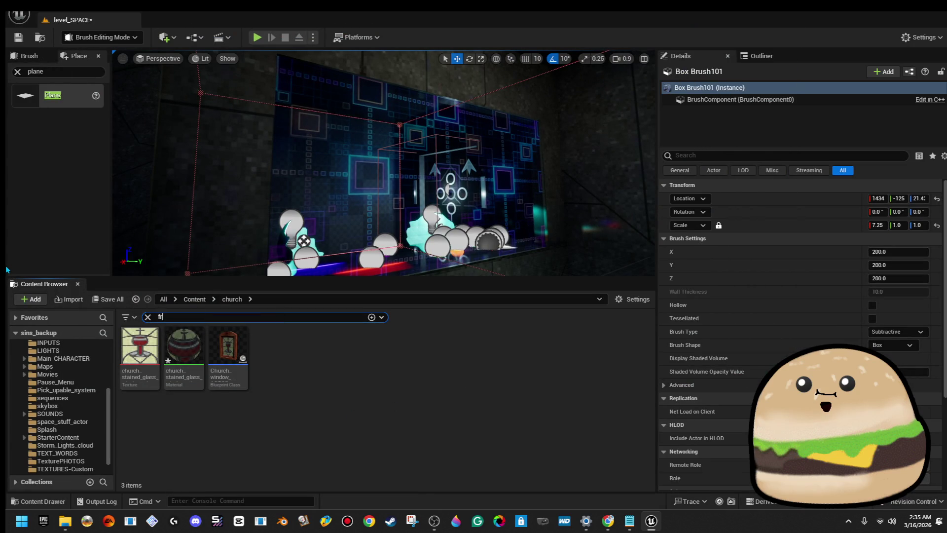
- Search the whole Content folder for frame assets in the Content Browser
{"action": "type", "text": "ame"}
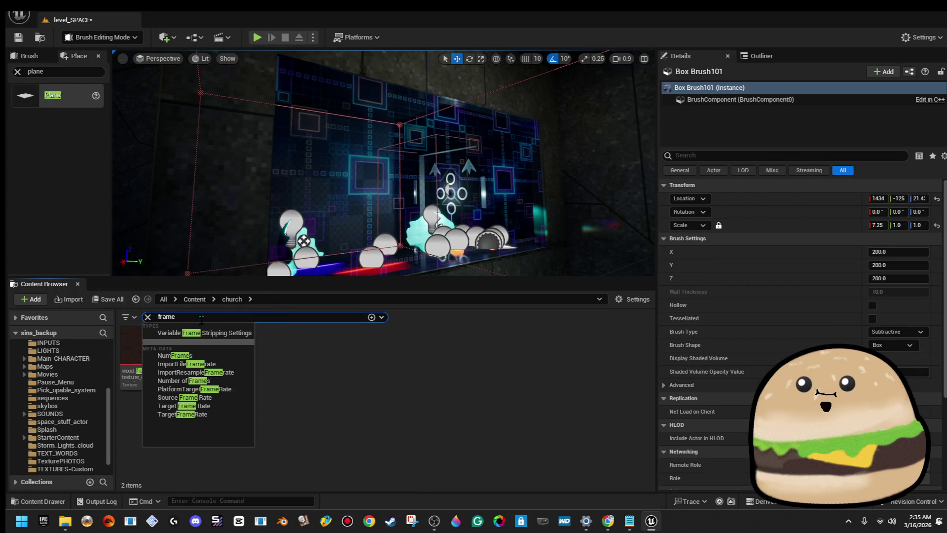
{"action": "left_click", "coordinate": [194, 299]}
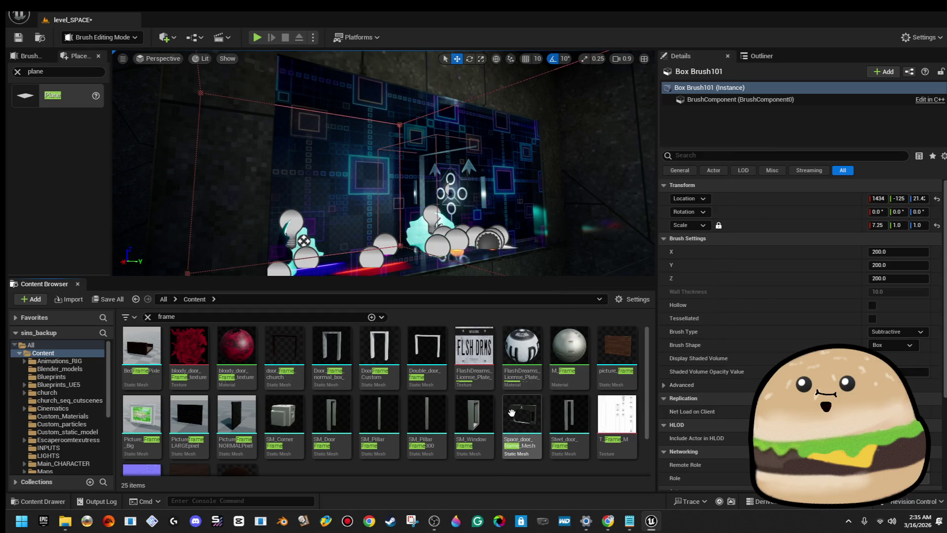
{"action": "scroll", "coordinate": [554, 413], "scroll_direction": "down", "scroll_amount": 2}
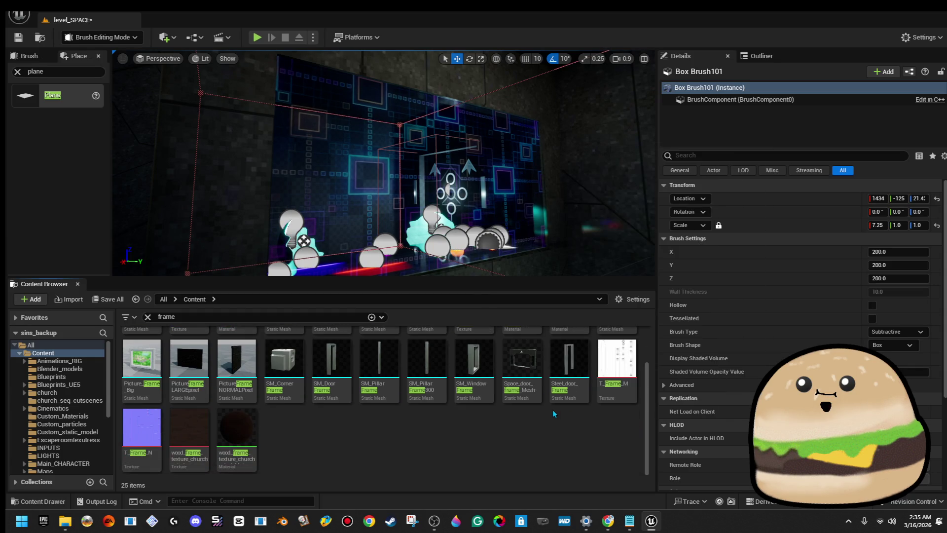
{"action": "scroll", "coordinate": [554, 414], "scroll_direction": "up", "scroll_amount": 2}
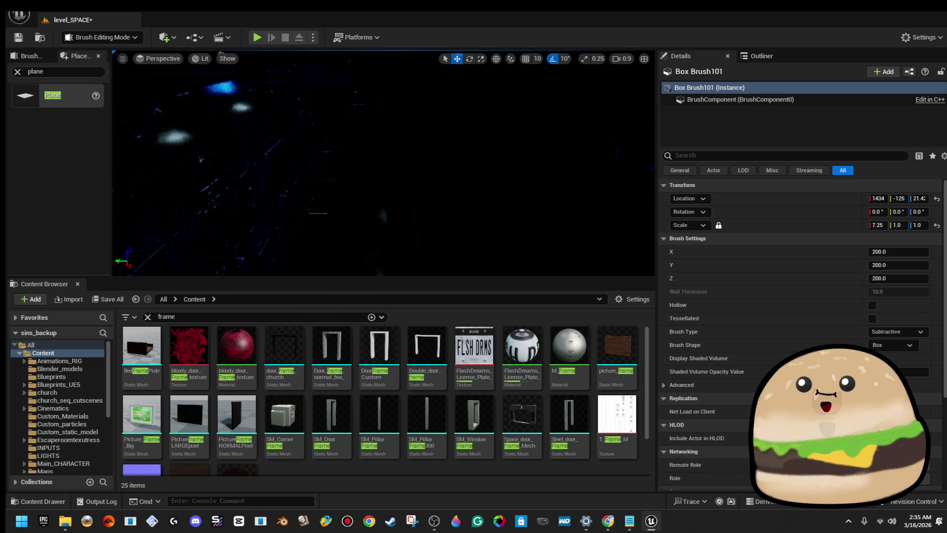
- Fly the camera forward through the lit corridor
{"action": "key", "text": "w"}
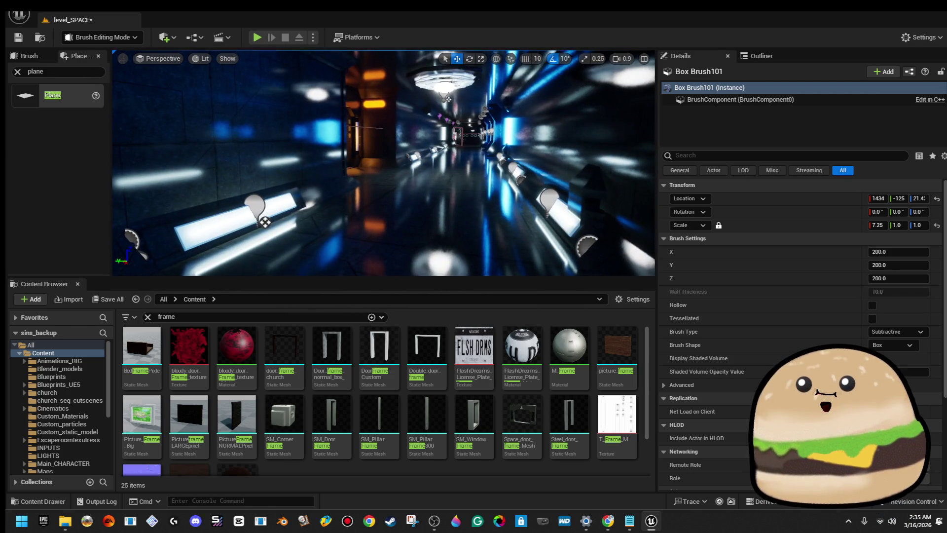
{"action": "key", "text": "w"}
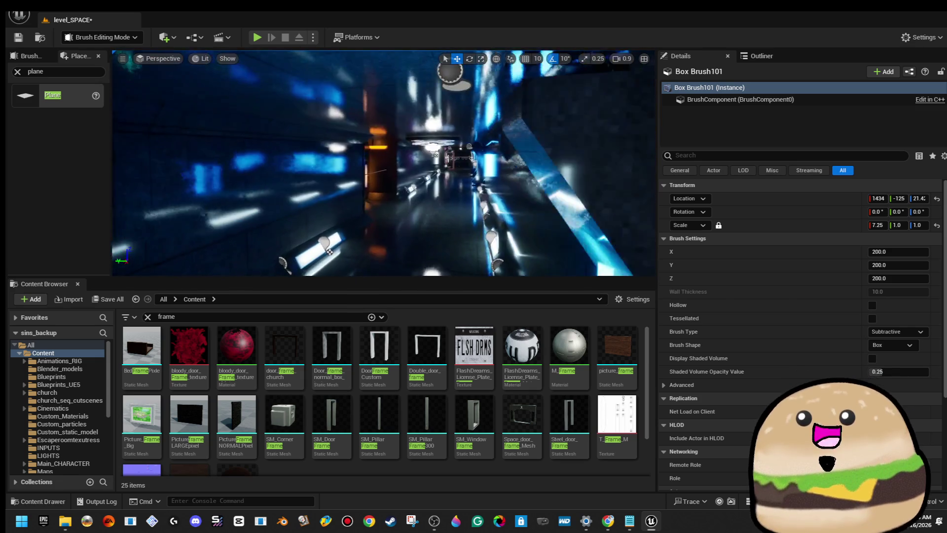
{"action": "key", "text": "w"}
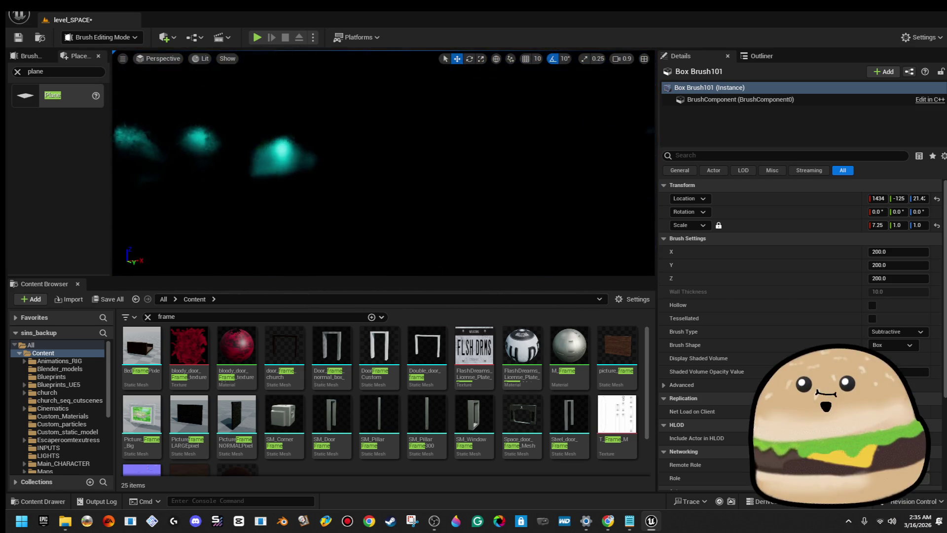
- Select the side_pillar49 light pillar in the corridor and rotate it 90 degrees
{"action": "key", "text": "w"}
{"action": "left_click", "coordinate": [434, 158]}
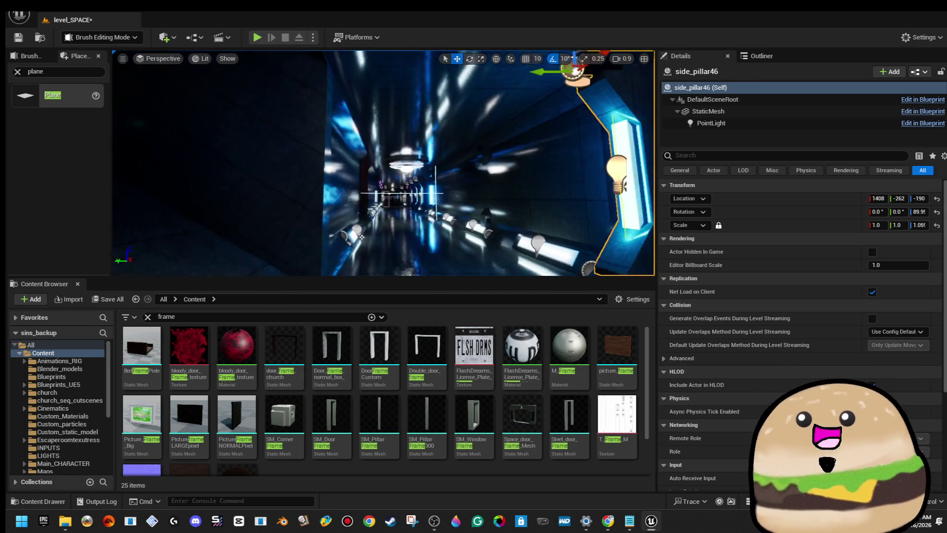
{"action": "key", "text": "f"}
{"action": "left_click_drag", "start_coordinate": [385, 163], "coordinate": [296, 222]}
{"action": "left_click_drag", "start_coordinate": [385, 163], "coordinate": [356, 178]}
{"action": "left_click", "coordinate": [409, 197]}
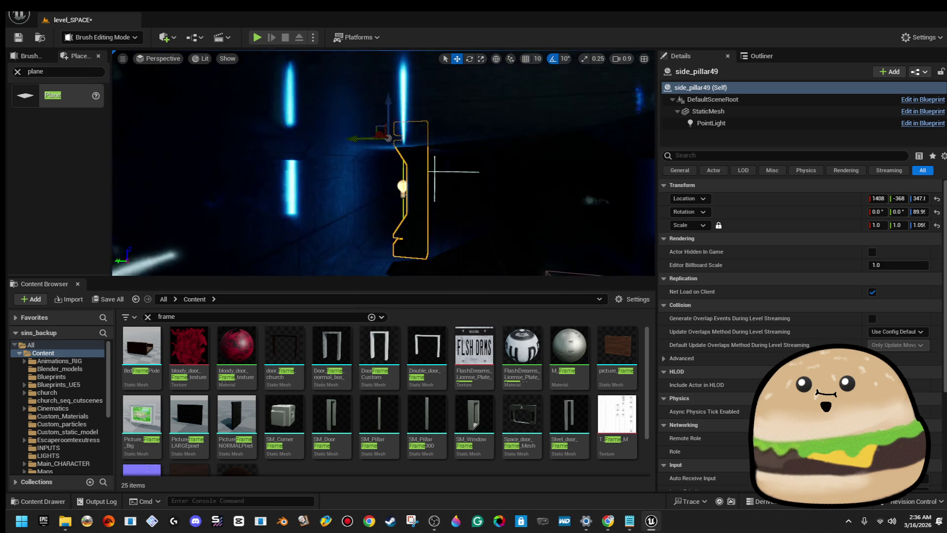
{"action": "key", "text": "e"}
{"action": "left_click_drag", "start_coordinate": [430, 154], "coordinate": [422, 187]}
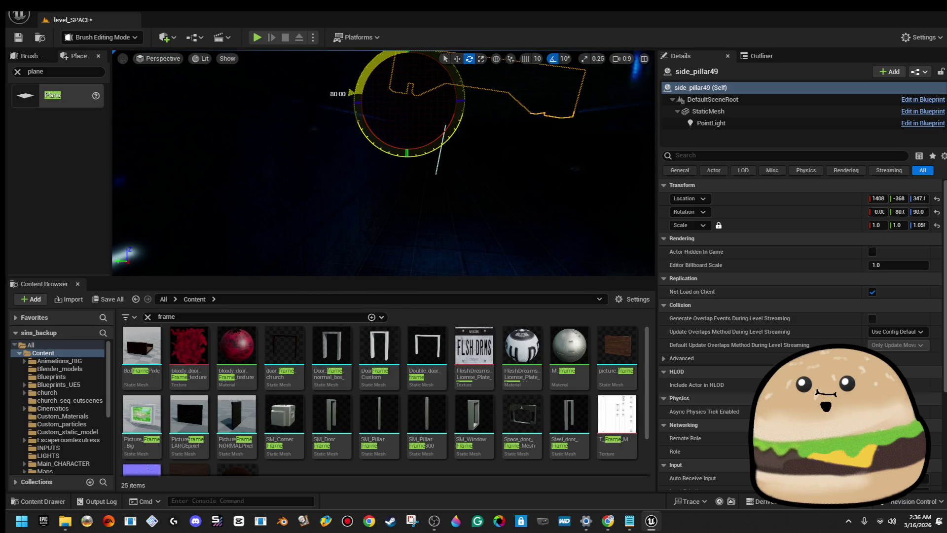
- Lower side_pillar49 under the ceiling and scale it up about 1.86 times
{"action": "key", "text": "w"}
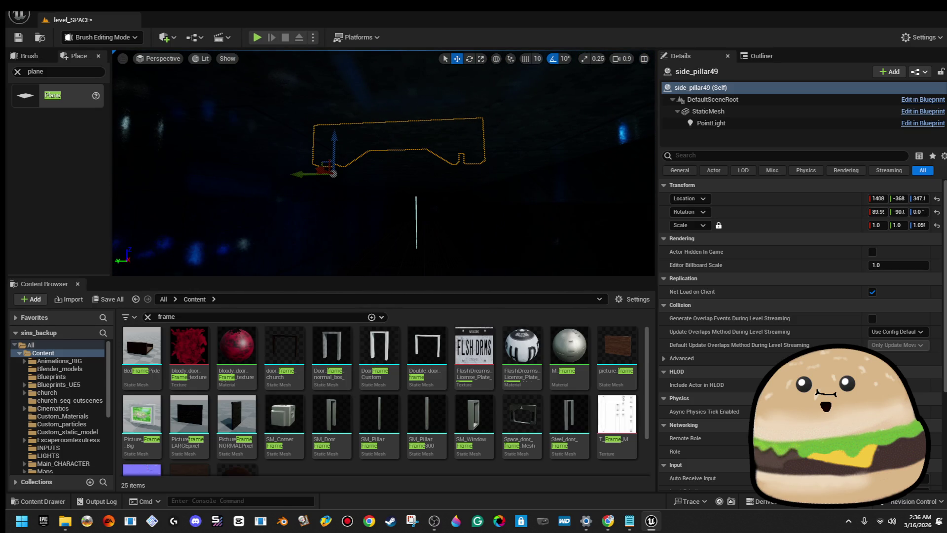
{"action": "key", "text": "d"}
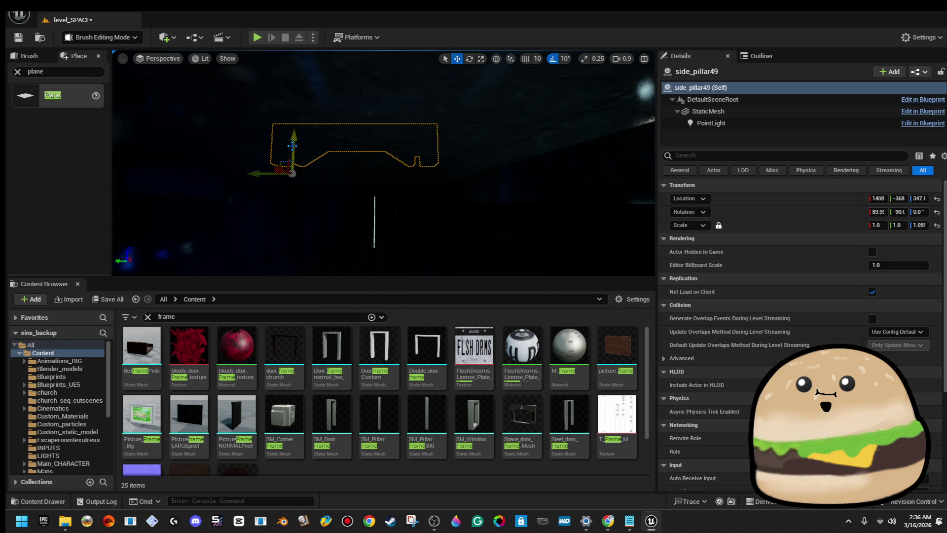
{"action": "left_click_drag", "start_coordinate": [292, 146], "coordinate": [291, 217]}
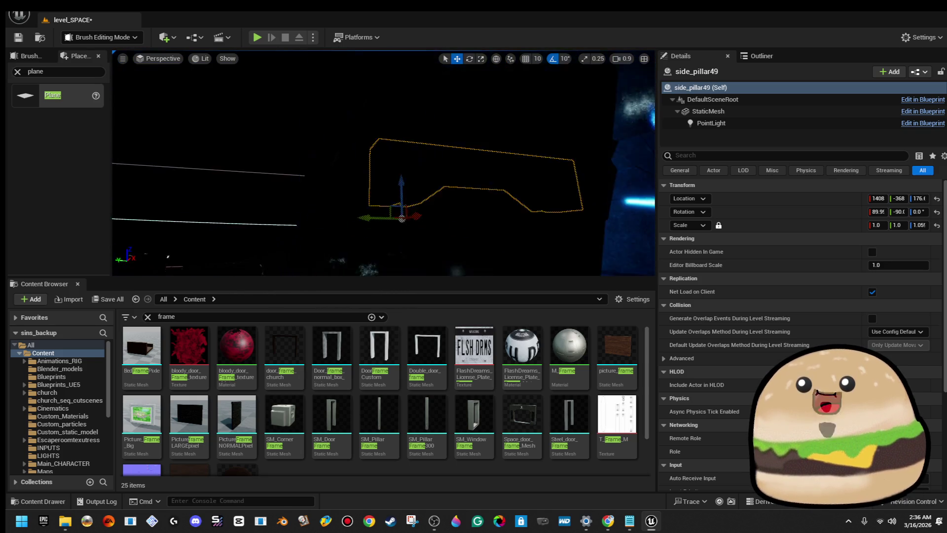
{"action": "key", "text": "s"}
{"action": "mouse_move", "coordinate": [351, 185]}
{"action": "left_mouse_down"}
{"action": "mouse_move", "coordinate": [301, 187]}
{"action": "mouse_move", "coordinate": [358, 211]}
{"action": "mouse_move", "coordinate": [346, 212]}
{"action": "mouse_move", "coordinate": [383, 209]}
{"action": "left_mouse_up"}
{"action": "key", "text": "r"}
{"action": "key", "text": "r"}
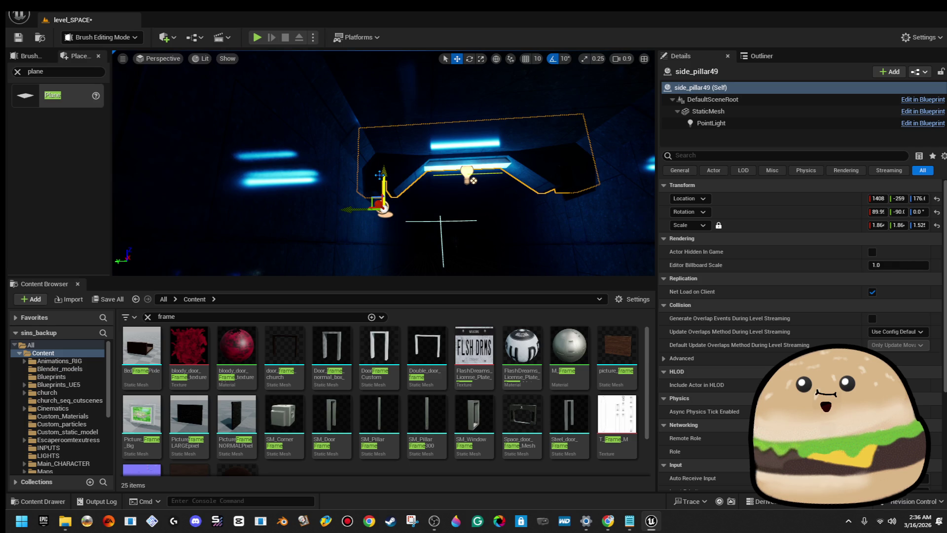
{"action": "left_click_drag", "start_coordinate": [380, 176], "coordinate": [379, 171]}
{"action": "mouse_move", "coordinate": [384, 203]}
{"action": "left_mouse_down"}
{"action": "mouse_move", "coordinate": [401, 227]}
{"action": "mouse_move", "coordinate": [413, 207]}
{"action": "mouse_move", "coordinate": [396, 213]}
{"action": "left_mouse_up"}
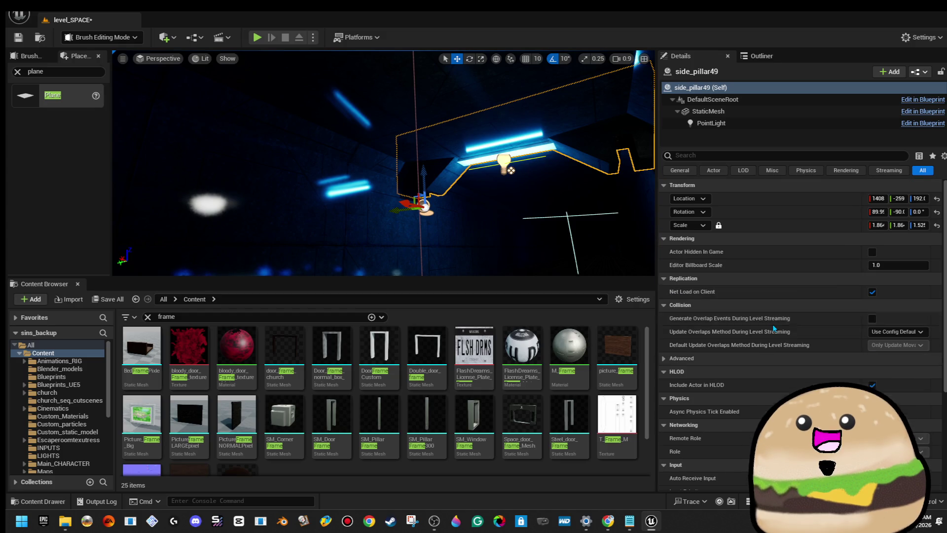
{"action": "mouse_move", "coordinate": [507, 163]}
{"action": "left_mouse_down"}
{"action": "mouse_move", "coordinate": [508, 138]}
{"action": "mouse_move", "coordinate": [474, 148]}
{"action": "mouse_move", "coordinate": [544, 206]}
{"action": "mouse_move", "coordinate": [474, 182]}
{"action": "mouse_move", "coordinate": [293, 226]}
{"action": "mouse_move", "coordinate": [304, 188]}
{"action": "mouse_move", "coordinate": [331, 173]}
{"action": "left_mouse_up"}
{"action": "key", "text": "Escape"}
- Change side_pillar50's PointLight colour from blue to orange and nudge the light along X
{"action": "left_click", "coordinate": [299, 78]}
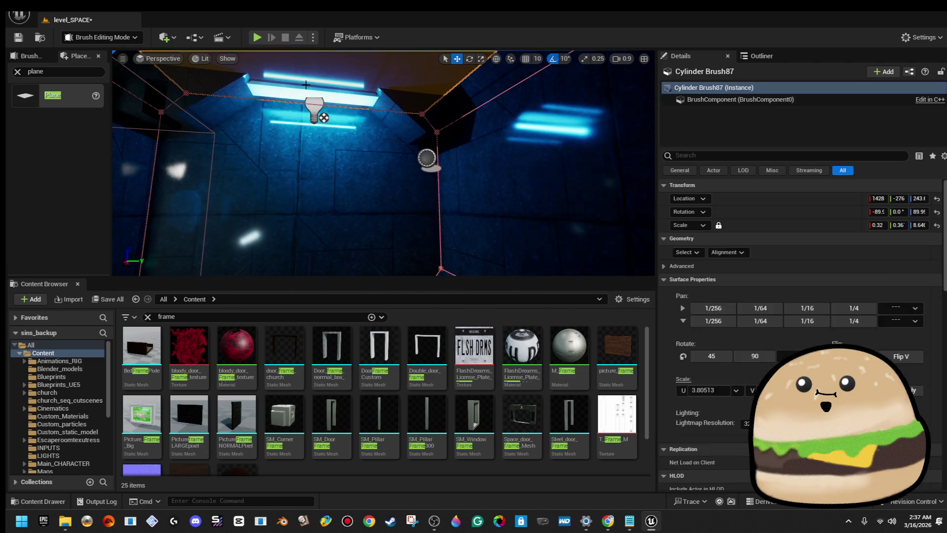
{"action": "left_click", "coordinate": [314, 114]}
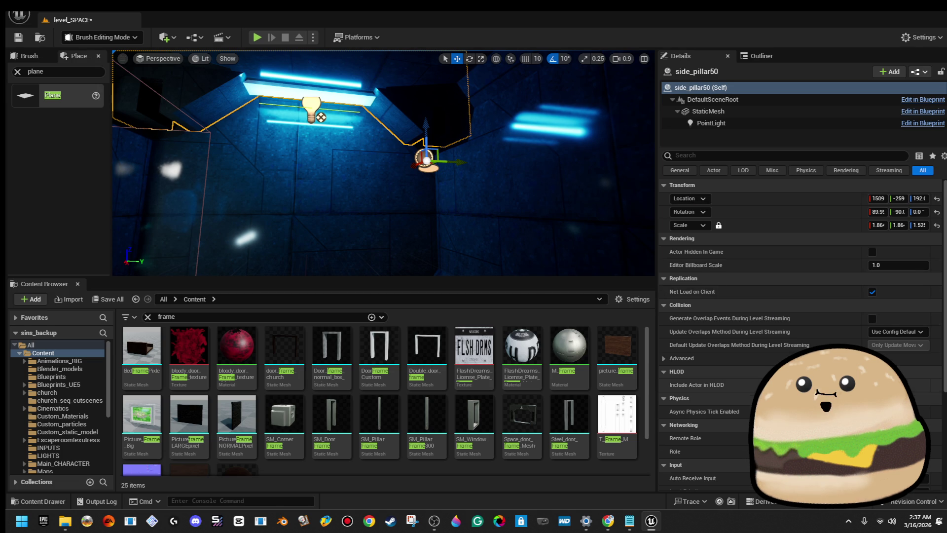
{"action": "scroll", "coordinate": [799, 320], "scroll_direction": "down", "scroll_amount": 5}
{"action": "scroll", "coordinate": [799, 321], "scroll_direction": "up", "scroll_amount": 5}
{"action": "left_click", "coordinate": [750, 122]}
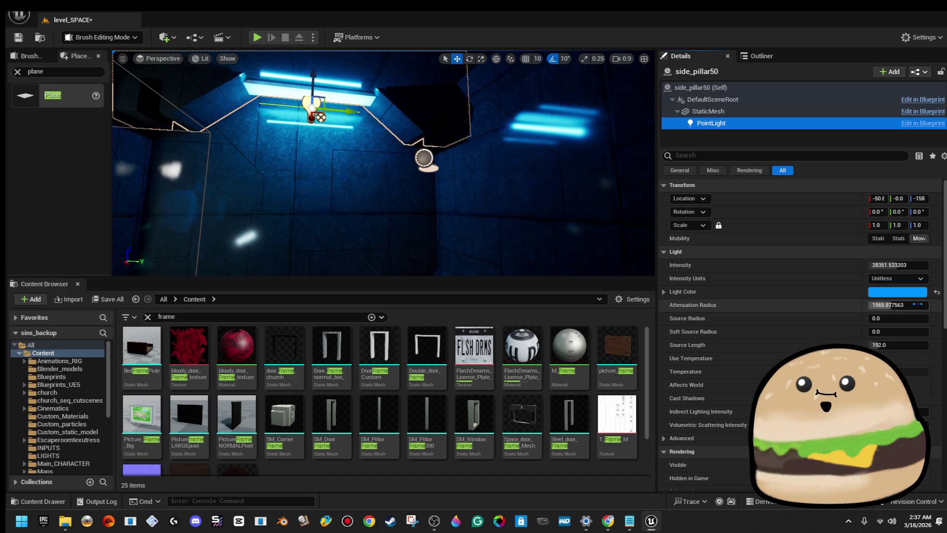
{"action": "left_click", "coordinate": [898, 292]}
{"action": "left_click", "coordinate": [800, 352]}
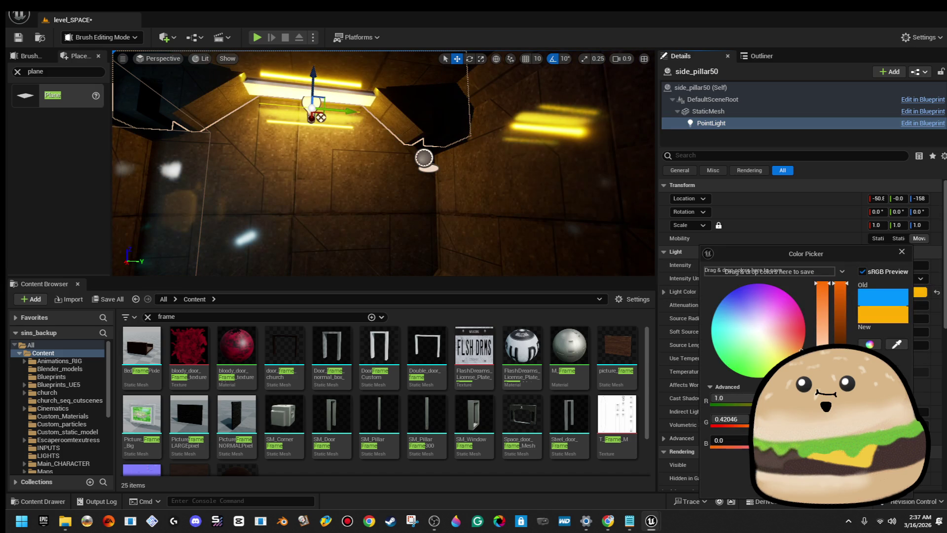
{"action": "key", "text": "Return"}
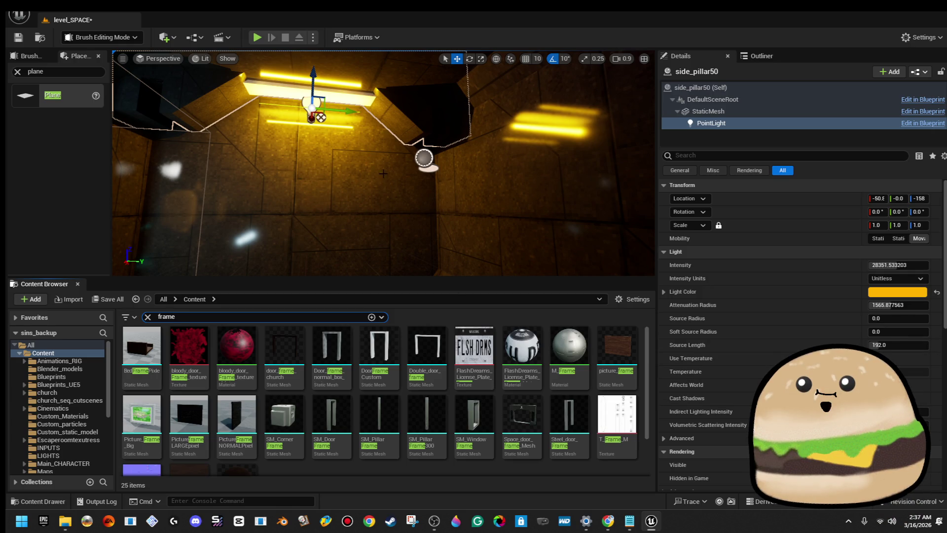
{"action": "mouse_move", "coordinate": [309, 78]}
{"action": "left_mouse_down"}
{"action": "mouse_move", "coordinate": [316, 80]}
{"action": "mouse_move", "coordinate": [271, 101]}
{"action": "left_mouse_up"}
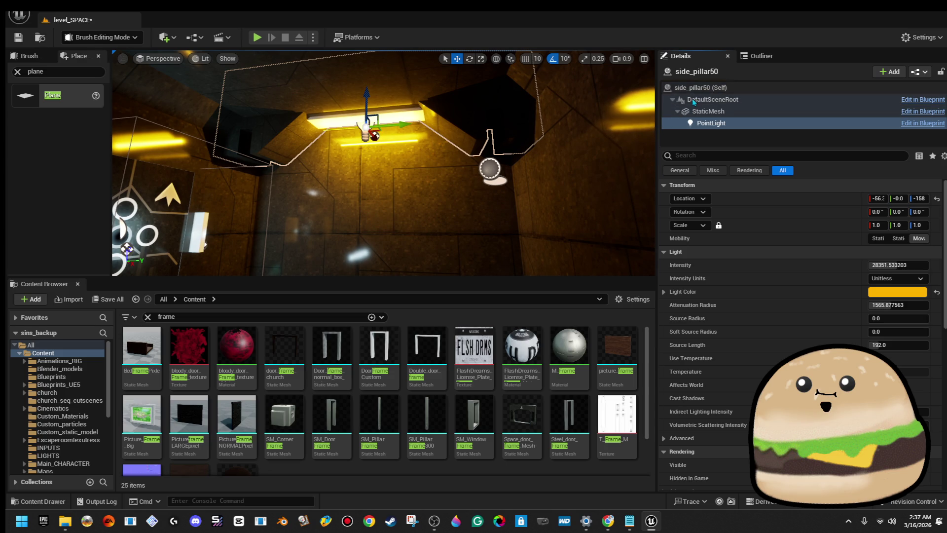
- Nudge the whole side_pillar50 actor along X
{"action": "left_click", "coordinate": [713, 88]}
{"action": "mouse_move", "coordinate": [587, 129]}
{"action": "left_mouse_down"}
{"action": "mouse_move", "coordinate": [557, 118]}
{"action": "mouse_move", "coordinate": [577, 130]}
{"action": "mouse_move", "coordinate": [565, 123]}
{"action": "left_mouse_up"}
{"action": "mouse_move", "coordinate": [264, 237]}
{"action": "left_mouse_down"}
{"action": "mouse_move", "coordinate": [256, 239]}
{"action": "mouse_move", "coordinate": [522, 246]}
{"action": "mouse_move", "coordinate": [444, 180]}
{"action": "mouse_move", "coordinate": [484, 203]}
{"action": "left_mouse_up"}
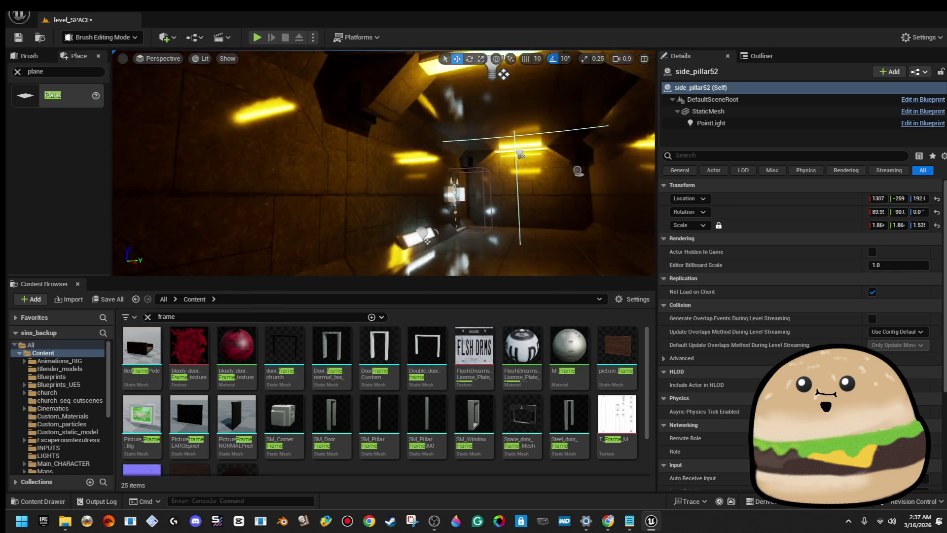
{"action": "left_click_drag", "start_coordinate": [384, 163], "coordinate": [405, 172]}
- Select the space door actor and focus the view on it
{"action": "left_click", "coordinate": [375, 148]}
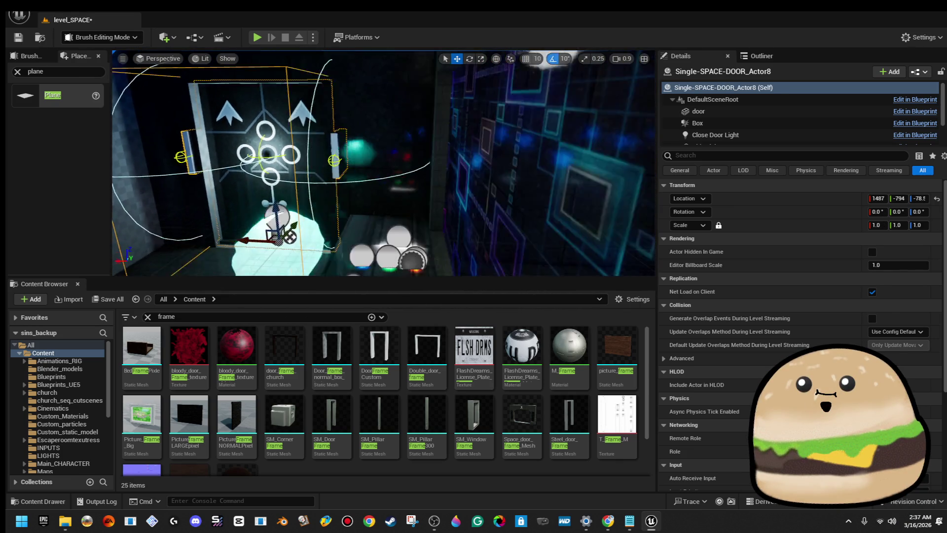
{"action": "left_click_drag", "start_coordinate": [298, 182], "coordinate": [271, 190]}
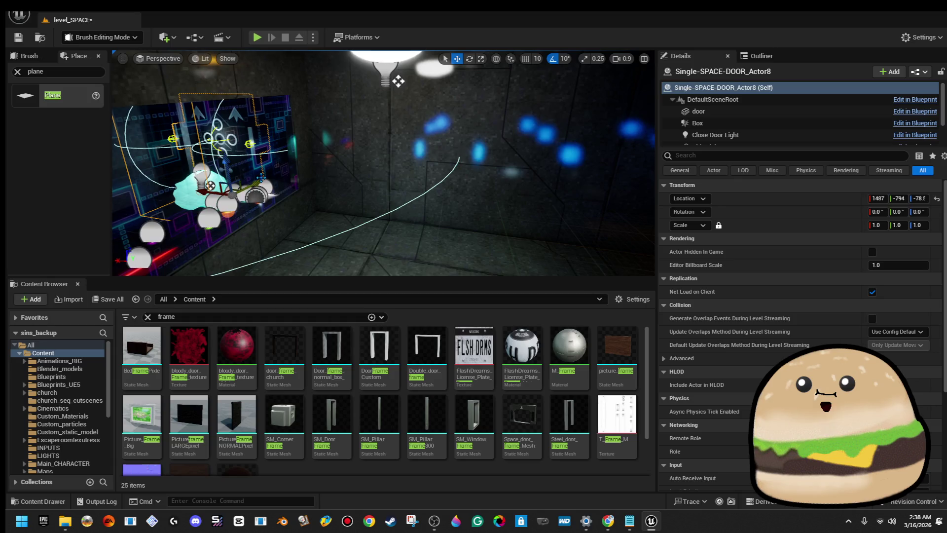
{"action": "key", "text": "f"}
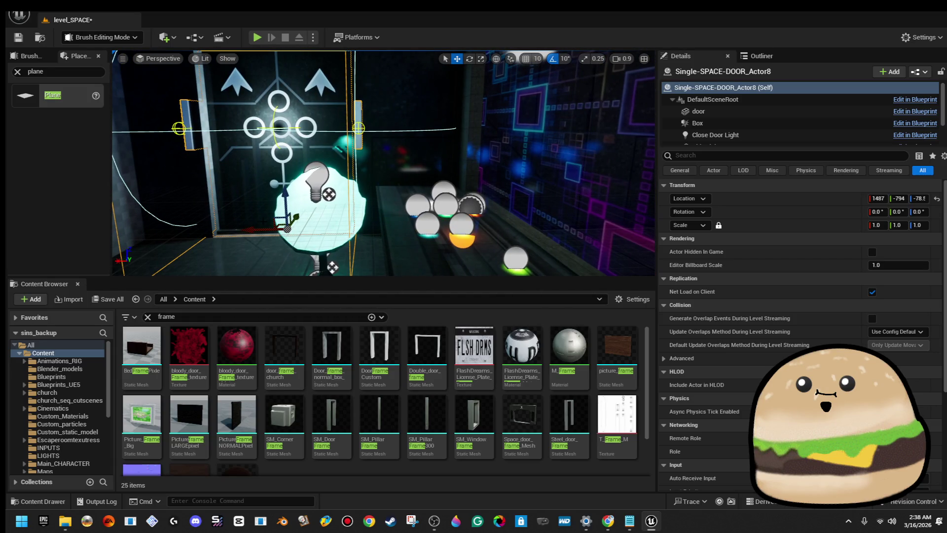
- Select wall brush Box Brush99 together with all its matching brushes
{"action": "key", "text": "f"}
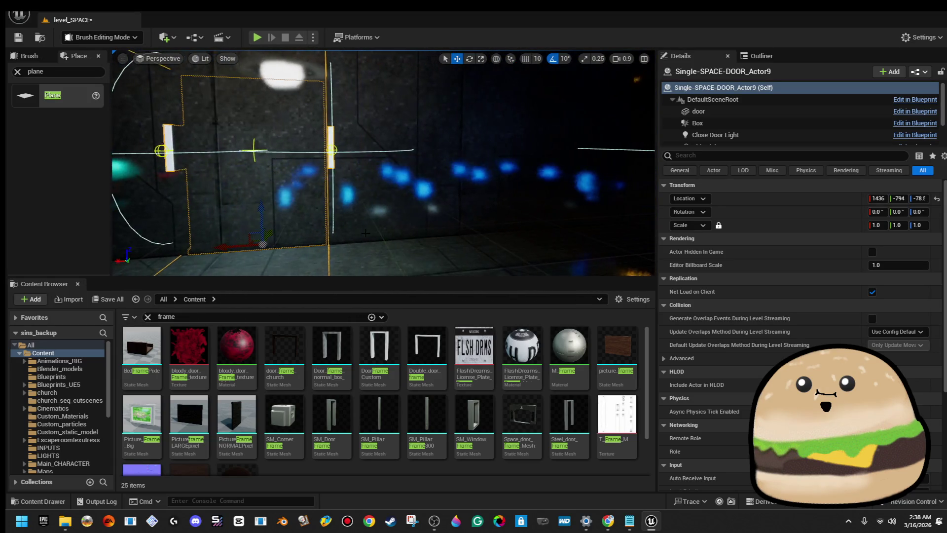
{"action": "mouse_move", "coordinate": [343, 213]}
{"action": "left_mouse_down"}
{"action": "mouse_move", "coordinate": [292, 217]}
{"action": "mouse_move", "coordinate": [219, 134]}
{"action": "mouse_move", "coordinate": [470, 192]}
{"action": "left_mouse_up"}
{"action": "left_click", "coordinate": [219, 134]}
{"action": "left_click", "coordinate": [441, 118]}
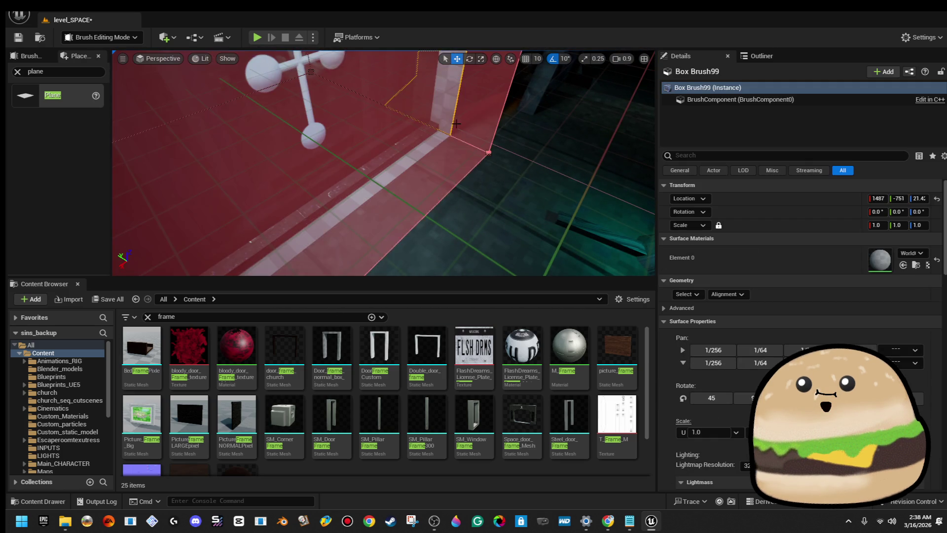
{"action": "left_click", "coordinate": [695, 294]}
{"action": "left_click", "coordinate": [714, 321]}
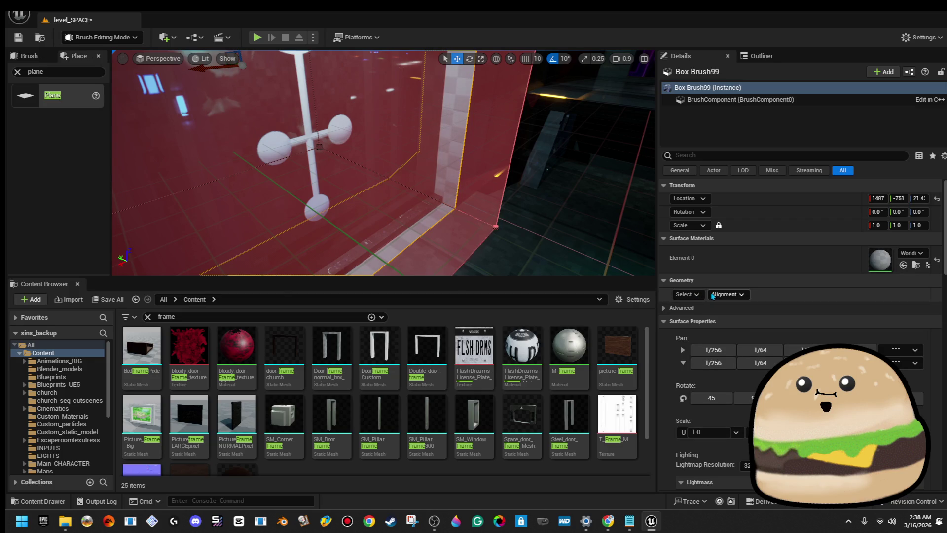
{"action": "left_click", "coordinate": [690, 295]}
{"action": "left_click", "coordinate": [719, 320]}
{"action": "scroll", "coordinate": [450, 416], "scroll_direction": "down", "scroll_amount": 2}
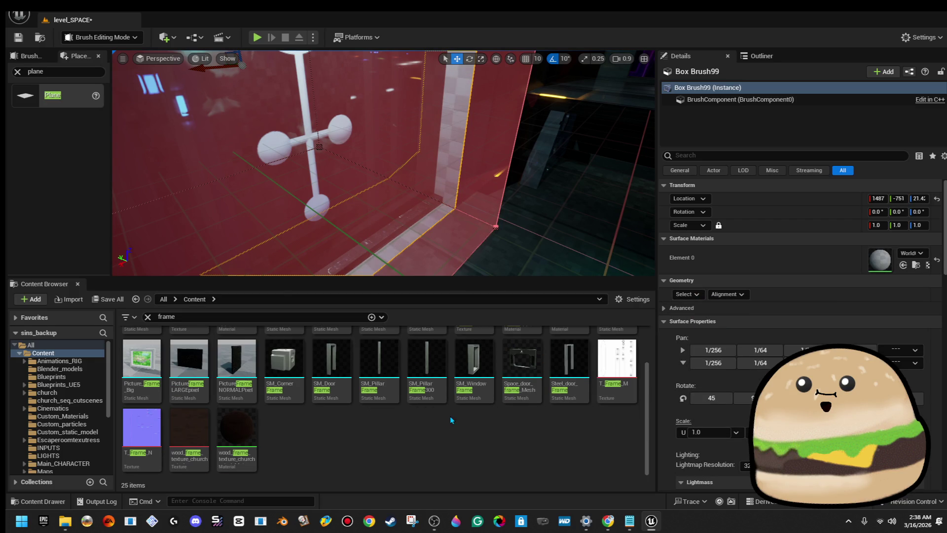
{"action": "scroll", "coordinate": [362, 367], "scroll_direction": "up", "scroll_amount": 2}
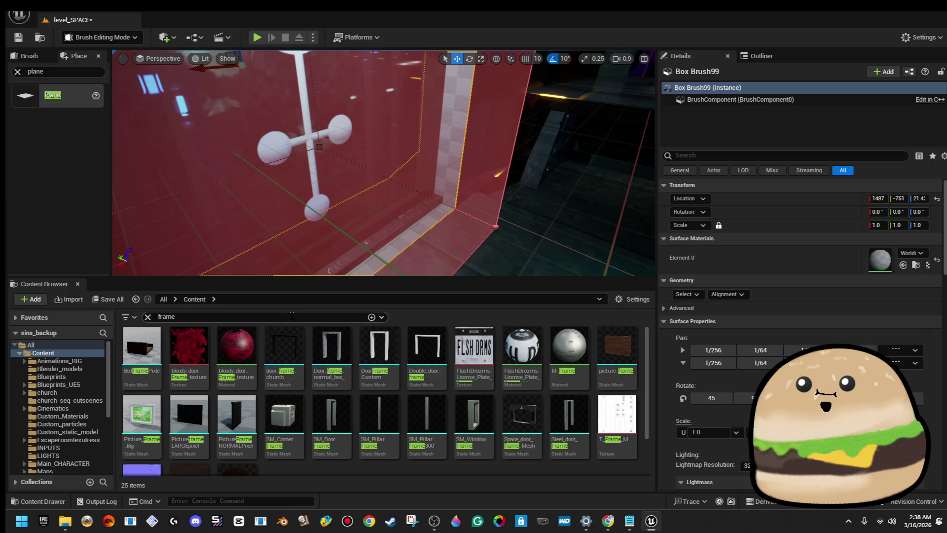
- Apply door_black_ship_broken_Mat, found by searching 'space', to the walls at U scale 4.0
{"action": "type", "text": "space"}
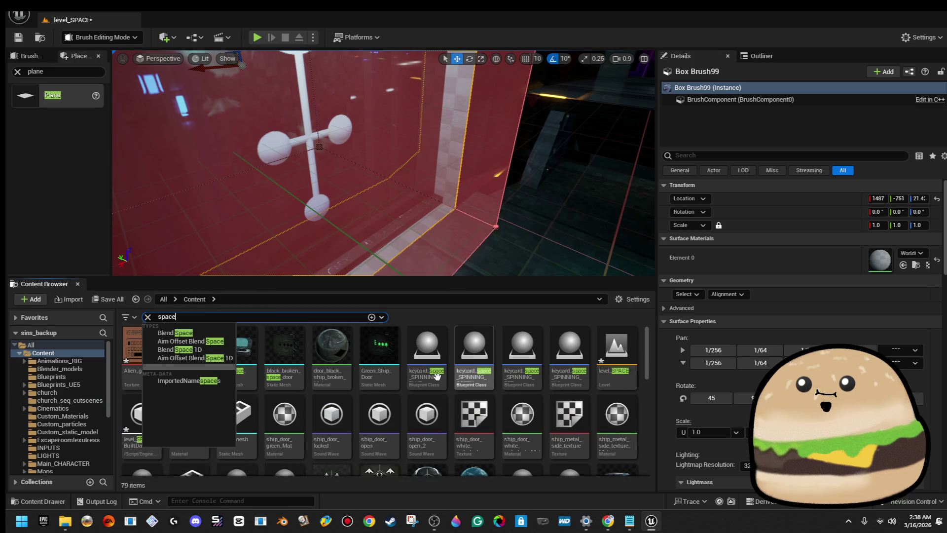
{"action": "left_click_drag", "start_coordinate": [345, 187], "coordinate": [375, 197]}
{"action": "left_click_drag", "start_coordinate": [444, 267], "coordinate": [461, 283]}
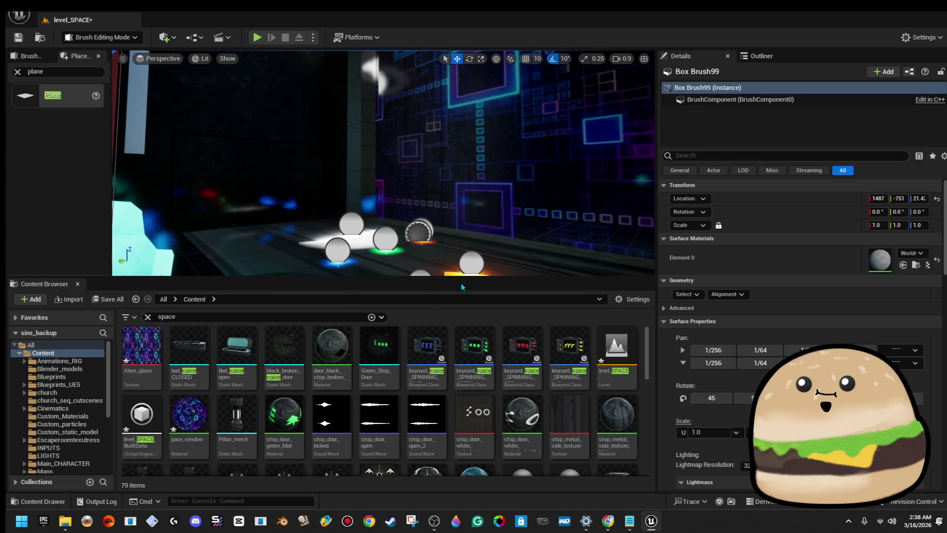
{"action": "mouse_move", "coordinate": [331, 350]}
{"action": "left_mouse_down"}
{"action": "mouse_move", "coordinate": [340, 360]}
{"action": "mouse_move", "coordinate": [745, 261]}
{"action": "left_mouse_up"}
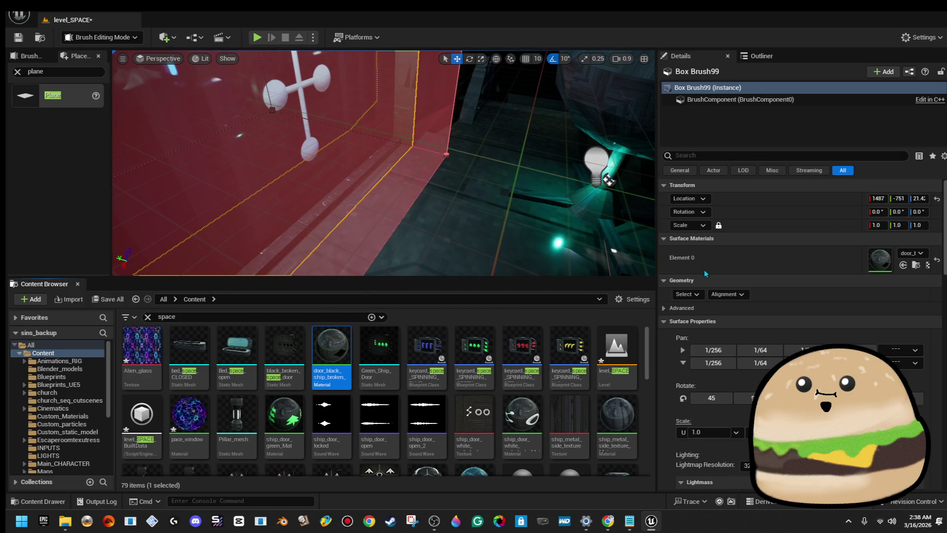
{"action": "left_click", "coordinate": [799, 432]}
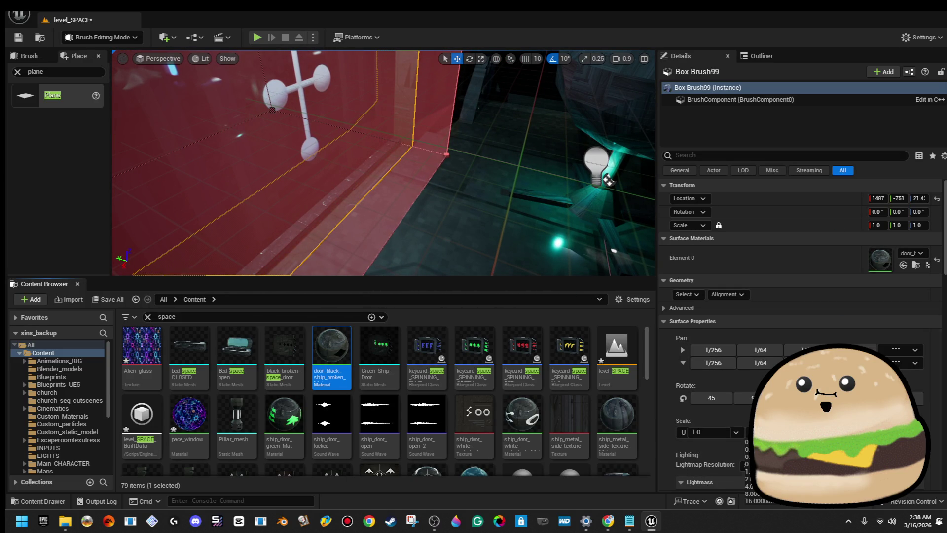
{"action": "left_click", "coordinate": [749, 486]}
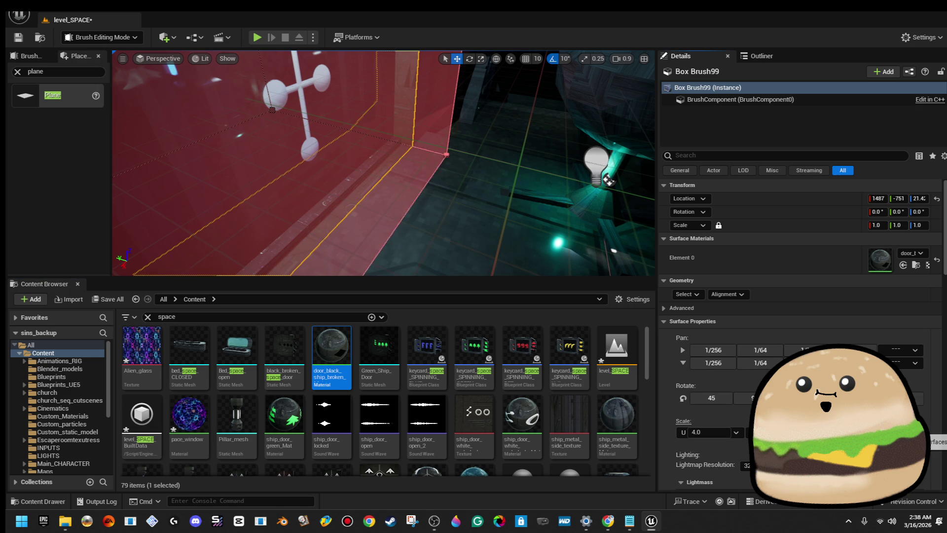
{"action": "left_click", "coordinate": [273, 110]}
{"action": "key", "text": "f"}
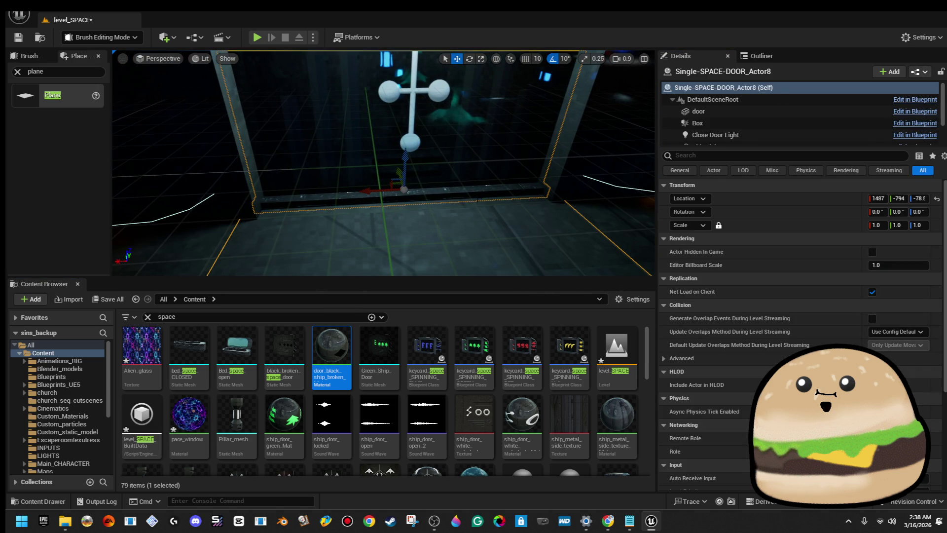
- Delete the red wall brush Box Brush99
{"action": "left_click", "coordinate": [477, 198]}
{"action": "key", "text": "Delete"}
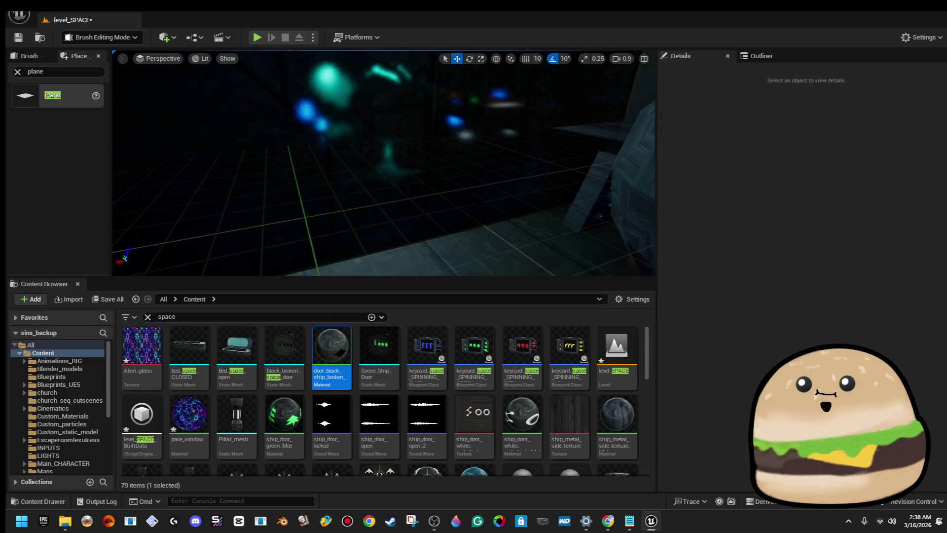
{"action": "left_click", "coordinate": [483, 196]}
- Play-test from beside the space_table11 counter, then stop with Esc
{"action": "left_click", "coordinate": [583, 193]}
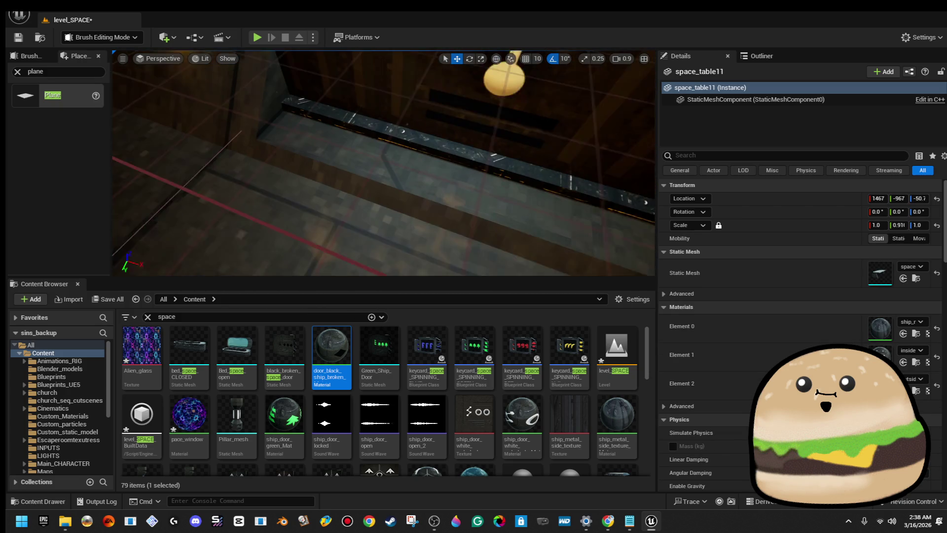
{"action": "scroll", "coordinate": [884, 215], "scroll_direction": "down", "scroll_amount": 2}
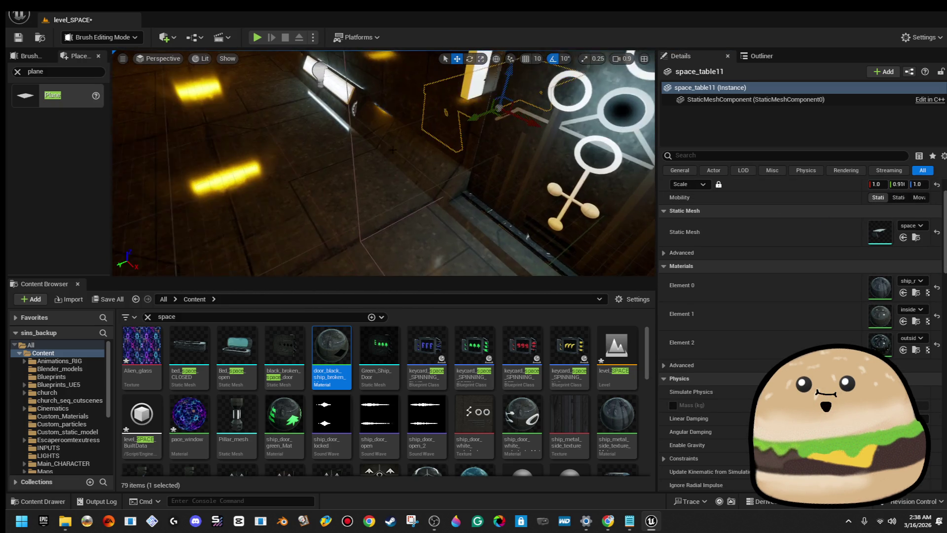
{"action": "right_click", "coordinate": [357, 187]}
{"action": "left_click", "coordinate": [460, 488]}
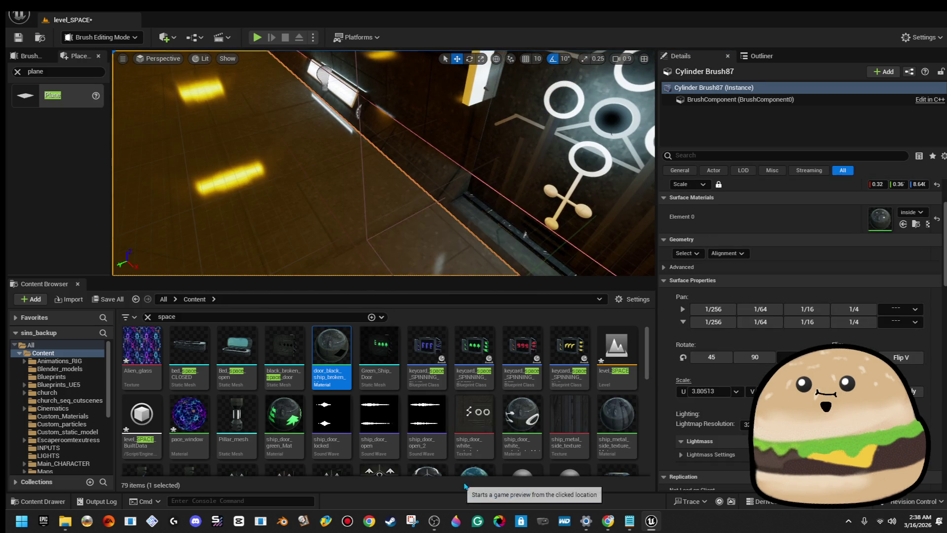
{"action": "left_click", "coordinate": [412, 246]}
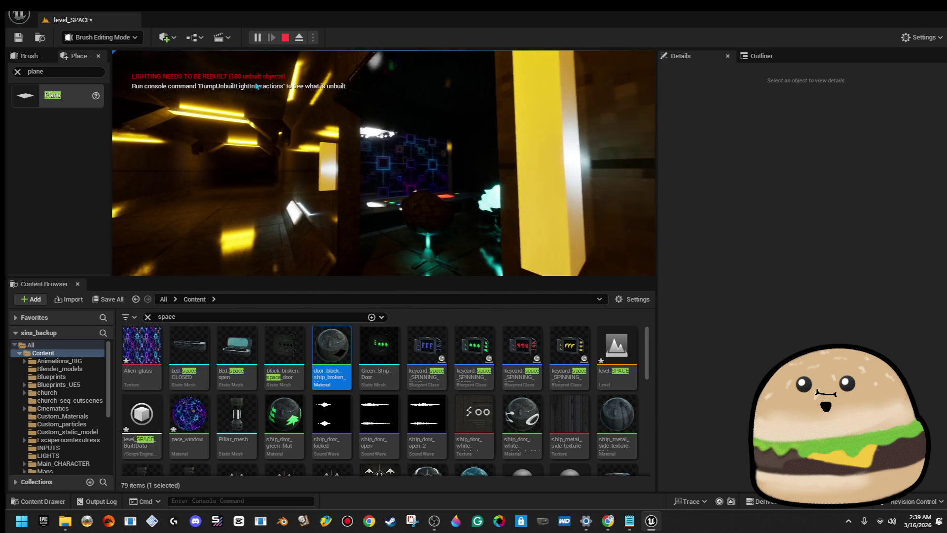
{"action": "key", "text": "Escape"}
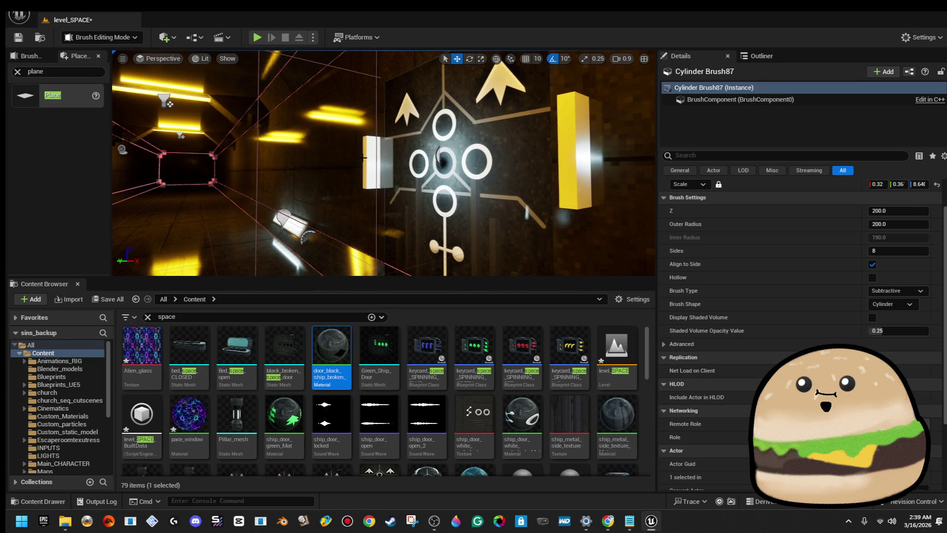
- Scale the sci-fi door down along Y to make it thinner
{"action": "left_click", "coordinate": [365, 158]}
{"action": "key", "text": "f"}
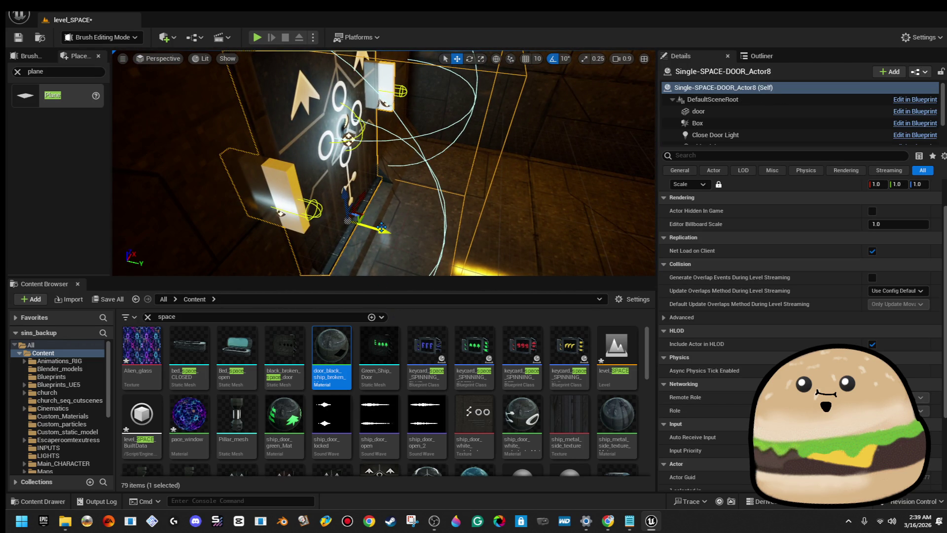
{"action": "left_click_drag", "start_coordinate": [383, 163], "coordinate": [345, 168]}
{"action": "key", "text": "r"}
{"action": "left_click_drag", "start_coordinate": [444, 234], "coordinate": [440, 235]}
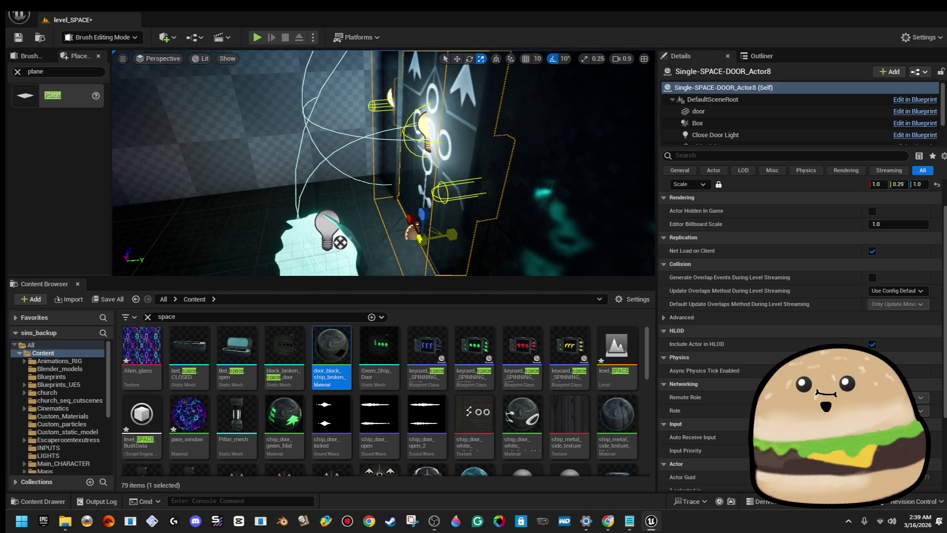
{"action": "left_click_drag", "start_coordinate": [346, 167], "coordinate": [328, 170]}
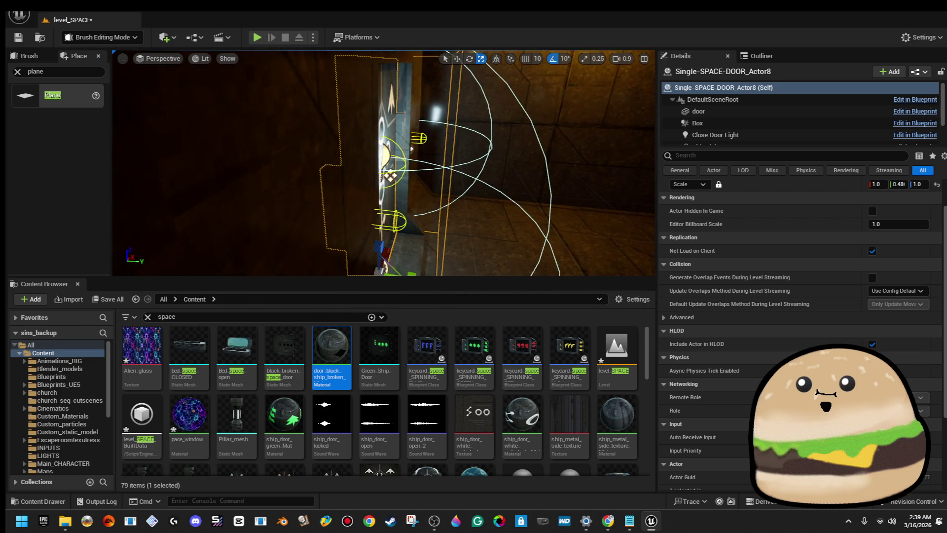
{"action": "left_click_drag", "start_coordinate": [424, 205], "coordinate": [423, 204]}
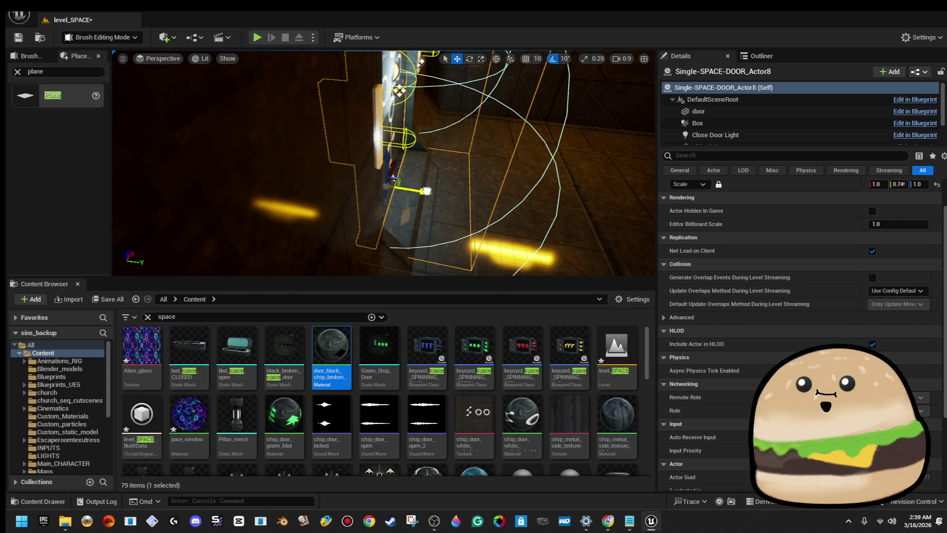
{"action": "mouse_move", "coordinate": [407, 193]}
{"action": "left_mouse_down"}
{"action": "mouse_move", "coordinate": [370, 201]}
{"action": "mouse_move", "coordinate": [459, 222]}
{"action": "left_mouse_up"}
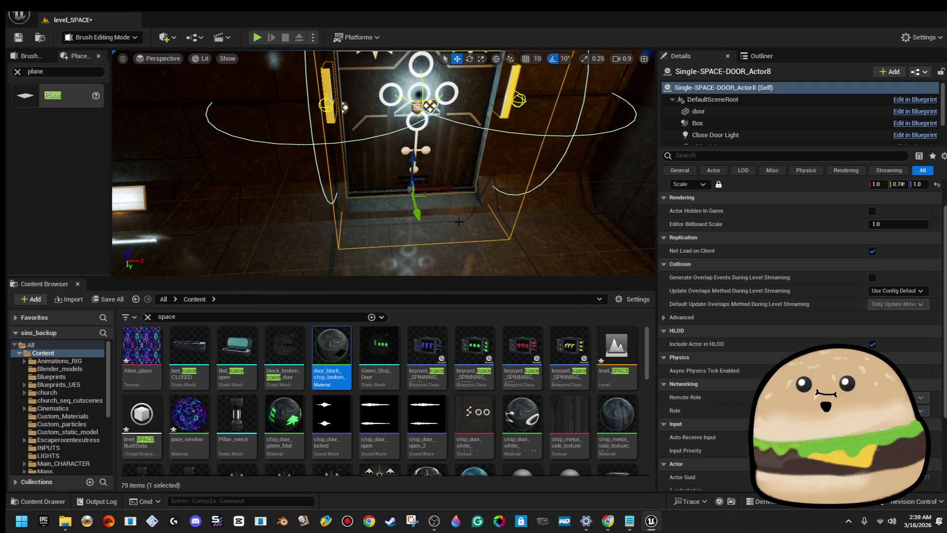
- Add the red doorway brush to the selection and move both left toward the light
{"action": "left_click", "coordinate": [443, 201], "text": "ctrl"}
{"action": "key", "text": "f"}
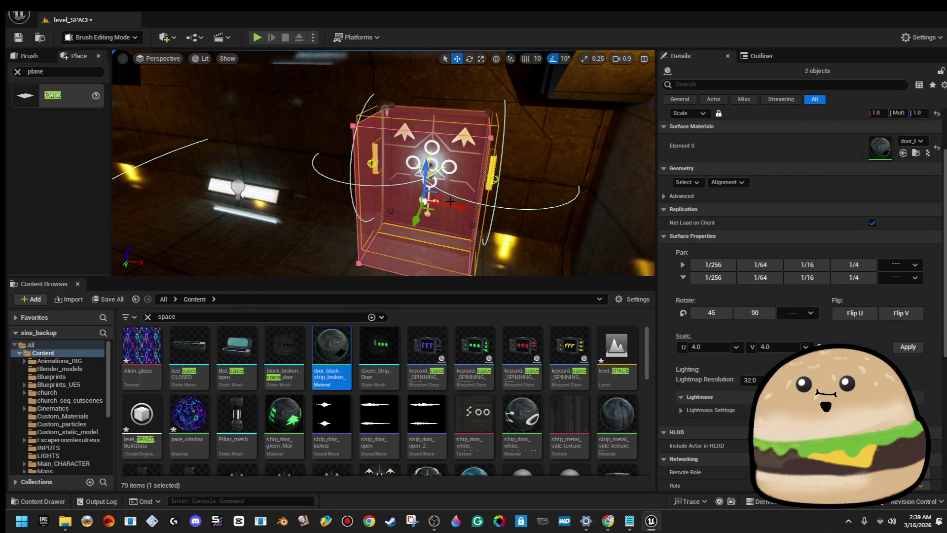
{"action": "left_click_drag", "start_coordinate": [457, 208], "coordinate": [439, 173]}
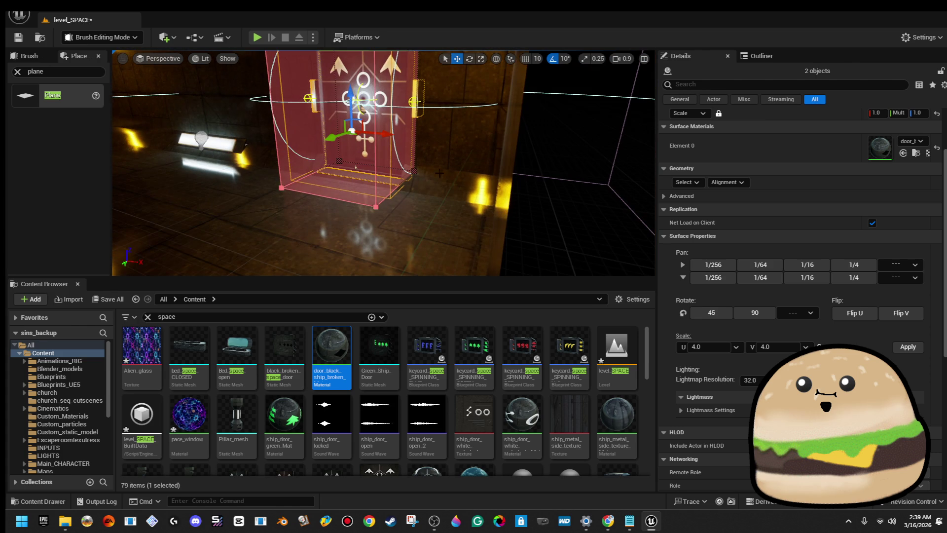
{"action": "mouse_move", "coordinate": [393, 136]}
{"action": "left_mouse_down"}
{"action": "mouse_move", "coordinate": [434, 141]}
{"action": "mouse_move", "coordinate": [390, 148]}
{"action": "mouse_move", "coordinate": [375, 163]}
{"action": "mouse_move", "coordinate": [395, 163]}
{"action": "left_mouse_up"}
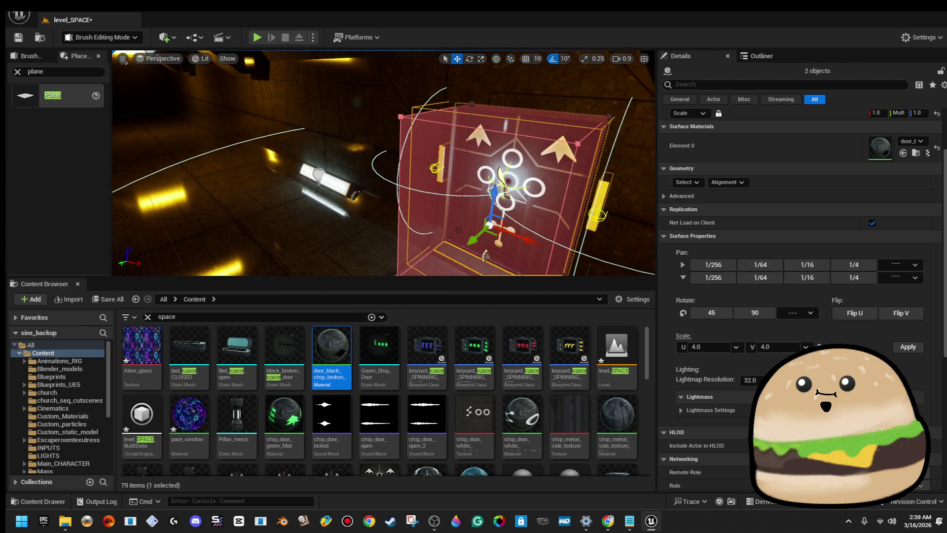
{"action": "left_click_drag", "start_coordinate": [526, 241], "coordinate": [242, 176]}
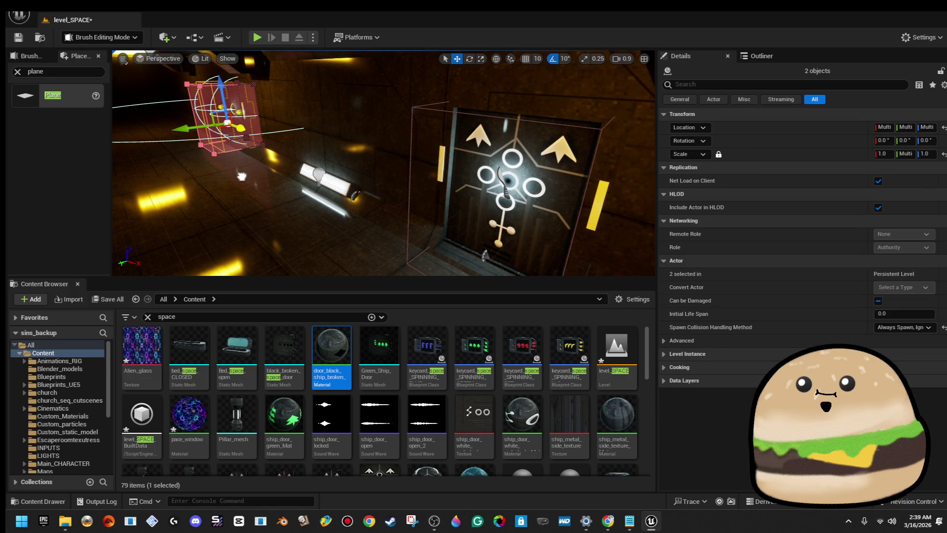
{"action": "key", "text": "f"}
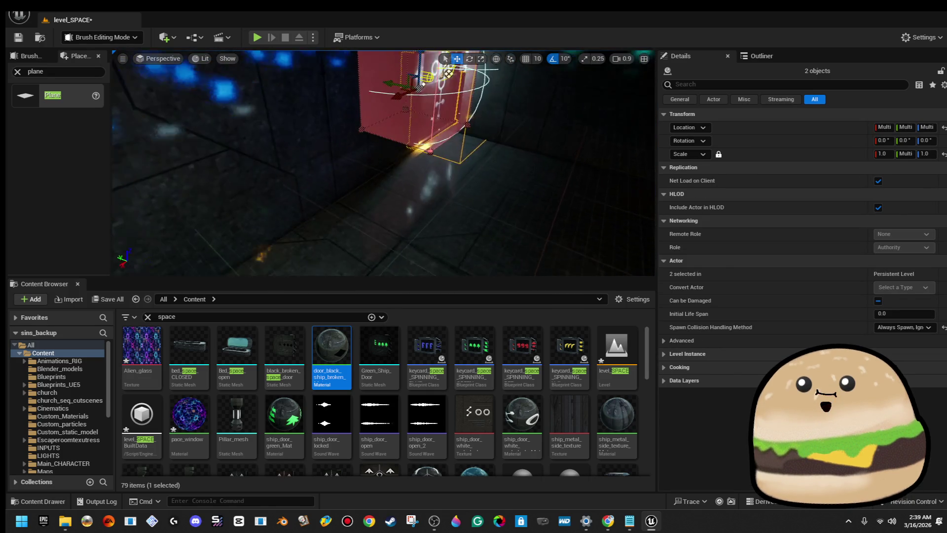
- Nudge the door and doorway brush further left with the arrow keys
{"action": "key", "text": "Left"}
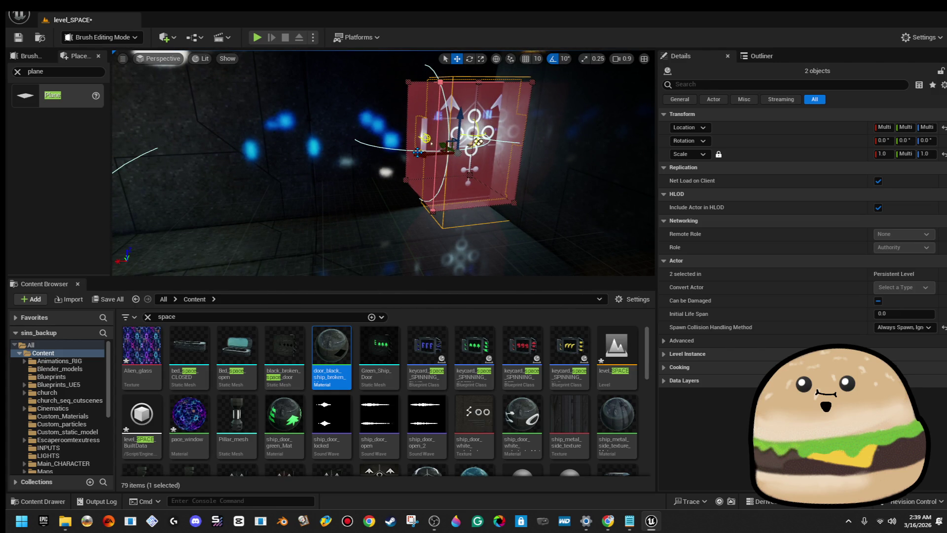
{"action": "key", "text": "Left"}
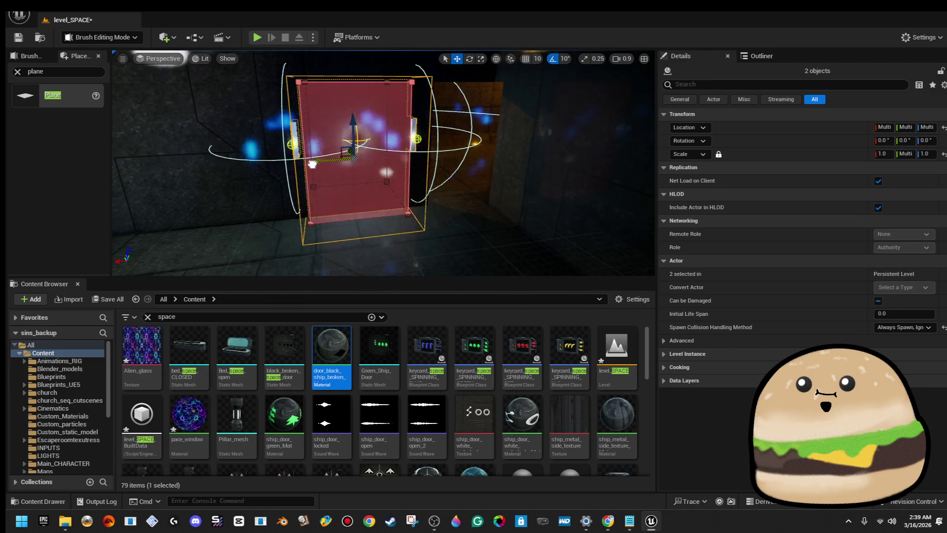
{"action": "key", "text": "Left"}
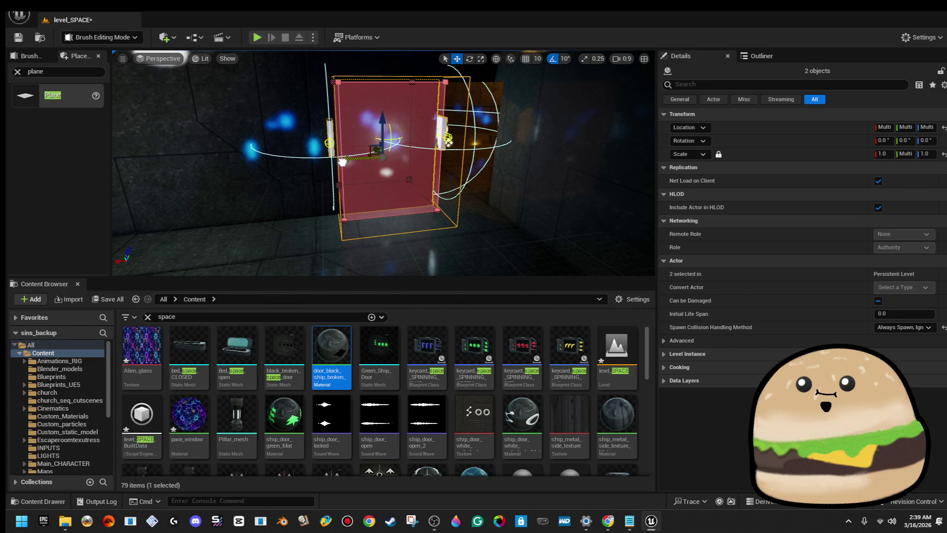
{"action": "key", "text": "Left"}
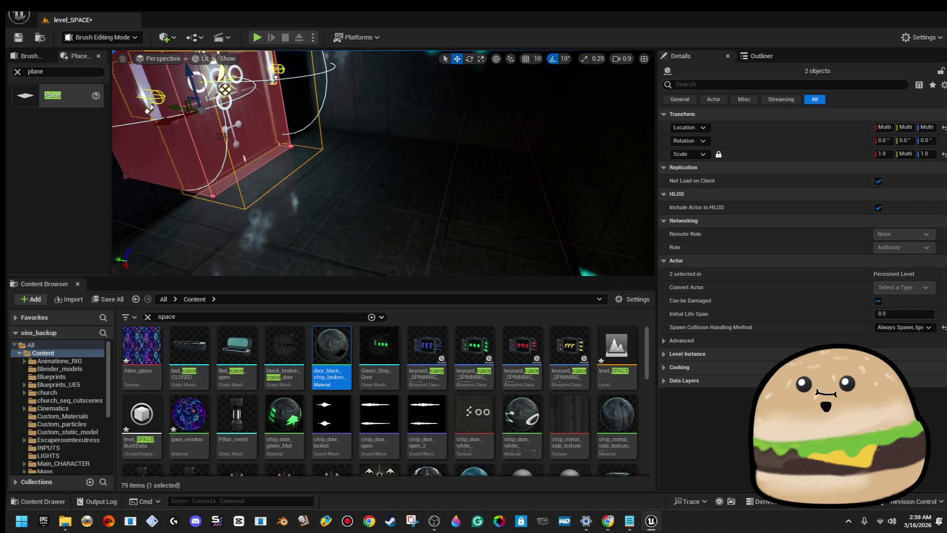
{"action": "left_click", "coordinate": [378, 177]}
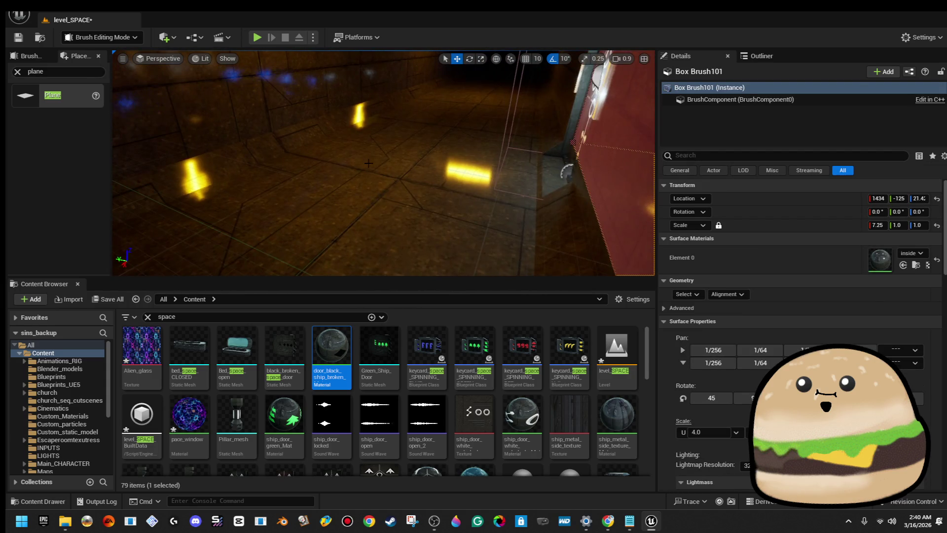
{"action": "right_click", "coordinate": [370, 166]}
- Play-test from the current viewpoint along the corridor toward the patterned window, then stop
{"action": "left_click", "coordinate": [445, 471]}
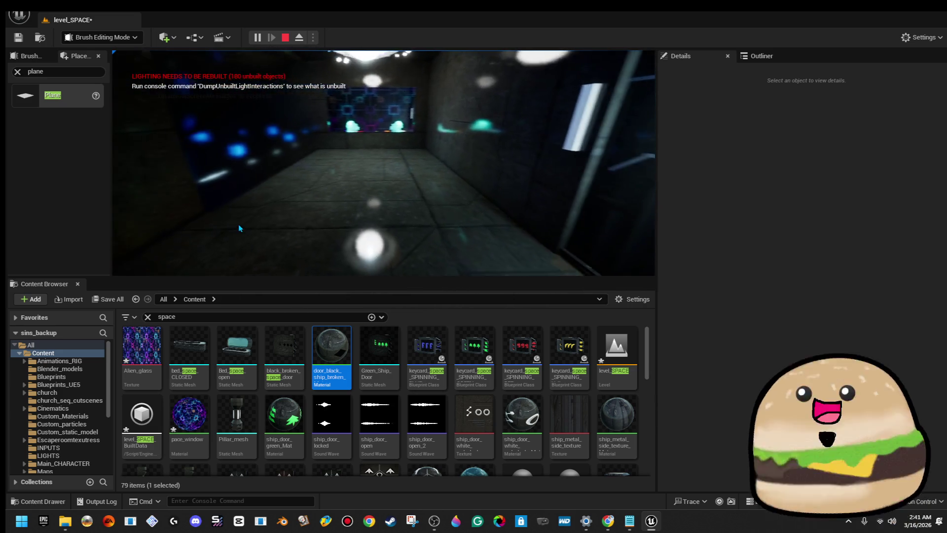
{"action": "key", "text": "Escape"}
{"action": "left_click_drag", "start_coordinate": [359, 200], "coordinate": [360, 183]}
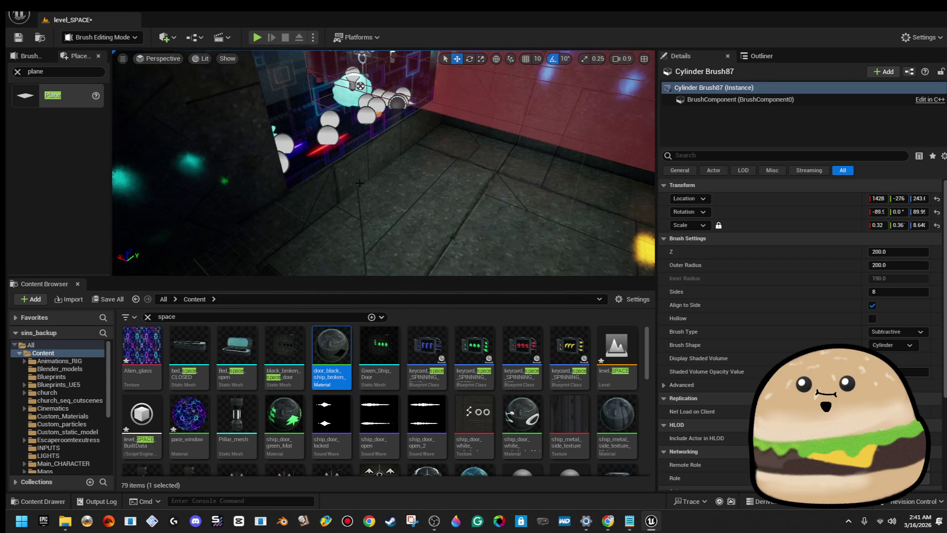
- Duplicate the box brush framing the alien-glass window with Ctrl+D
{"action": "mouse_move", "coordinate": [417, 186]}
{"action": "left_mouse_down"}
{"action": "mouse_move", "coordinate": [446, 187]}
{"action": "mouse_move", "coordinate": [388, 186]}
{"action": "mouse_move", "coordinate": [417, 186]}
{"action": "mouse_move", "coordinate": [417, 178]}
{"action": "mouse_move", "coordinate": [397, 178]}
{"action": "mouse_move", "coordinate": [387, 207]}
{"action": "mouse_move", "coordinate": [387, 187]}
{"action": "mouse_move", "coordinate": [348, 187]}
{"action": "left_mouse_up"}
{"action": "key", "text": "Escape"}
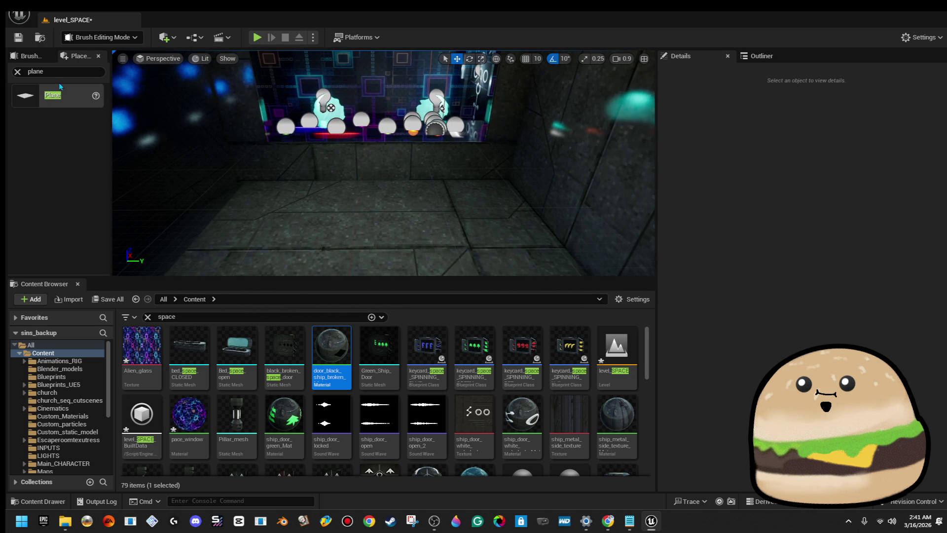
{"action": "left_click", "coordinate": [18, 72]}
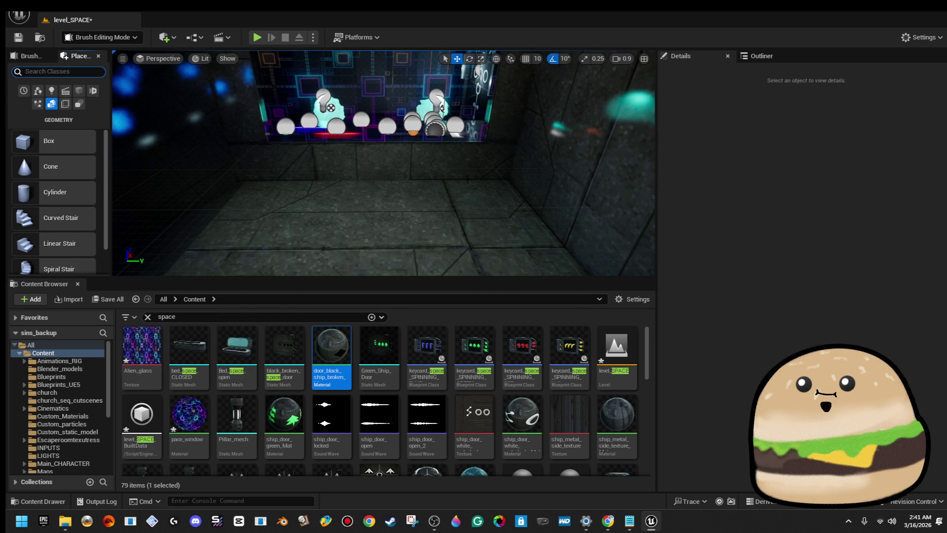
{"action": "left_click_drag", "start_coordinate": [48, 141], "coordinate": [390, 178]}
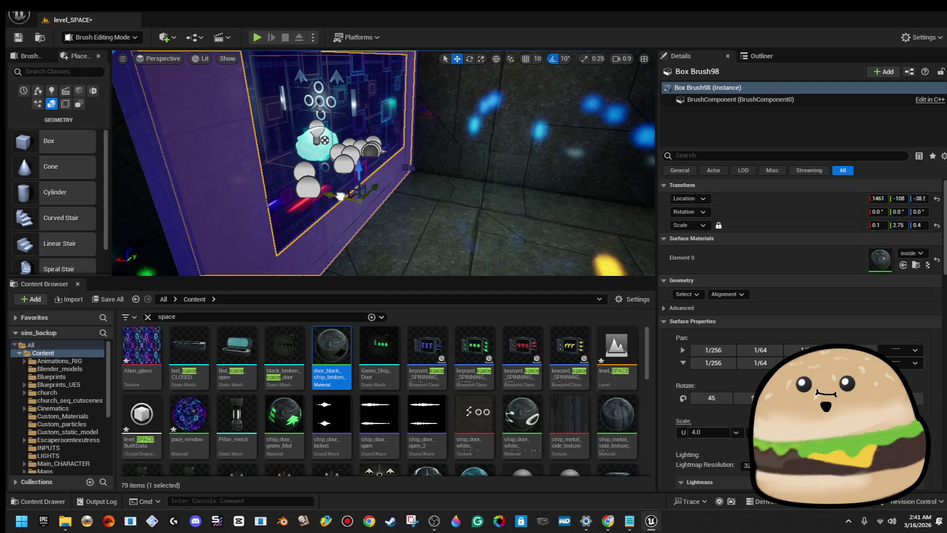
{"action": "key", "text": "ctrl+d"}
- Widen the duplicate to about 0.5 scale and lower it onto the floor beneath the window
{"action": "key", "text": "r"}
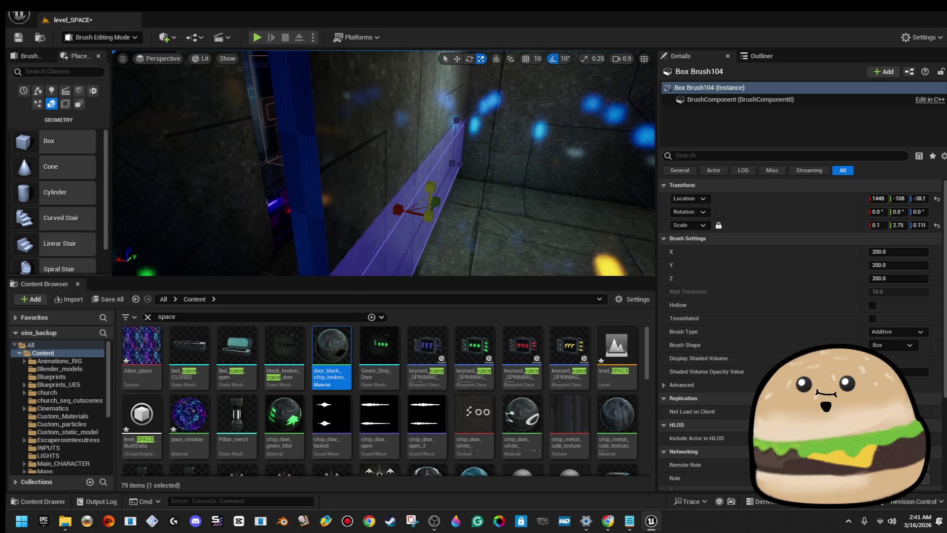
{"action": "scroll", "coordinate": [433, 174], "scroll_direction": "up", "scroll_amount": 2}
{"action": "mouse_move", "coordinate": [433, 175]}
{"action": "left_mouse_down"}
{"action": "mouse_move", "coordinate": [395, 148]}
{"action": "mouse_move", "coordinate": [306, 158]}
{"action": "mouse_move", "coordinate": [410, 95]}
{"action": "left_mouse_up"}
{"action": "key", "text": "w"}
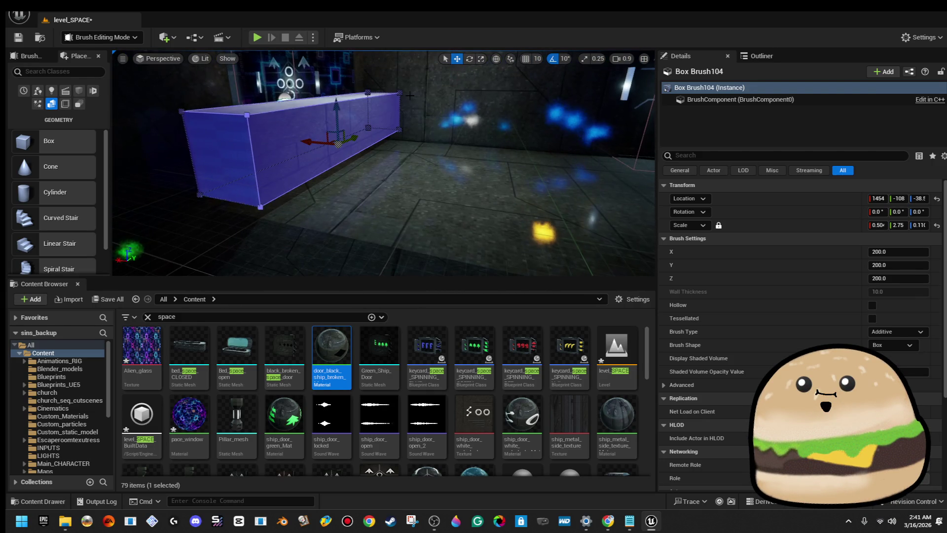
{"action": "left_click_drag", "start_coordinate": [377, 165], "coordinate": [369, 178]}
{"action": "left_click_drag", "start_coordinate": [328, 150], "coordinate": [339, 163]}
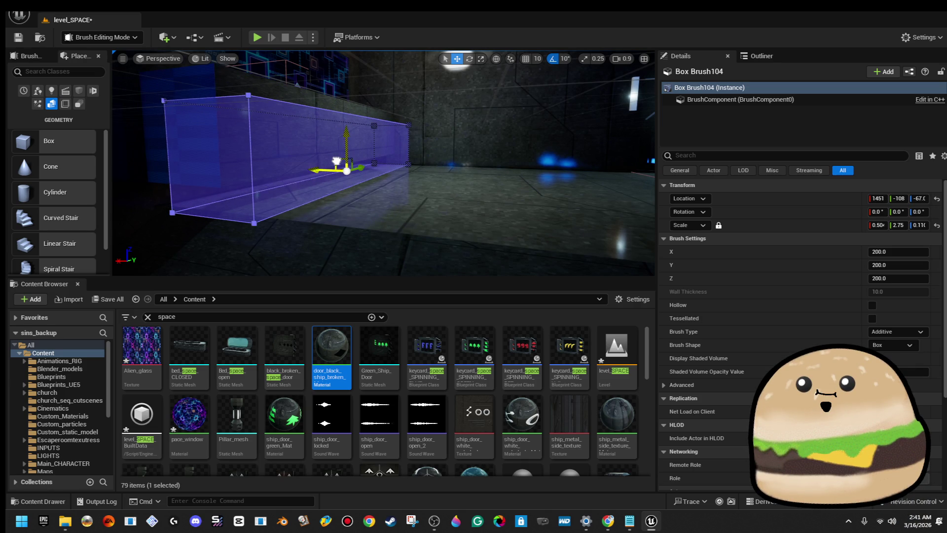
{"action": "mouse_move", "coordinate": [337, 162]}
{"action": "left_mouse_down"}
{"action": "mouse_move", "coordinate": [360, 106]}
{"action": "mouse_move", "coordinate": [301, 135]}
{"action": "mouse_move", "coordinate": [325, 220]}
{"action": "left_mouse_up"}
- Resize the counter box to roughly 0.504, 2.58, 0.11 scale
{"action": "key", "text": "r"}
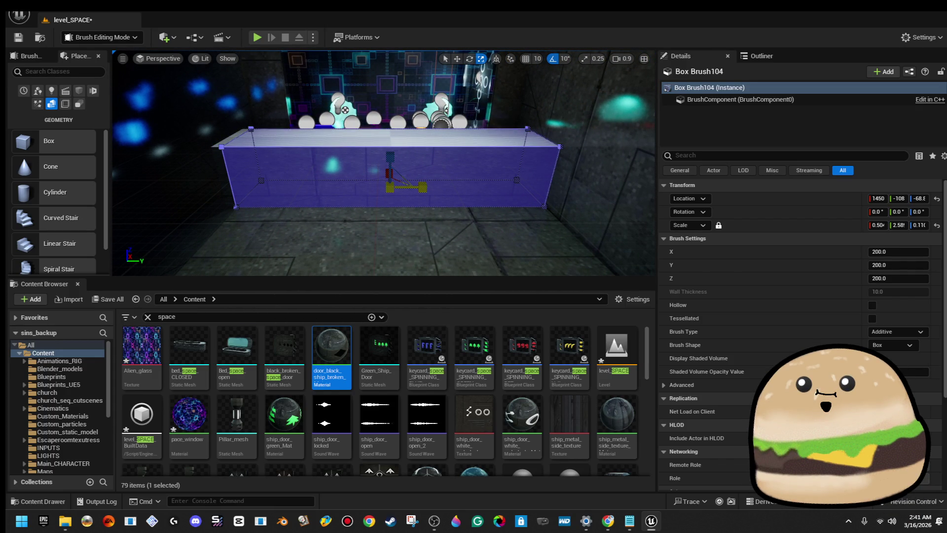
{"action": "mouse_move", "coordinate": [325, 221]}
{"action": "left_mouse_down"}
{"action": "mouse_move", "coordinate": [370, 171]}
{"action": "mouse_move", "coordinate": [360, 143]}
{"action": "mouse_move", "coordinate": [373, 128]}
{"action": "left_mouse_up"}
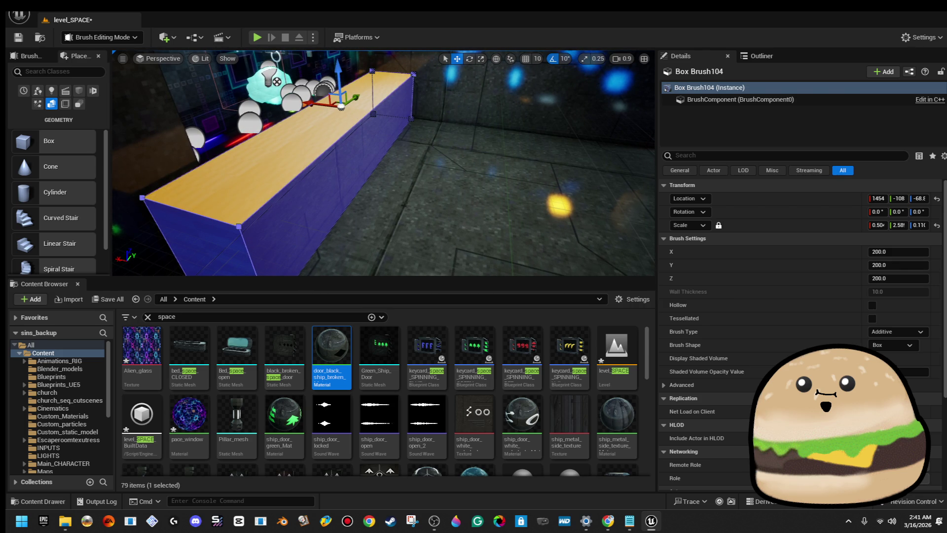
{"action": "left_click_drag", "start_coordinate": [359, 121], "coordinate": [380, 121]}
{"action": "left_click", "coordinate": [356, 113]}
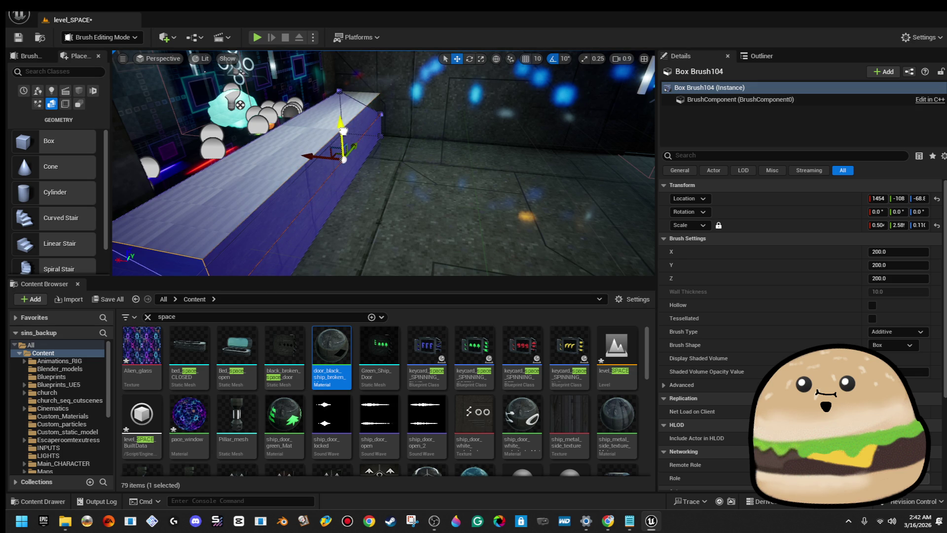
{"action": "left_click", "coordinate": [435, 216]}
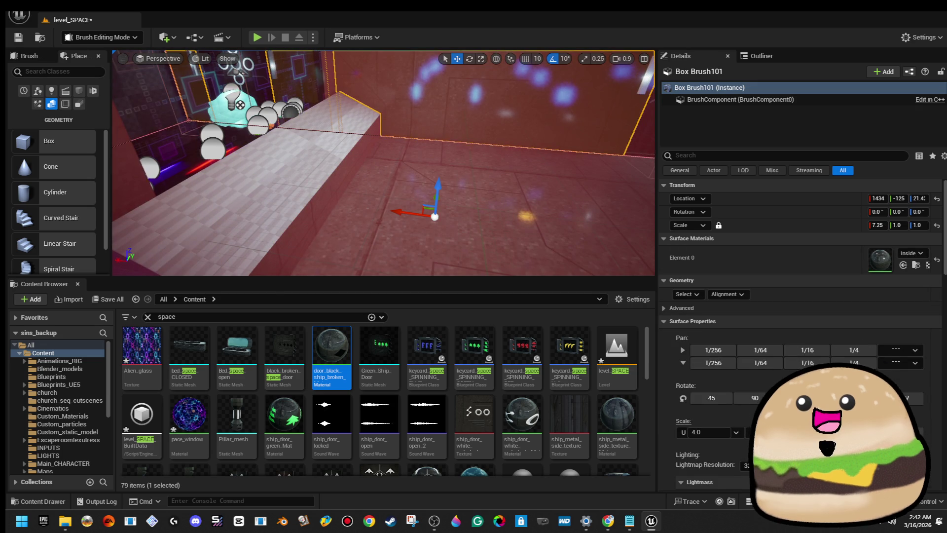
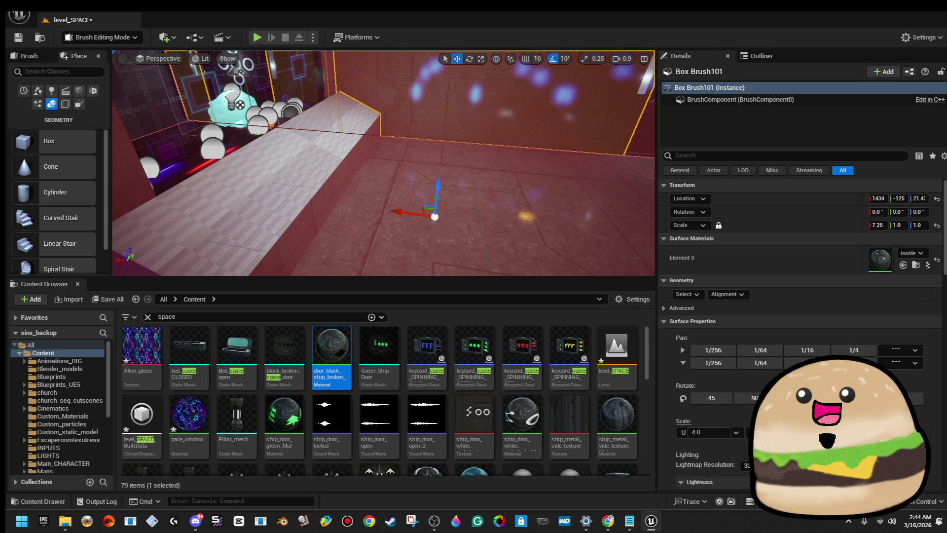
- Select all surfaces of the long box brush, box-align the texture, and set U scale to 4.0
{"action": "mouse_move", "coordinate": [483, 120]}
{"action": "left_mouse_down"}
{"action": "mouse_move", "coordinate": [497, 154]}
{"action": "mouse_move", "coordinate": [387, 175]}
{"action": "left_mouse_up"}
{"action": "left_click", "coordinate": [387, 176]}
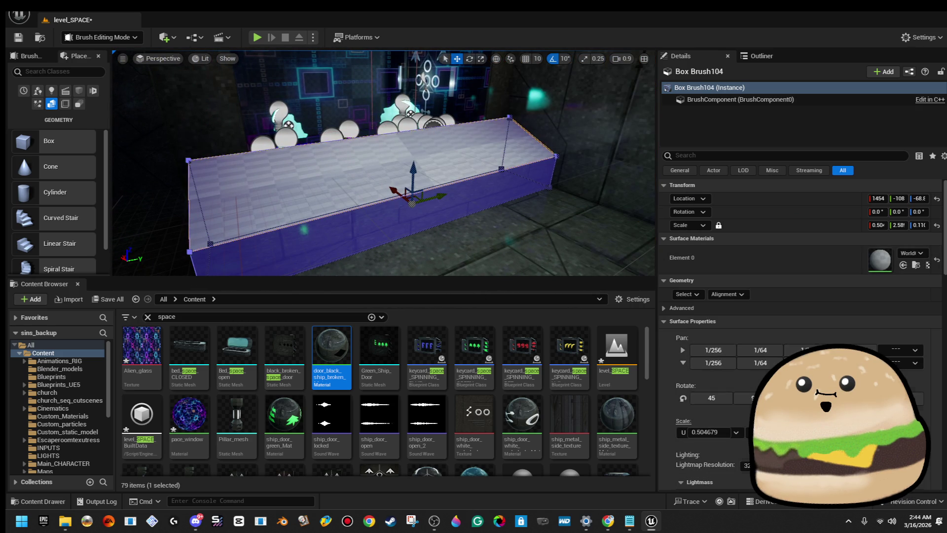
{"action": "left_click", "coordinate": [687, 295]}
{"action": "left_click", "coordinate": [708, 320]}
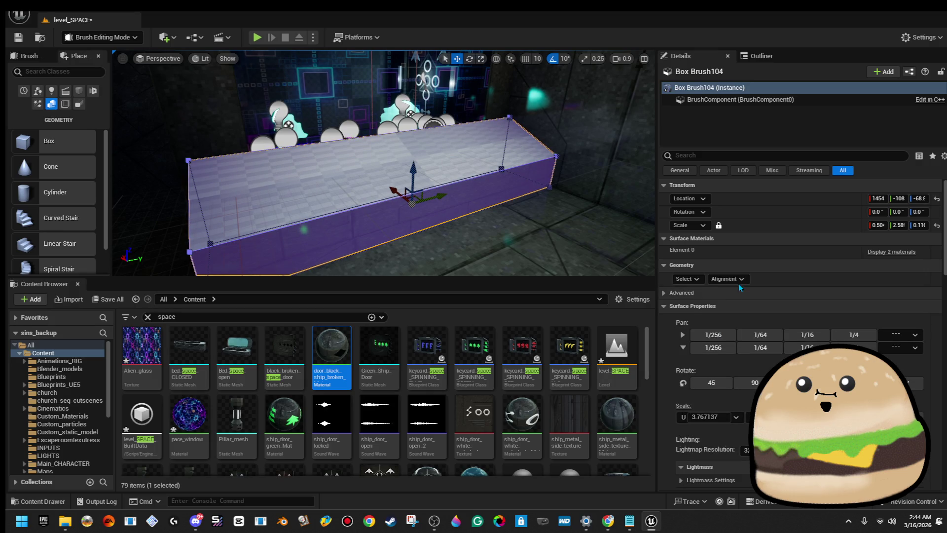
{"action": "left_click", "coordinate": [738, 280]}
{"action": "left_click", "coordinate": [767, 336]}
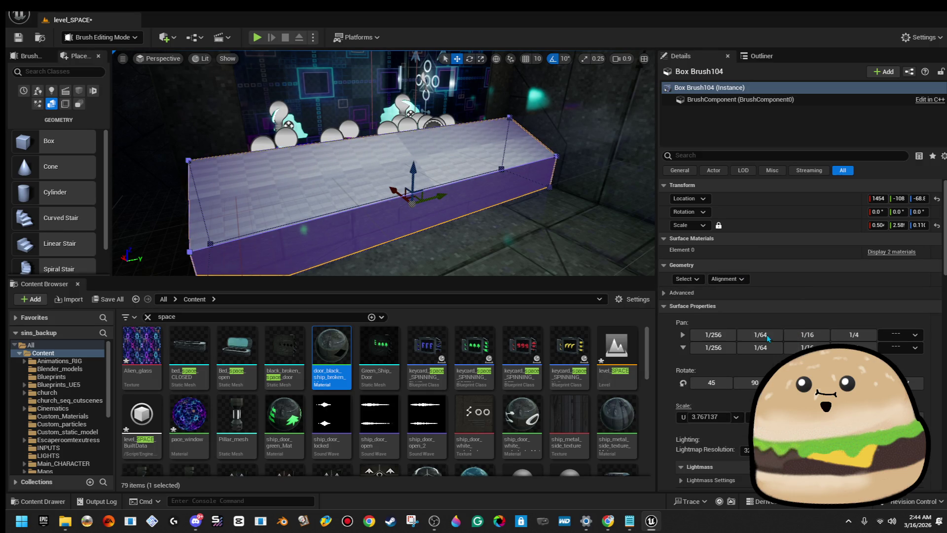
{"action": "left_click", "coordinate": [748, 472]}
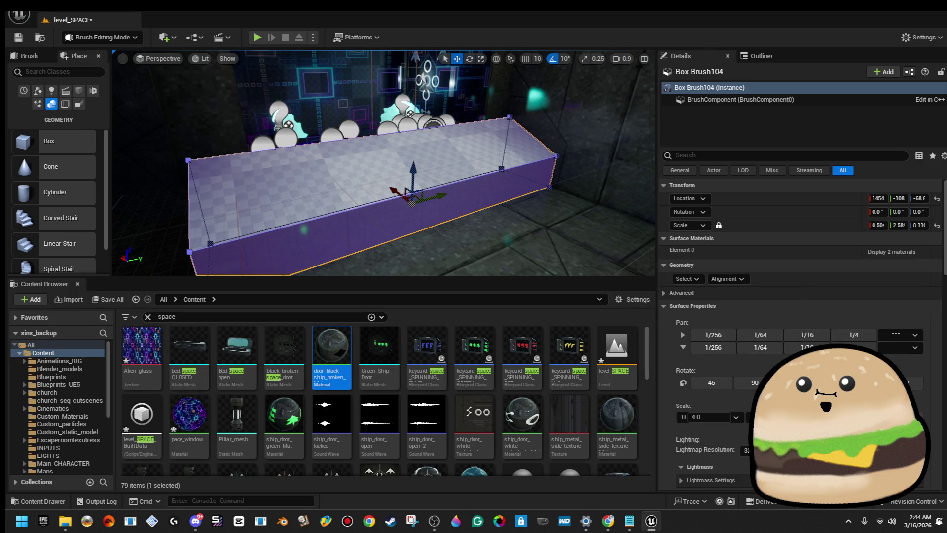
- Assign inside_ship_metal_texture_Mat to the brush's second material slot and save level_SPACE
{"action": "left_click", "coordinate": [895, 254]}
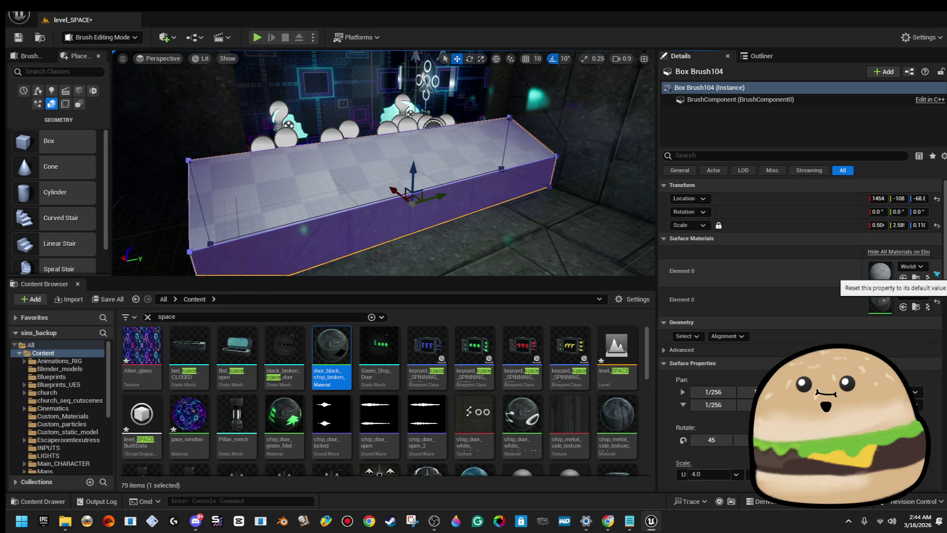
{"action": "left_click", "coordinate": [920, 267]}
{"action": "type", "text": "inside"}
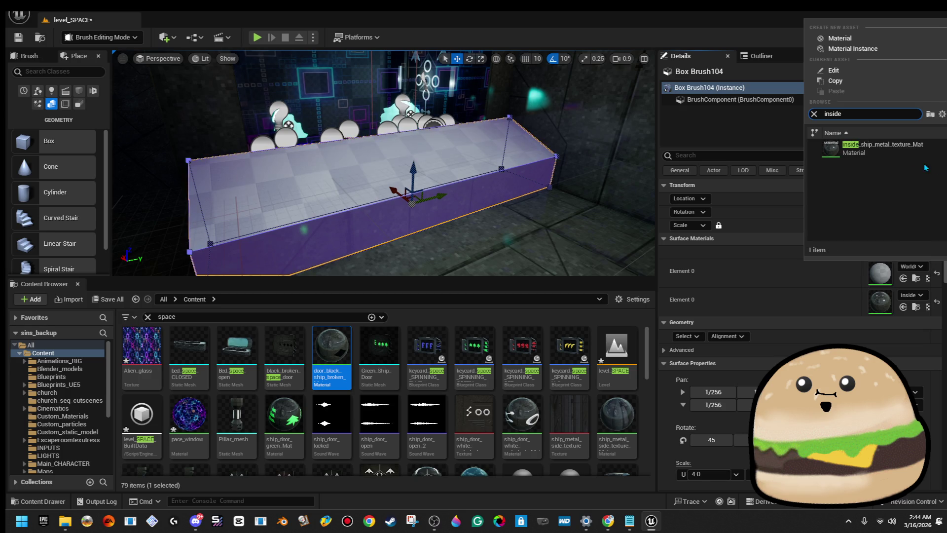
{"action": "left_click", "coordinate": [869, 148]}
{"action": "left_click", "coordinate": [568, 198]}
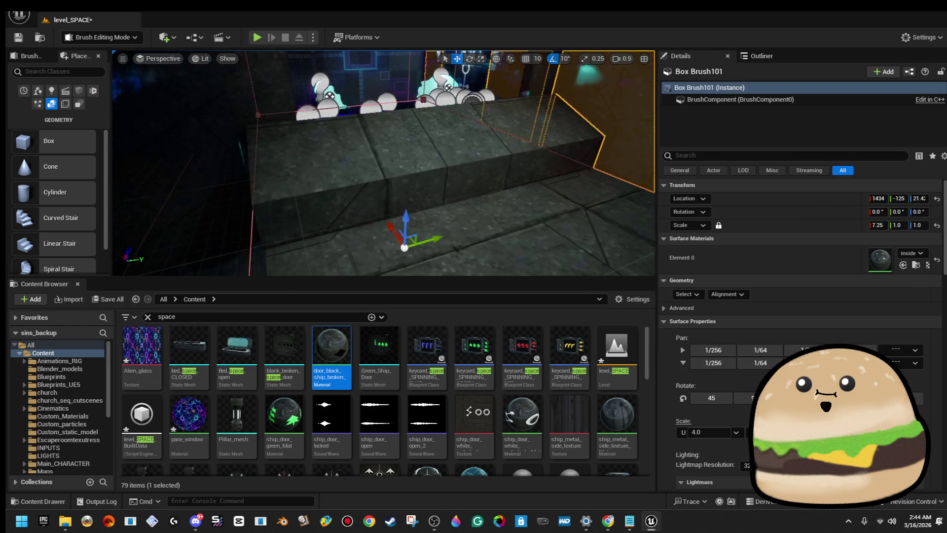
{"action": "left_click", "coordinate": [18, 37]}
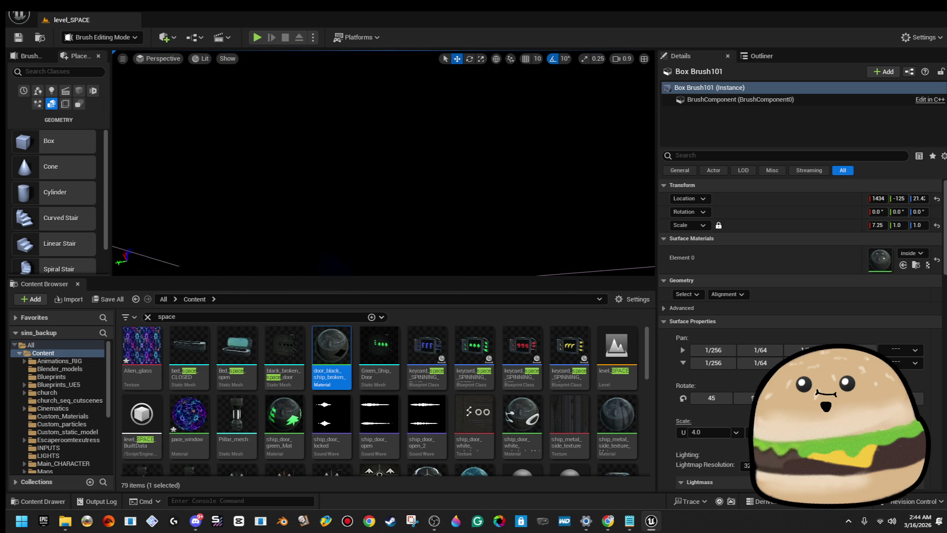
{"action": "key", "text": "Escape"}
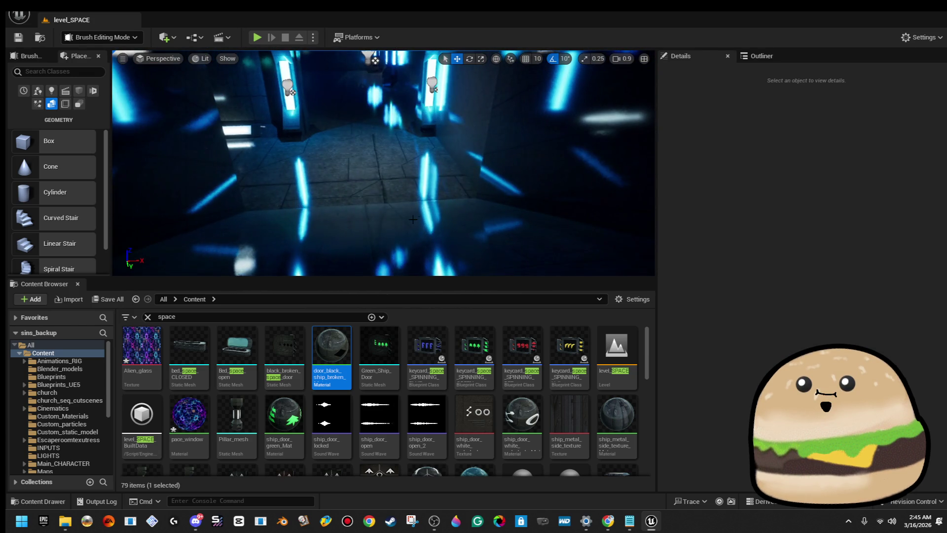
{"action": "right_click", "coordinate": [359, 173]}
{"action": "left_click", "coordinate": [446, 482]}
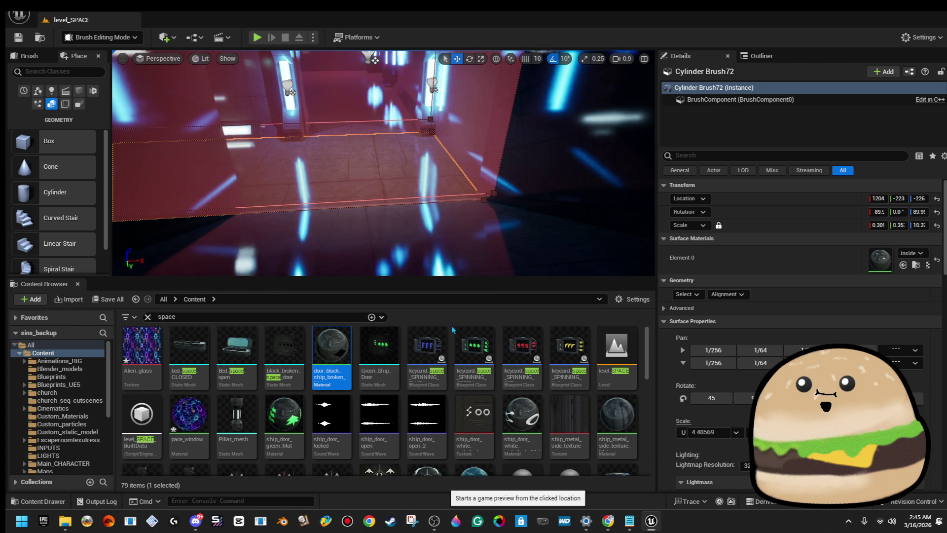
{"action": "left_click", "coordinate": [474, 267]}
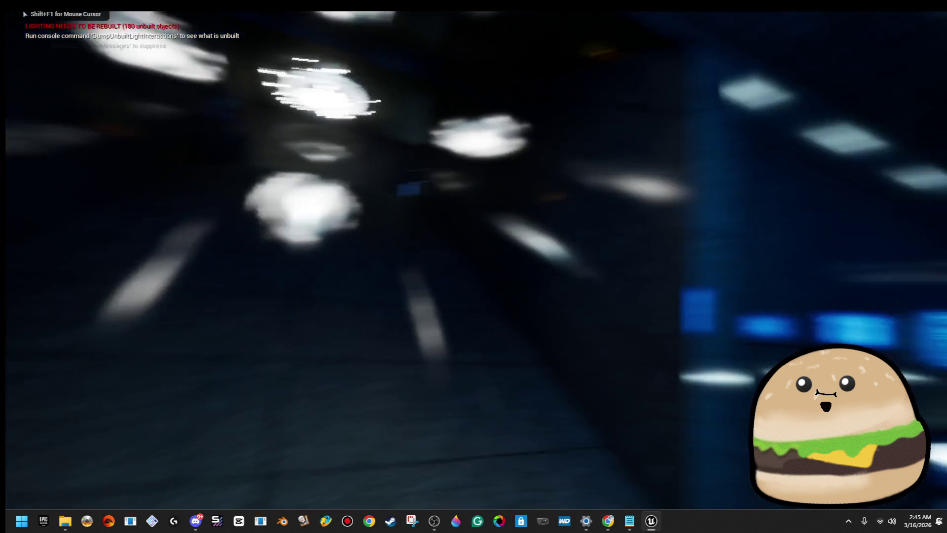
{"action": "key", "text": "w"}
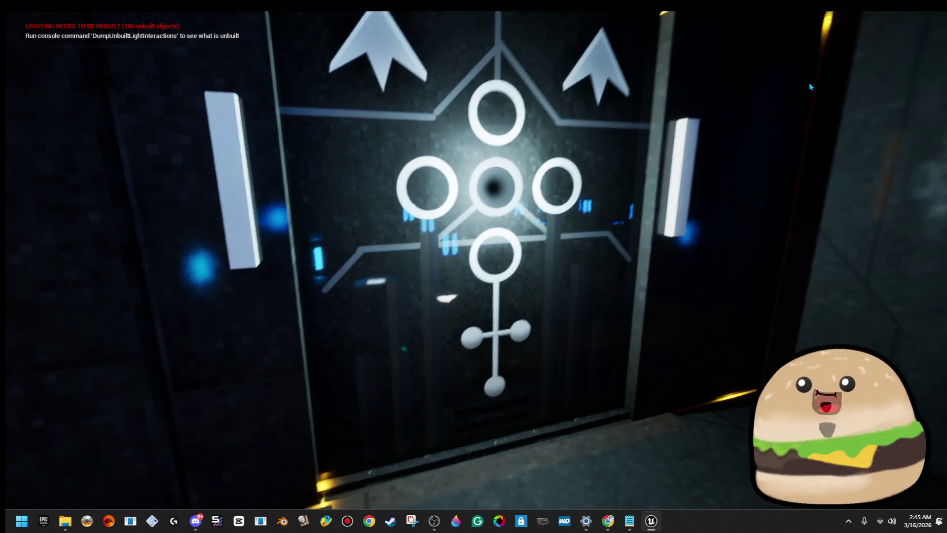
{"action": "key", "text": "Escape"}
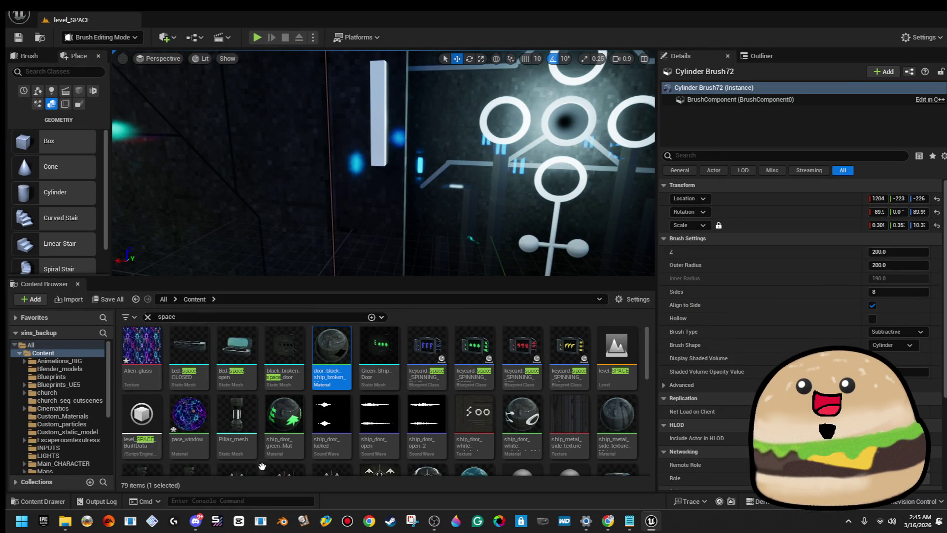
- Return to the brush Details and filter the Content Browser assets by fps
{"action": "left_click", "coordinate": [762, 55]}
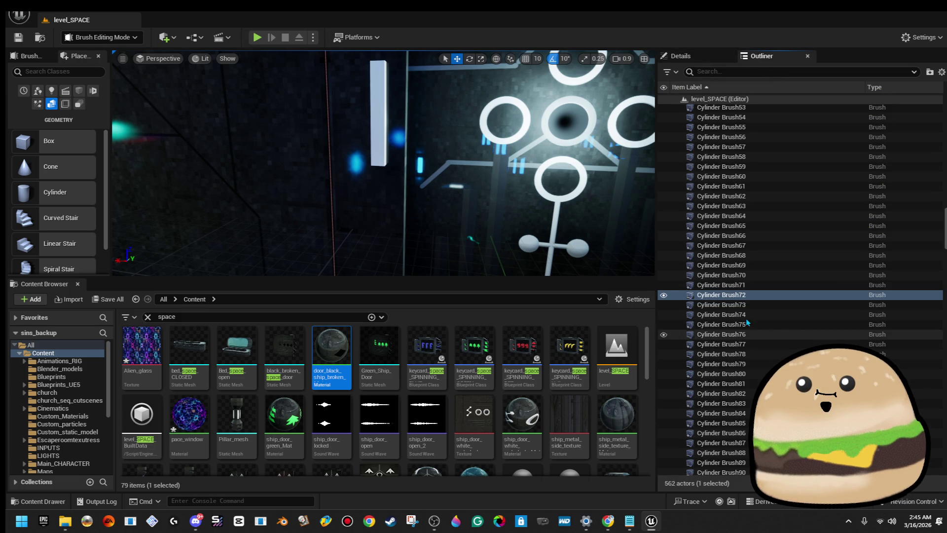
{"action": "left_click", "coordinate": [704, 61]}
{"action": "left_click", "coordinate": [253, 320]}
{"action": "type", "text": "fps"}
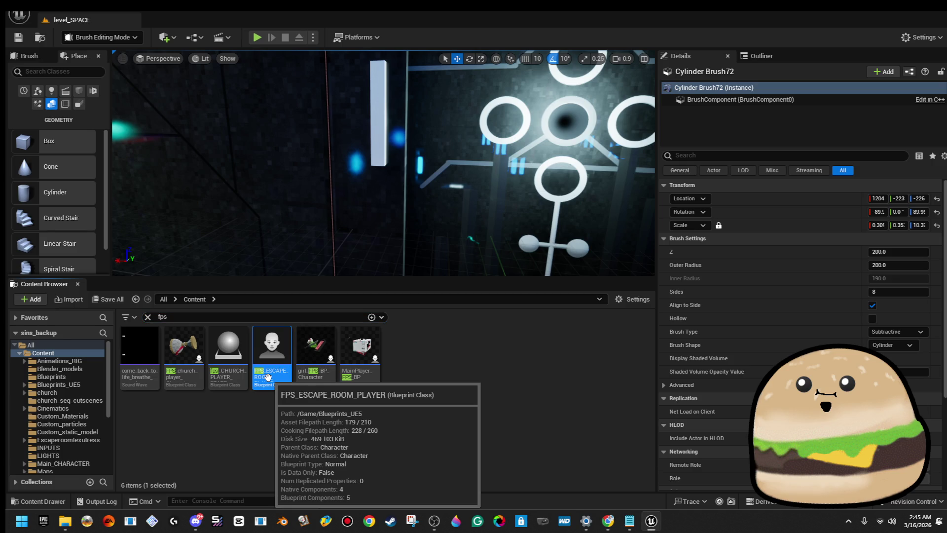
- Open World Settings from the Window menu and dock it as a tab beside Outliner
{"action": "left_click", "coordinate": [167, 14]}
{"action": "key", "text": "Escape"}
{"action": "left_click", "coordinate": [143, 13]}
{"action": "key", "text": "Escape"}
{"action": "left_click", "coordinate": [202, 14]}
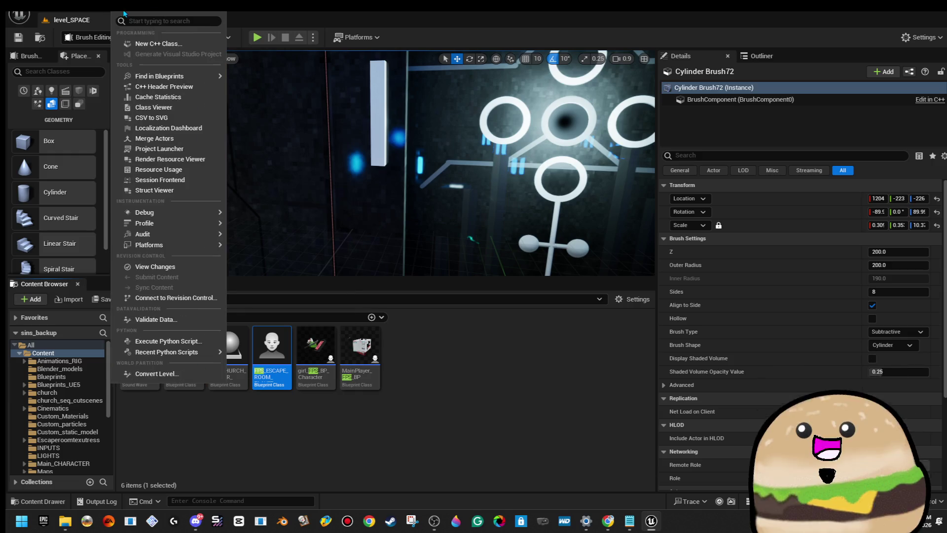
{"action": "mouse_move", "coordinate": [88, 14]}
{"action": "left_click", "coordinate": [180, 223]}
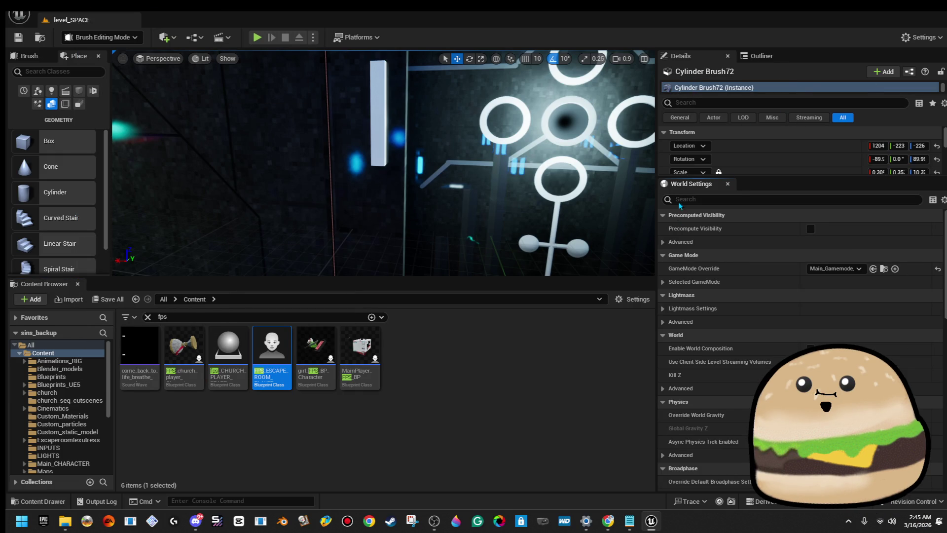
{"action": "mouse_move", "coordinate": [693, 184]}
{"action": "left_mouse_down"}
{"action": "mouse_move", "coordinate": [799, 59]}
{"action": "mouse_move", "coordinate": [811, 61]}
{"action": "left_mouse_up"}
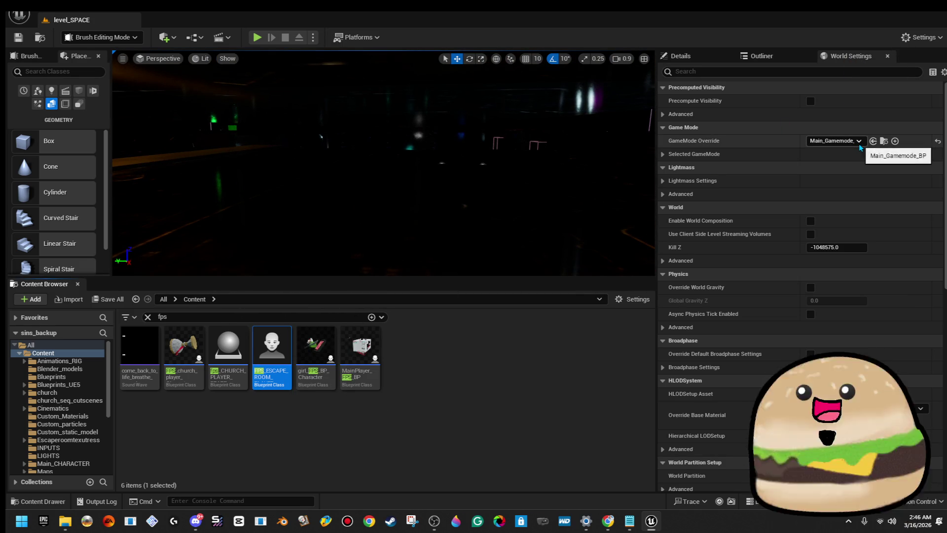
- Set the game mode's Default Pawn Class to FPS_ESCAPE_ROOM_PLAYER and save level_SPACE
{"action": "left_click", "coordinate": [663, 154]}
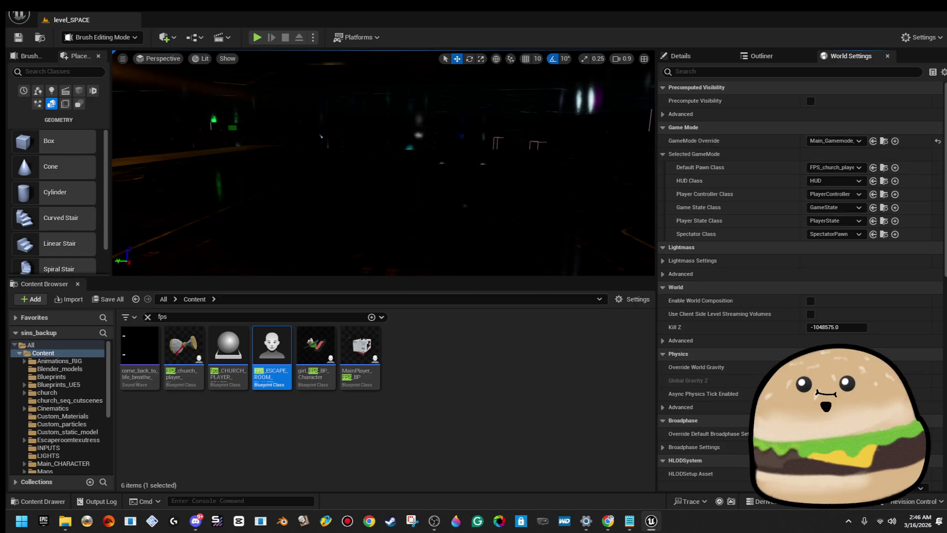
{"action": "left_click", "coordinate": [861, 168]}
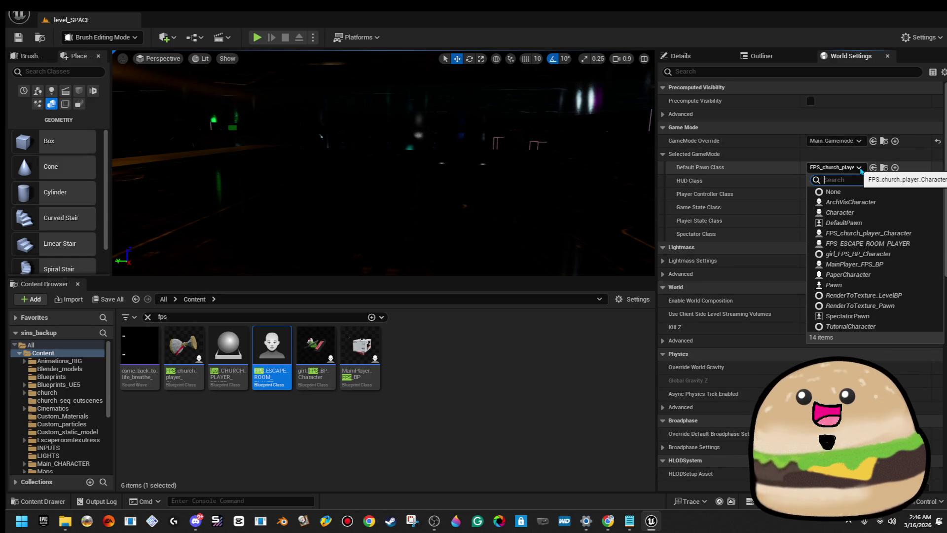
{"action": "type", "text": "escape"}
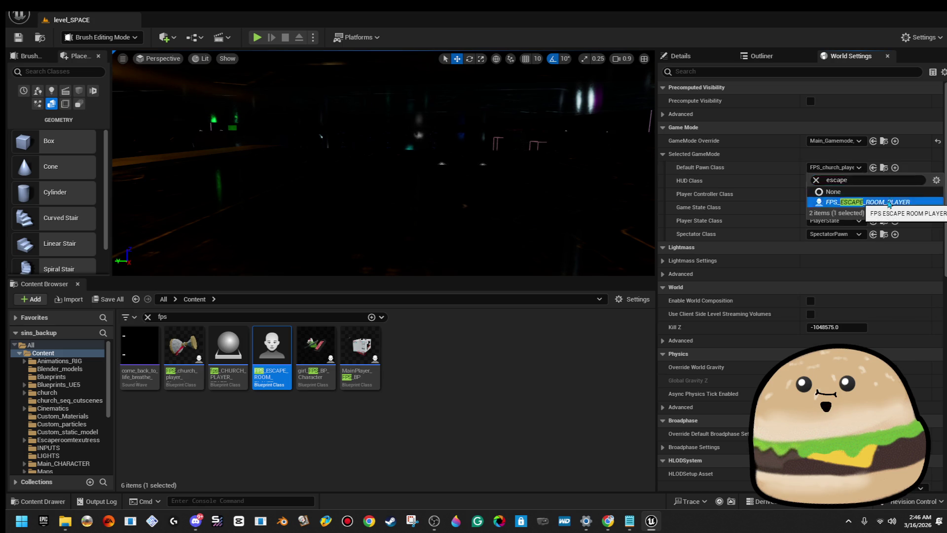
{"action": "left_click", "coordinate": [889, 203]}
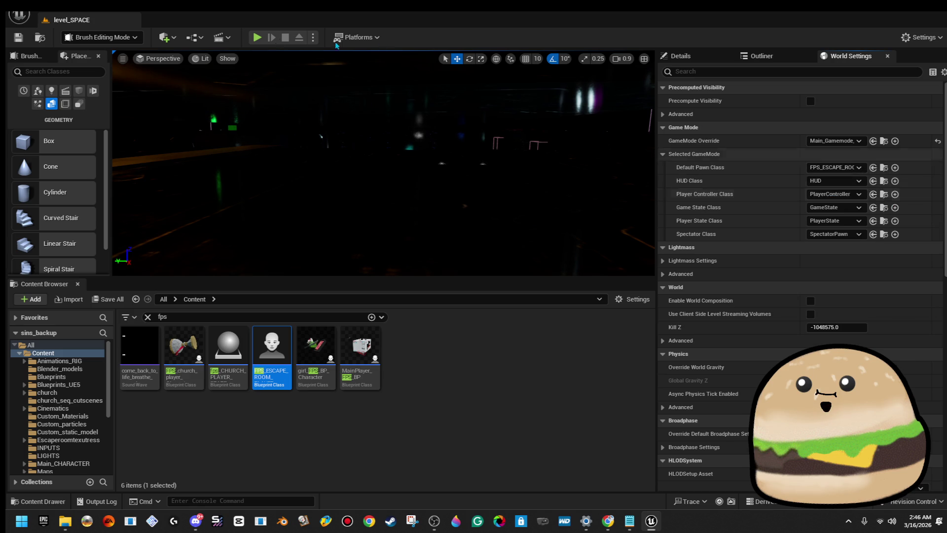
{"action": "left_click", "coordinate": [27, 37]}
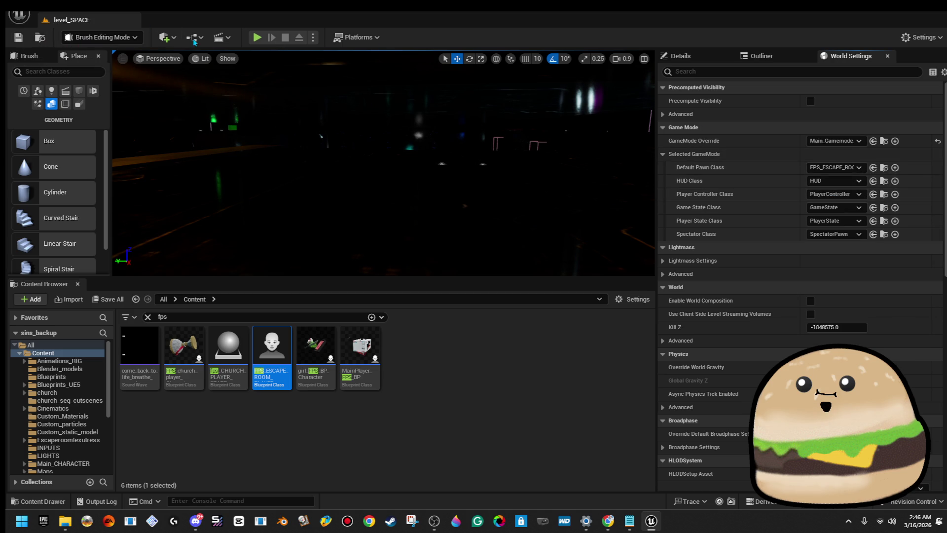
- Play-test the level twice, turning the view toward the green-walled room between runs
{"action": "left_click", "coordinate": [256, 39]}
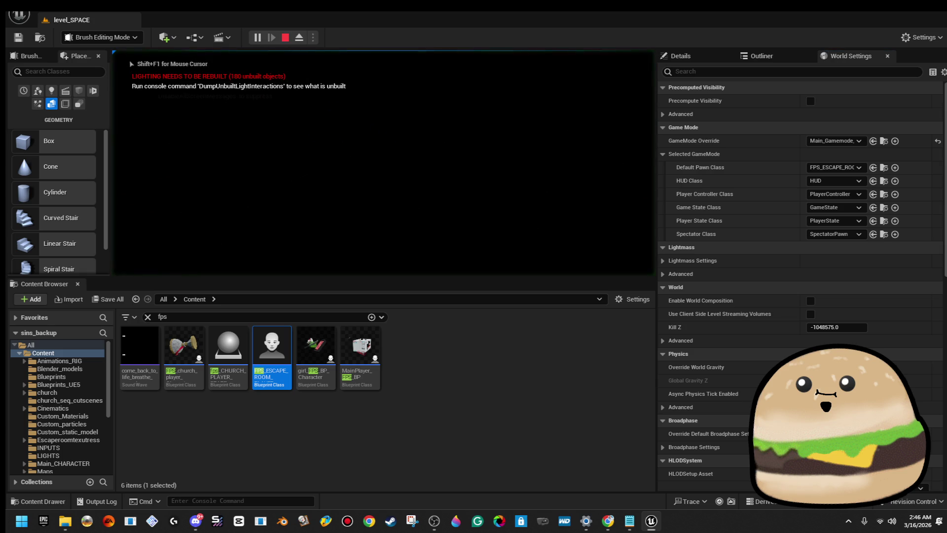
{"action": "key", "text": "Escape"}
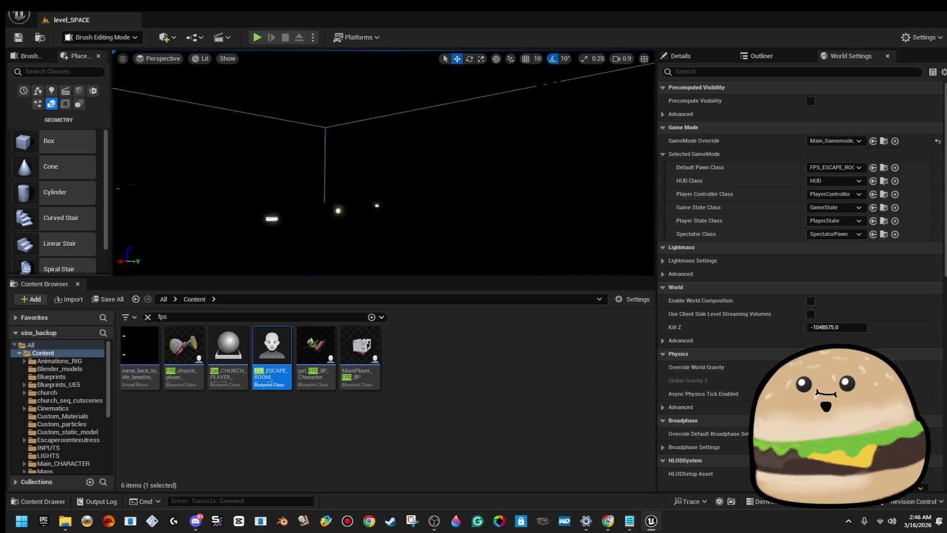
{"action": "scroll", "coordinate": [384, 162], "scroll_direction": "up", "scroll_amount": 3}
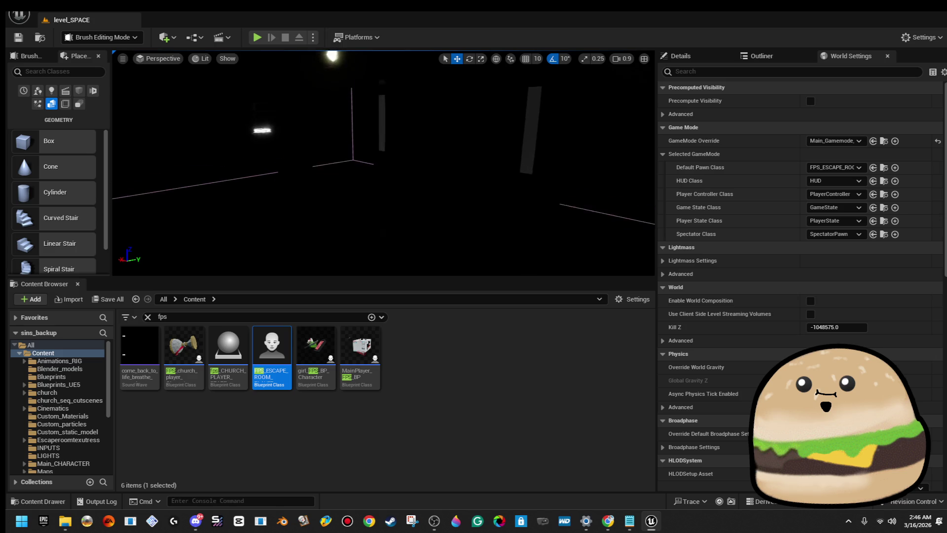
{"action": "left_click_drag", "start_coordinate": [384, 163], "coordinate": [271, 146]}
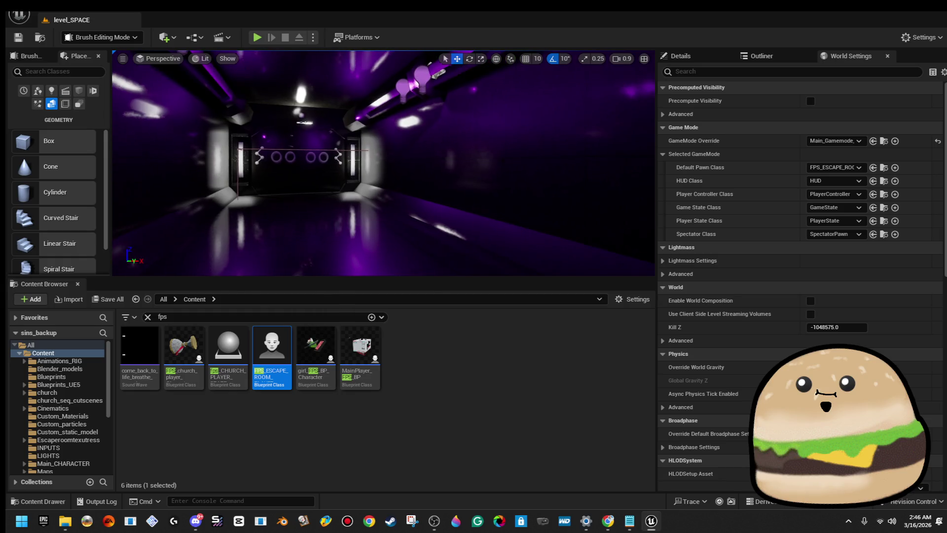
{"action": "left_click", "coordinate": [257, 38]}
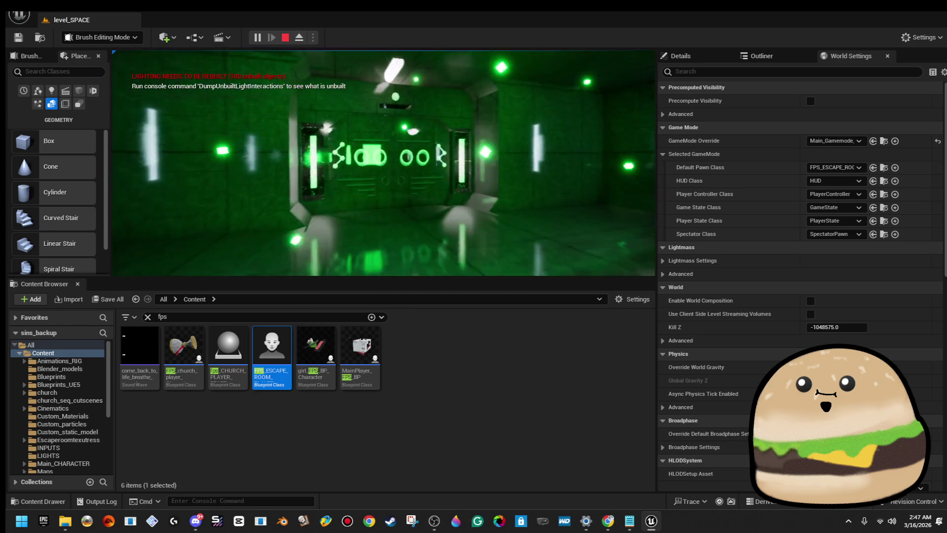
{"action": "key", "text": "Escape"}
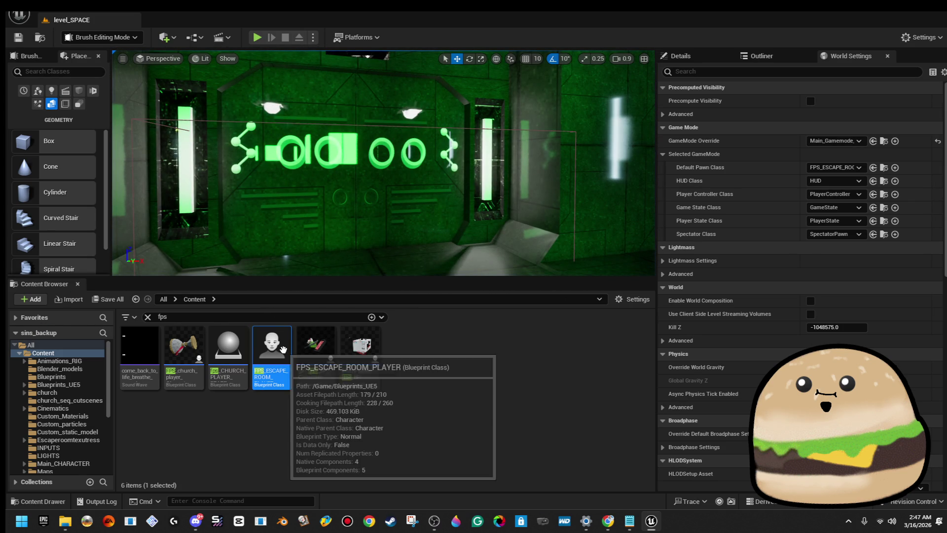
{"action": "double_click", "coordinate": [284, 350]}
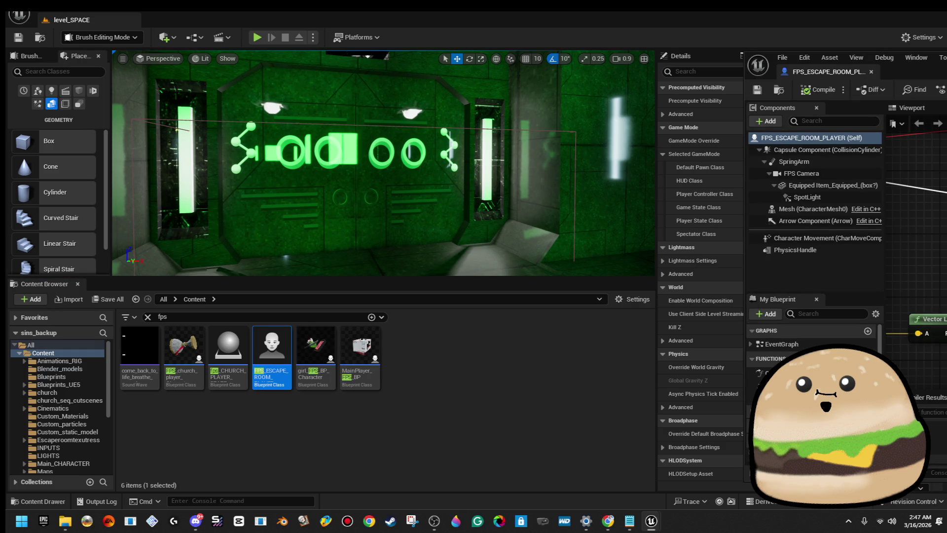
{"action": "key", "text": "alt+F4"}
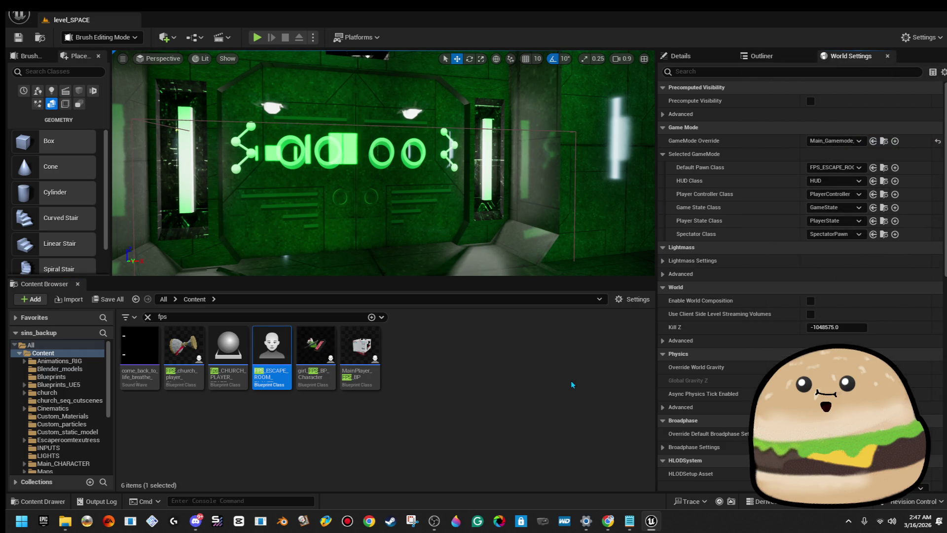
{"action": "left_click", "coordinate": [316, 351]}
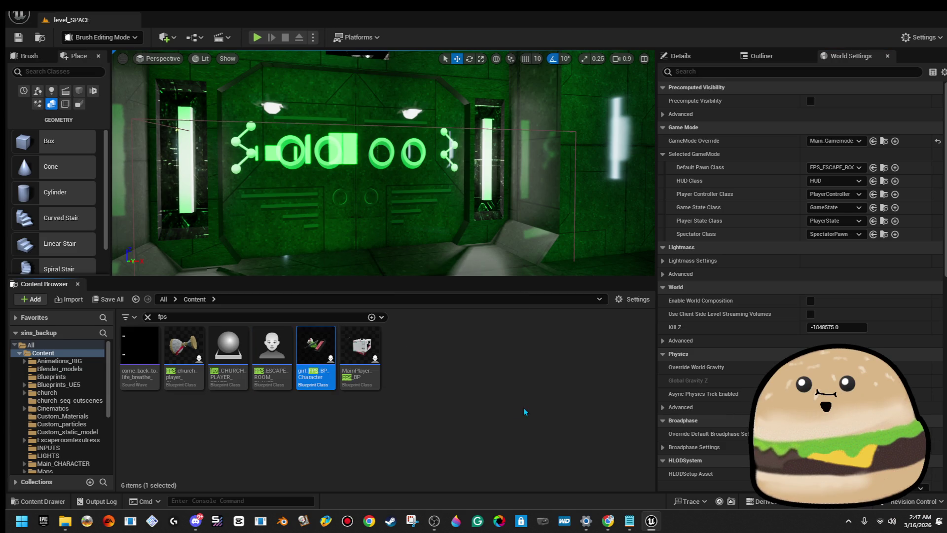
{"action": "double_click", "coordinate": [291, 377]}
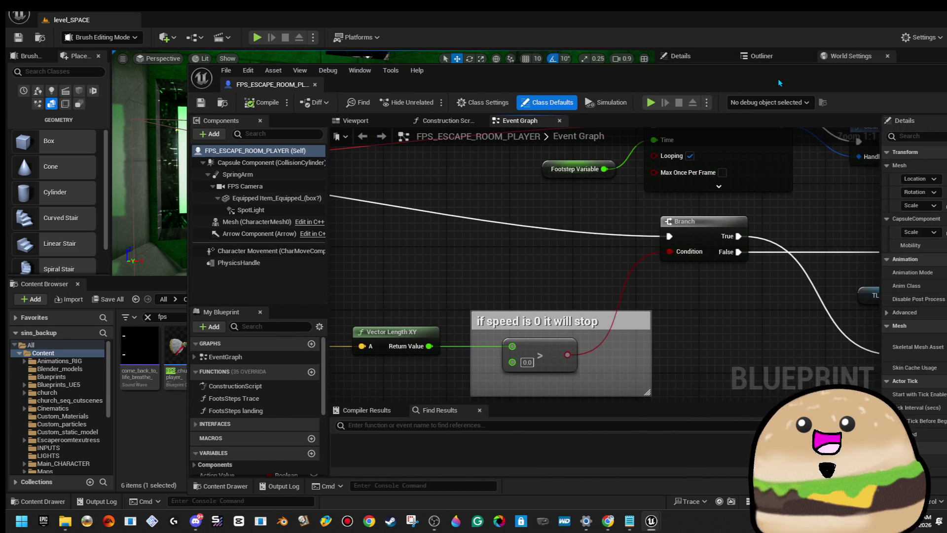
{"action": "double_click", "coordinate": [778, 79]}
{"action": "scroll", "coordinate": [488, 173], "scroll_direction": "down", "scroll_amount": 9}
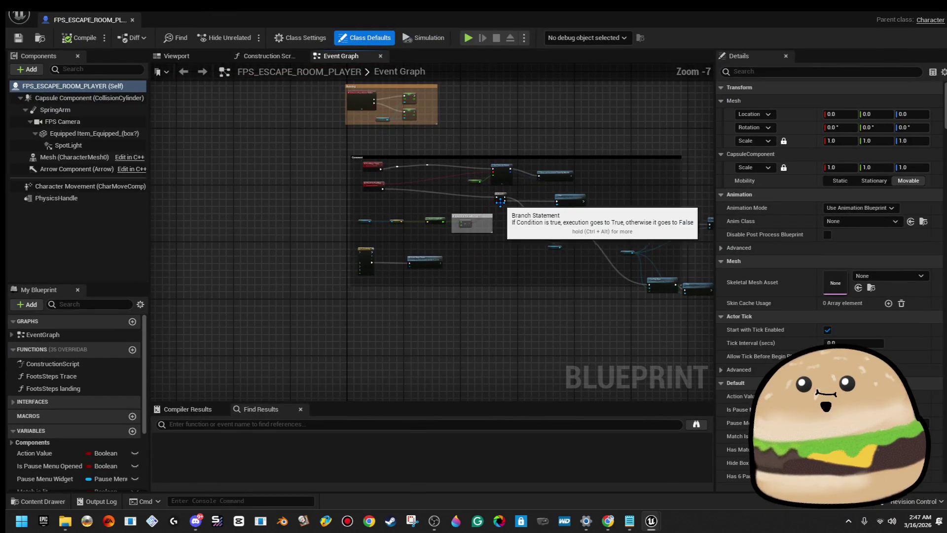
{"action": "scroll", "coordinate": [484, 138], "scroll_direction": "up", "scroll_amount": 6}
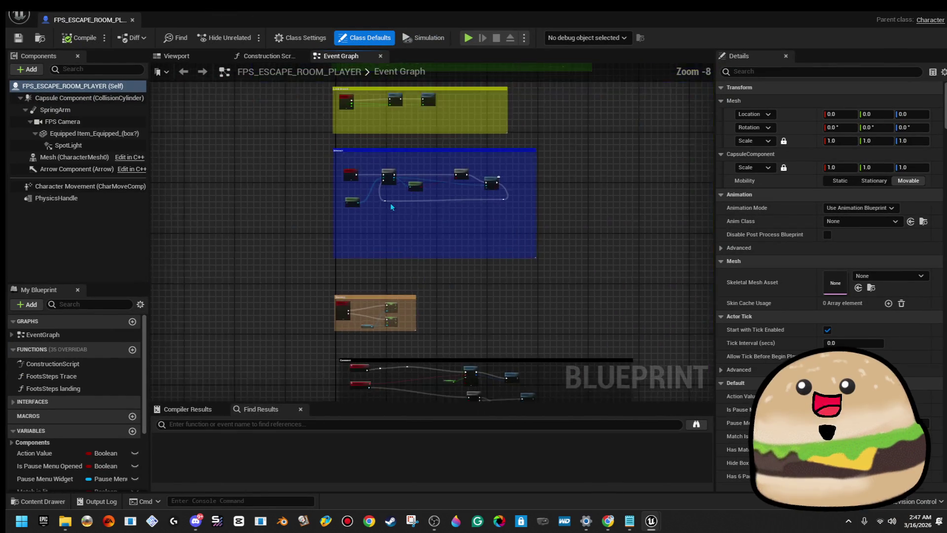
{"action": "left_click_drag", "start_coordinate": [367, 177], "coordinate": [367, 270]}
{"action": "left_click_drag", "start_coordinate": [360, 177], "coordinate": [299, 362]}
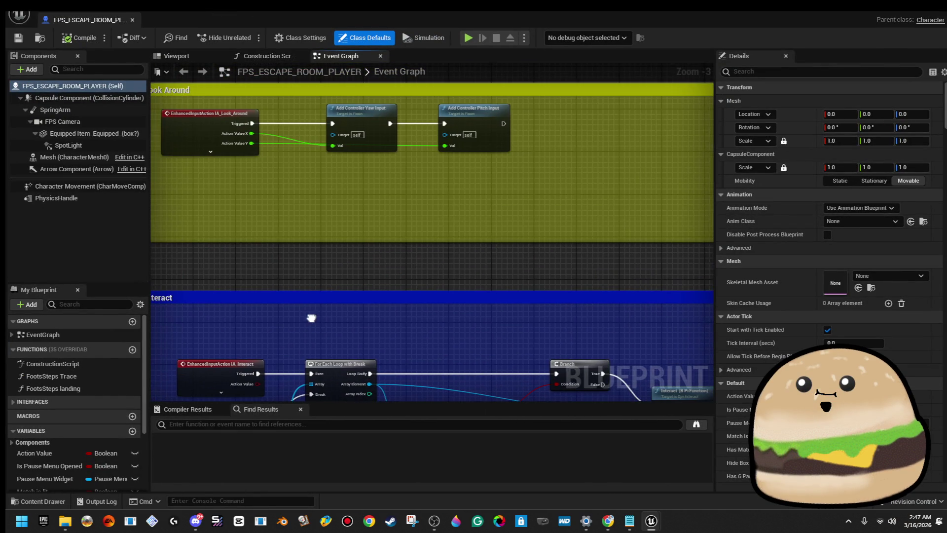
{"action": "left_click_drag", "start_coordinate": [287, 170], "coordinate": [330, 313]}
{"action": "mouse_move", "coordinate": [298, 140]}
{"action": "left_mouse_down"}
{"action": "mouse_move", "coordinate": [344, 376]}
{"action": "mouse_move", "coordinate": [297, 159]}
{"action": "left_mouse_up"}
{"action": "scroll", "coordinate": [484, 310], "scroll_direction": "up", "scroll_amount": 2}
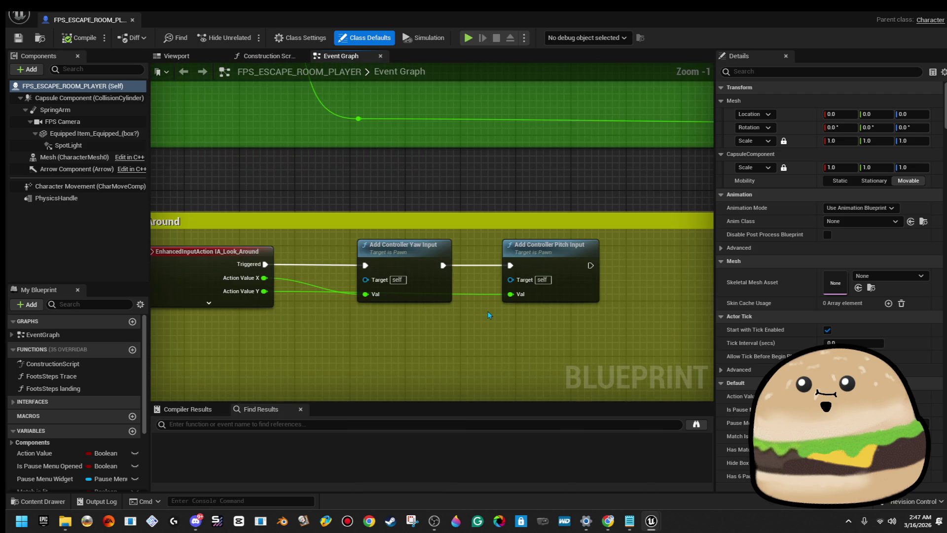
{"action": "scroll", "coordinate": [488, 314], "scroll_direction": "down", "scroll_amount": 6}
{"action": "scroll", "coordinate": [489, 242], "scroll_direction": "up", "scroll_amount": 2}
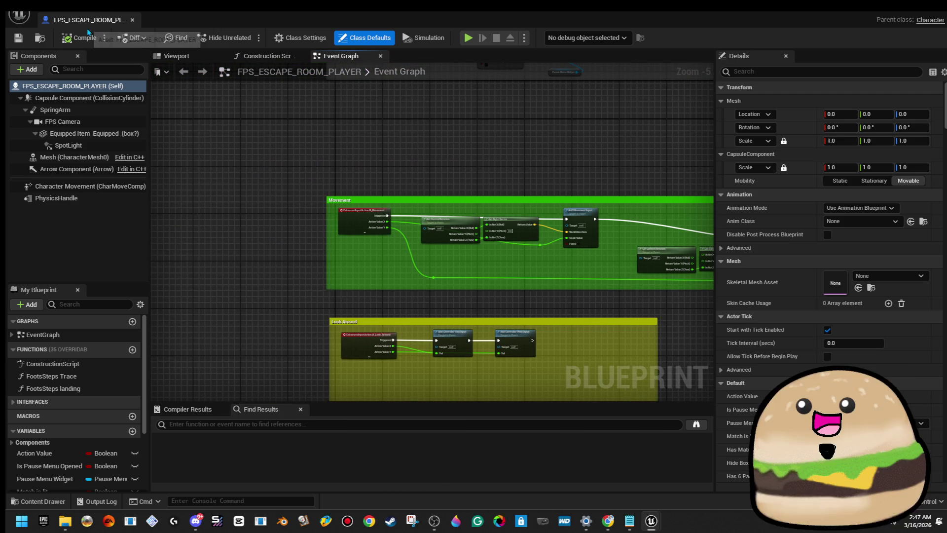
{"action": "left_click_drag", "start_coordinate": [592, 315], "coordinate": [513, 260]}
{"action": "left_click", "coordinate": [294, 293]}
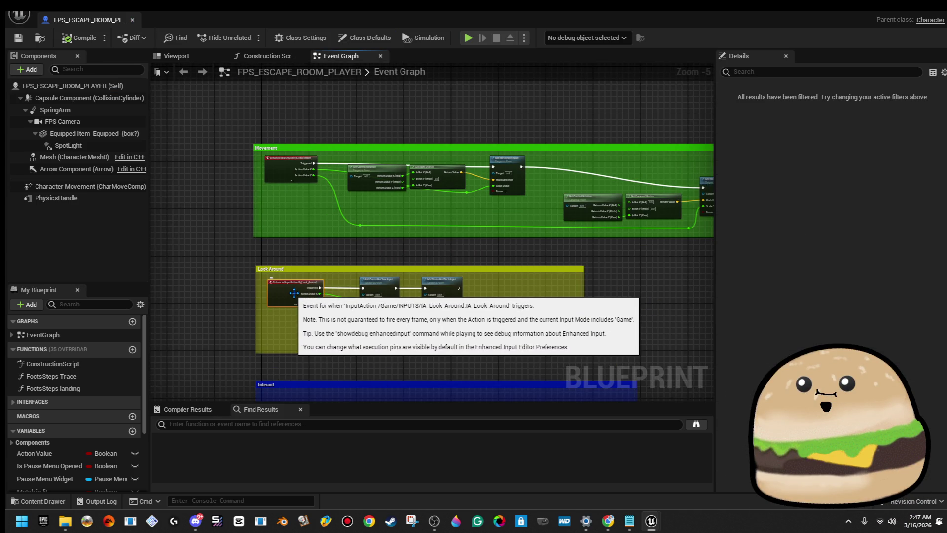
{"action": "left_click", "coordinate": [377, 286]}
{"action": "left_click", "coordinate": [440, 286]}
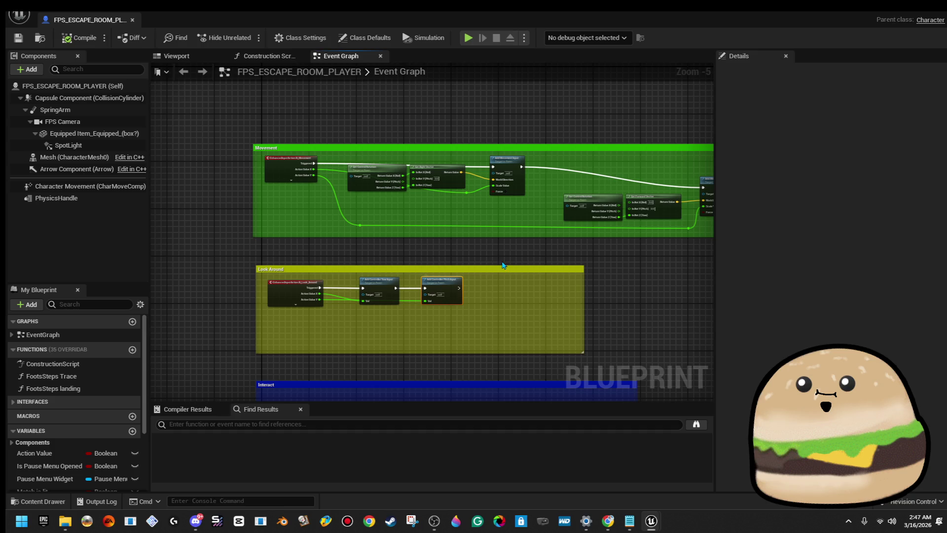
{"action": "scroll", "coordinate": [294, 144], "scroll_direction": "up", "scroll_amount": 3}
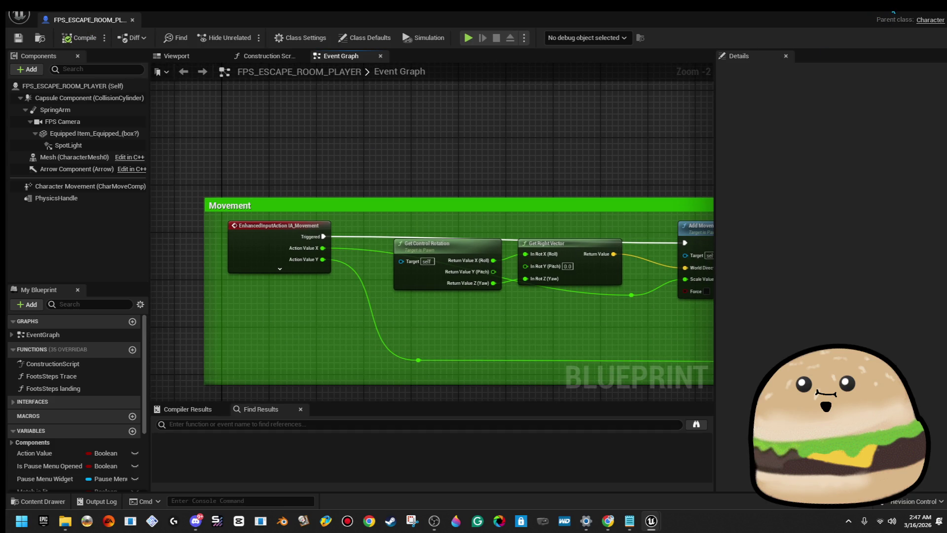
{"action": "left_click", "coordinate": [893, 11]}
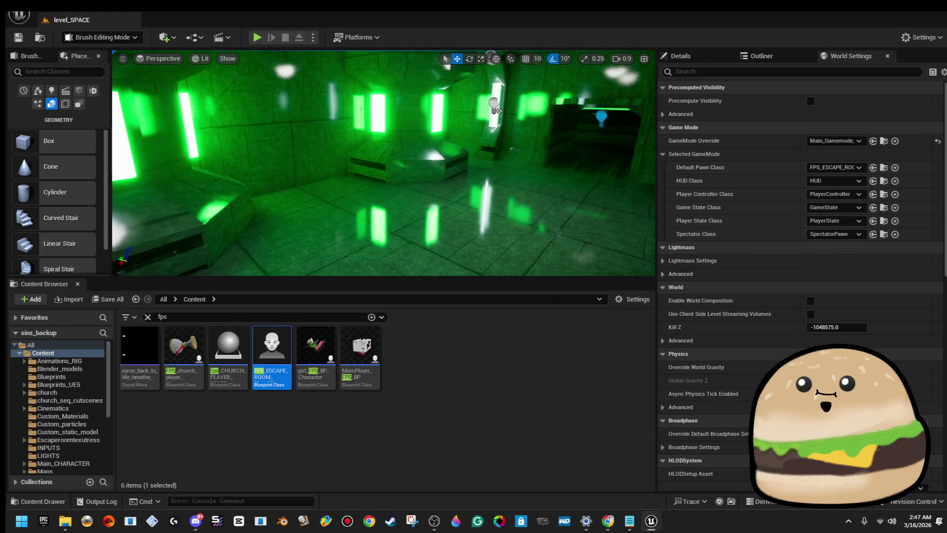
{"action": "right_click", "coordinate": [450, 189]}
{"action": "left_click", "coordinate": [498, 499]}
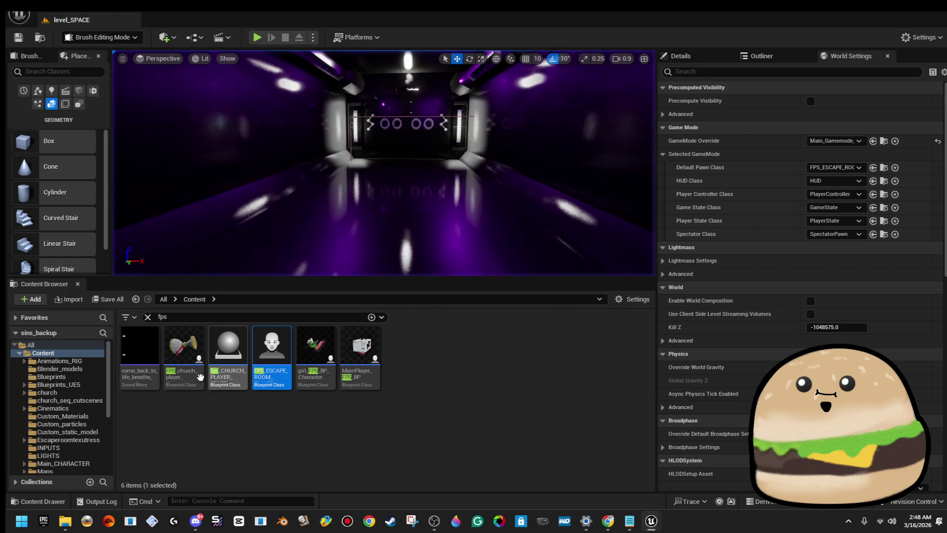
- Open the FPS_ESCAPE_ROOM_PLAYER character blueprint from the Content Browser
{"action": "double_click", "coordinate": [272, 348]}
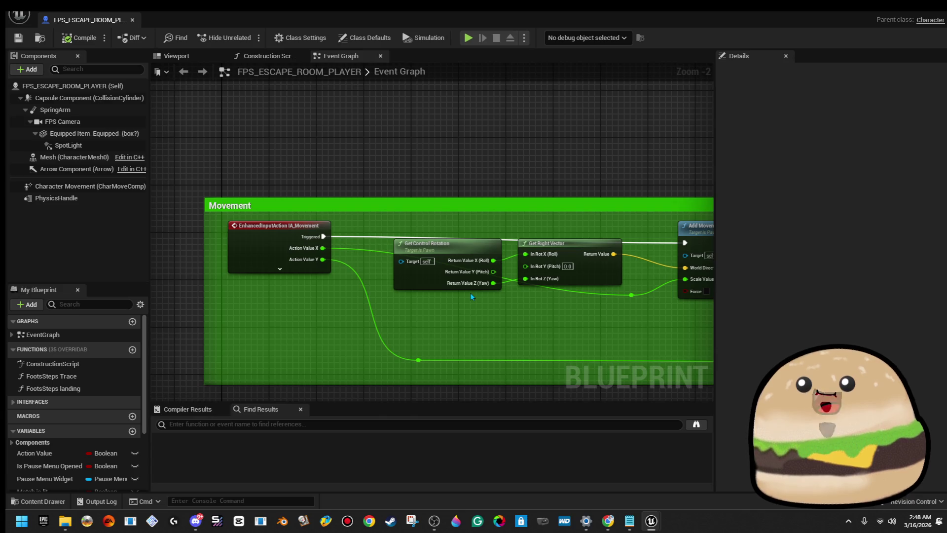
- Delete the SpotLight component from the character in the blueprint Viewport
{"action": "left_click", "coordinate": [176, 56]}
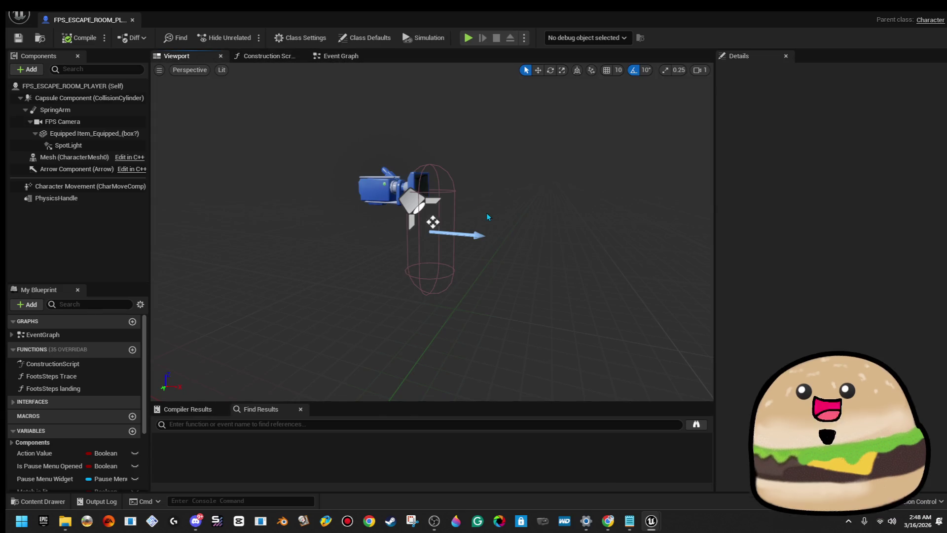
{"action": "left_click", "coordinate": [414, 203]}
{"action": "key", "text": "Delete"}
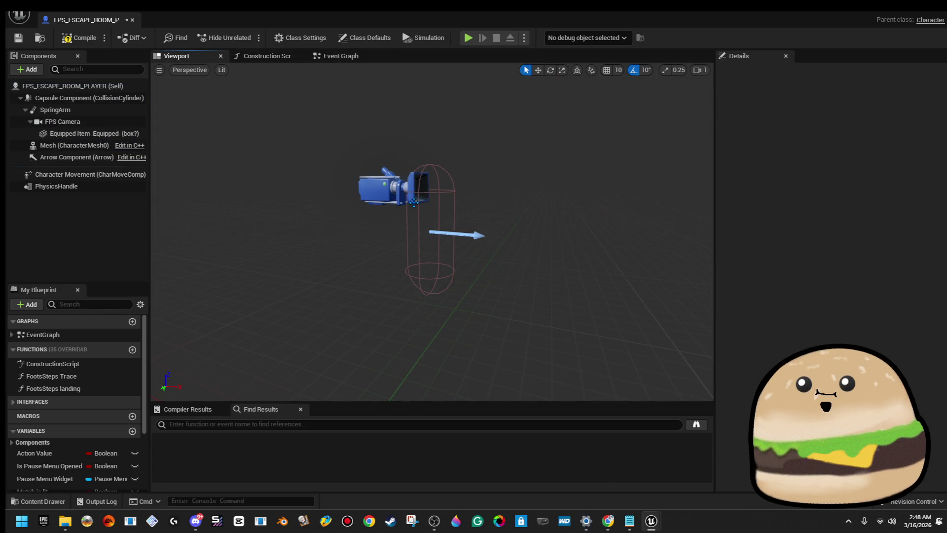
- Rename the equipped item component to Equipped Item_in_HAND
{"action": "left_click", "coordinate": [118, 134]}
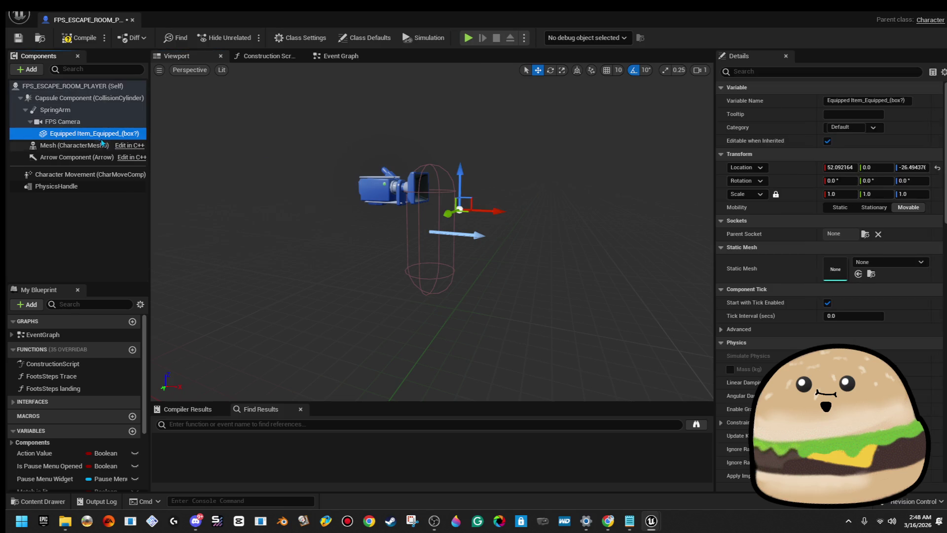
{"action": "right_click", "coordinate": [102, 138]}
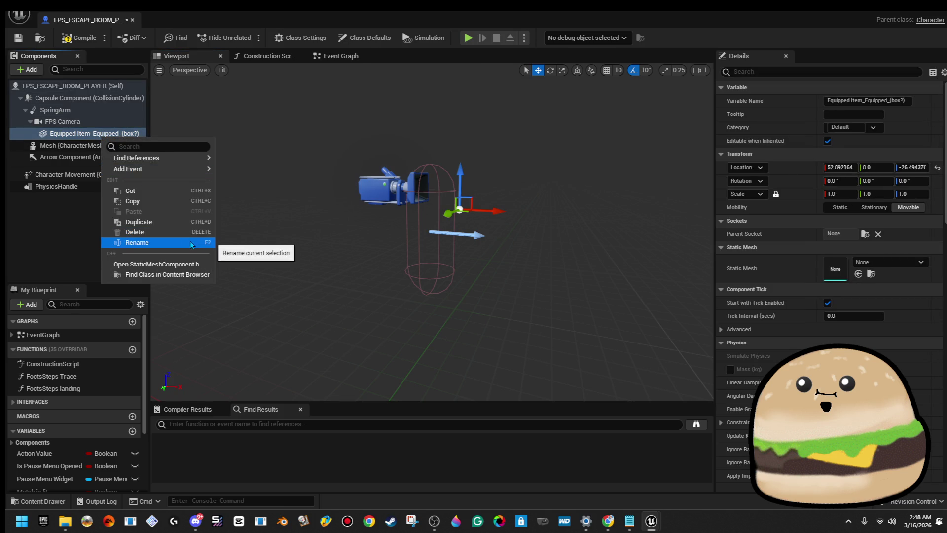
{"action": "left_click", "coordinate": [191, 241]}
{"action": "key", "text": "BackSpace"}
{"action": "key", "text": "BackSpace"}
{"action": "key", "text": "BackSpace"}
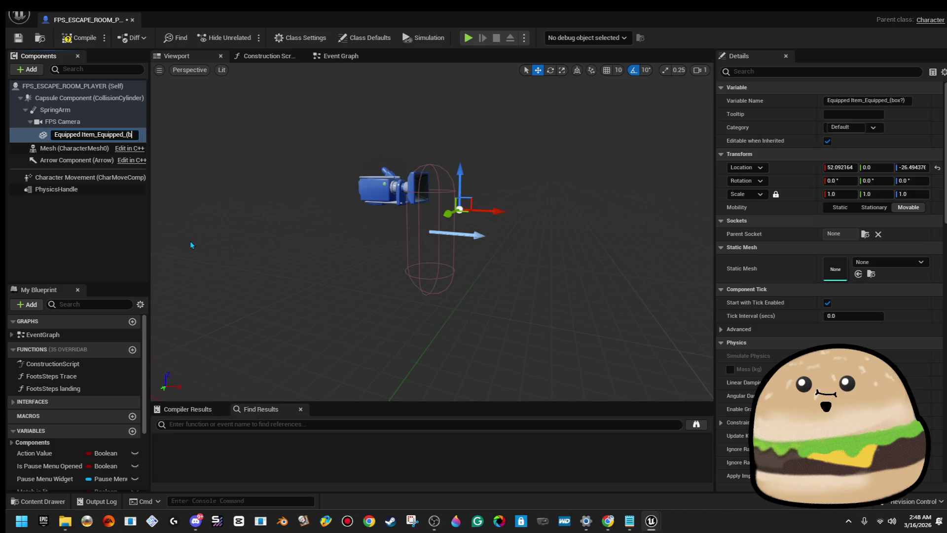
{"action": "type", "text": "in_HAND"}
{"action": "key", "text": "Return"}
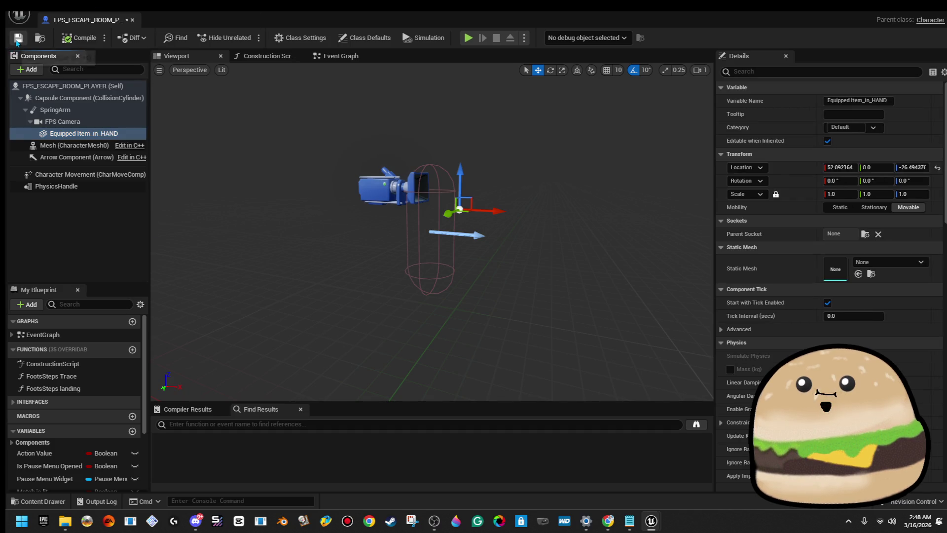
- Review the comment groups in the Event Graph, then close the blueprint
{"action": "left_click", "coordinate": [329, 60]}
{"action": "scroll", "coordinate": [395, 141], "scroll_direction": "down", "scroll_amount": 7}
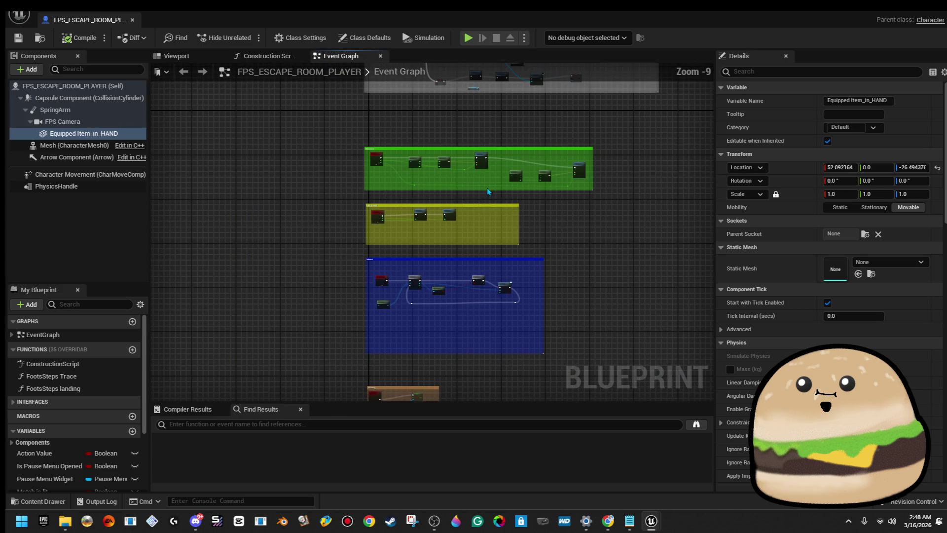
{"action": "scroll", "coordinate": [367, 353], "scroll_direction": "up", "scroll_amount": 2}
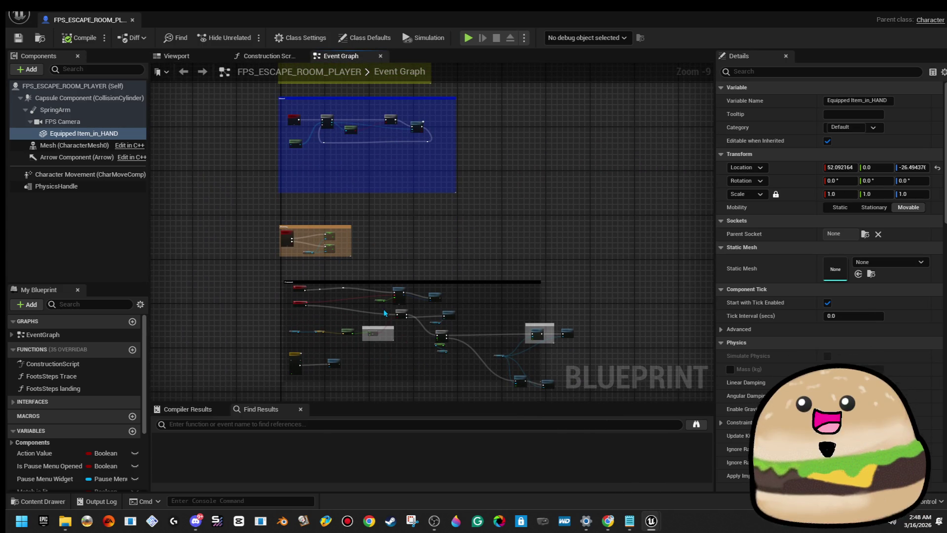
{"action": "scroll", "coordinate": [373, 131], "scroll_direction": "down", "scroll_amount": 2}
{"action": "left_click_drag", "start_coordinate": [372, 127], "coordinate": [357, 206]}
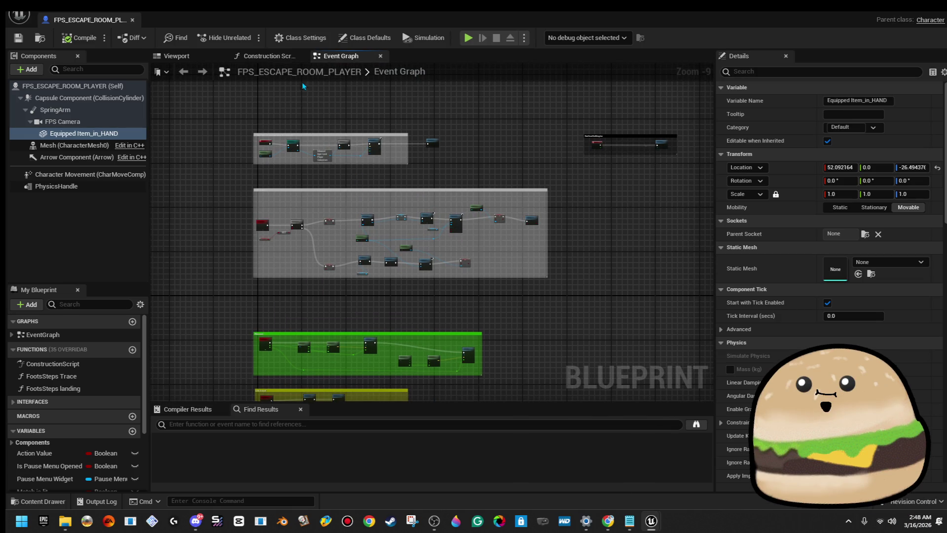
{"action": "left_click", "coordinate": [132, 20]}
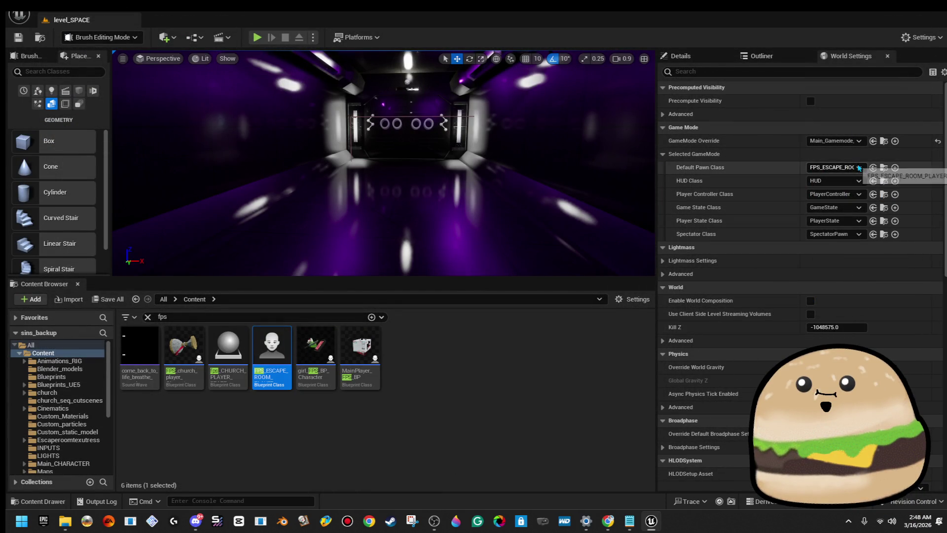
- Set Default Pawn Class to FPS_church_player_Character and test it with Play From Here
{"action": "type", "text": "church"}
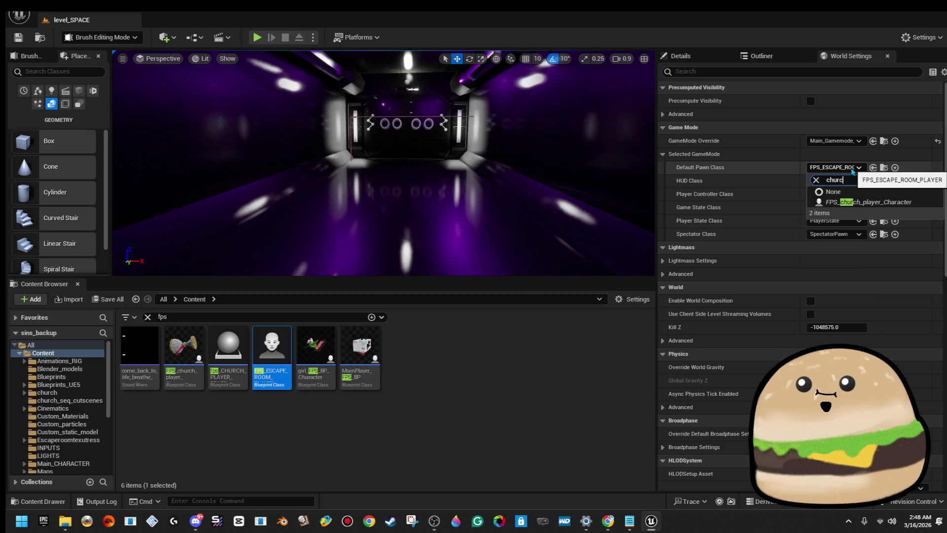
{"action": "left_click", "coordinate": [859, 202]}
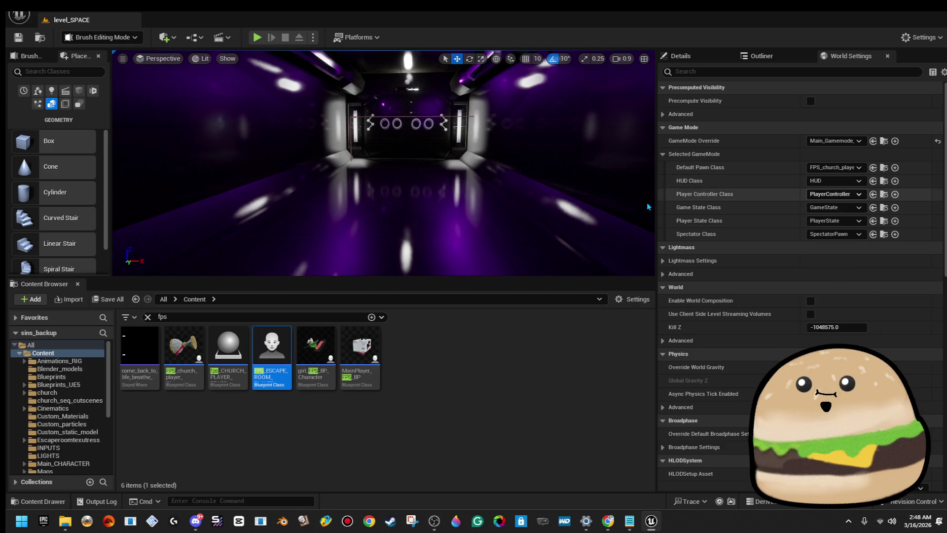
{"action": "right_click", "coordinate": [467, 198]}
{"action": "left_click", "coordinate": [521, 501]}
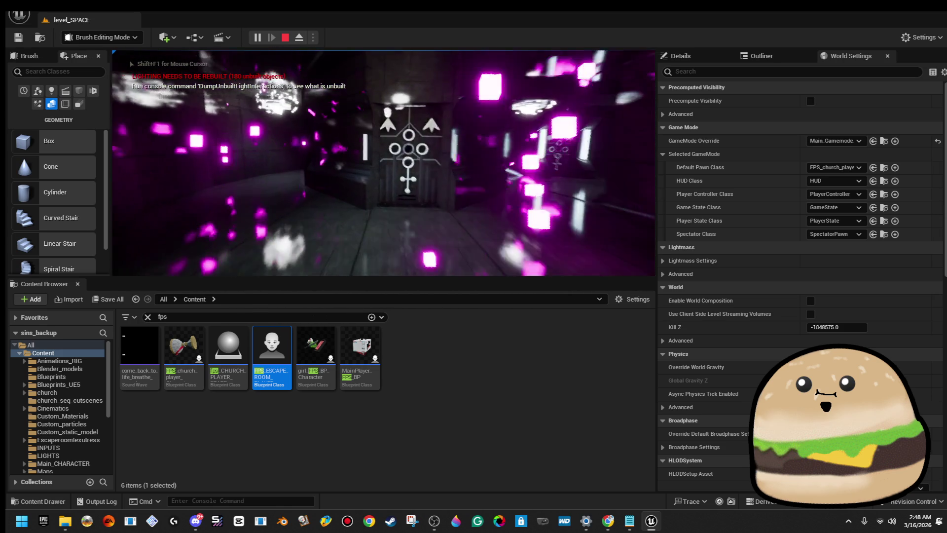
{"action": "key", "text": "Escape"}
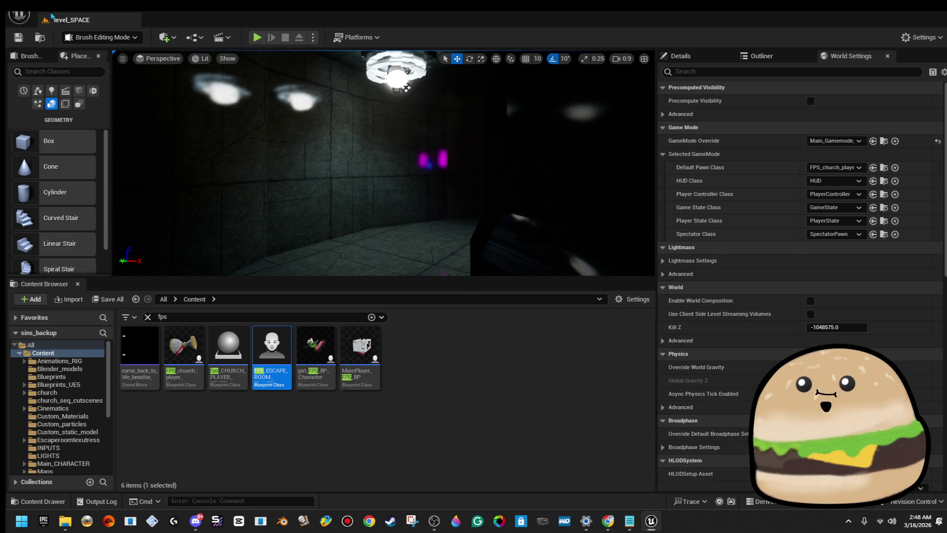
{"action": "left_click", "coordinate": [19, 15]}
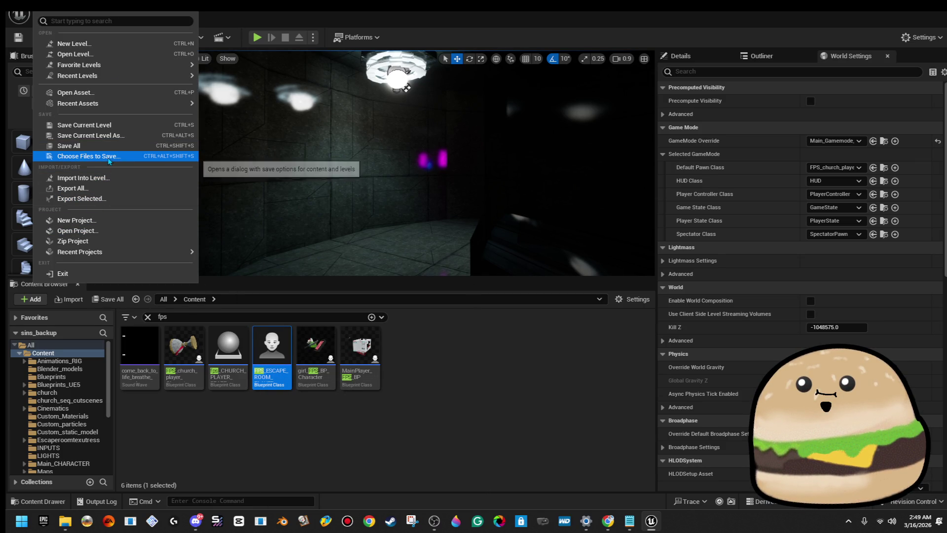
{"action": "left_click", "coordinate": [118, 140]}
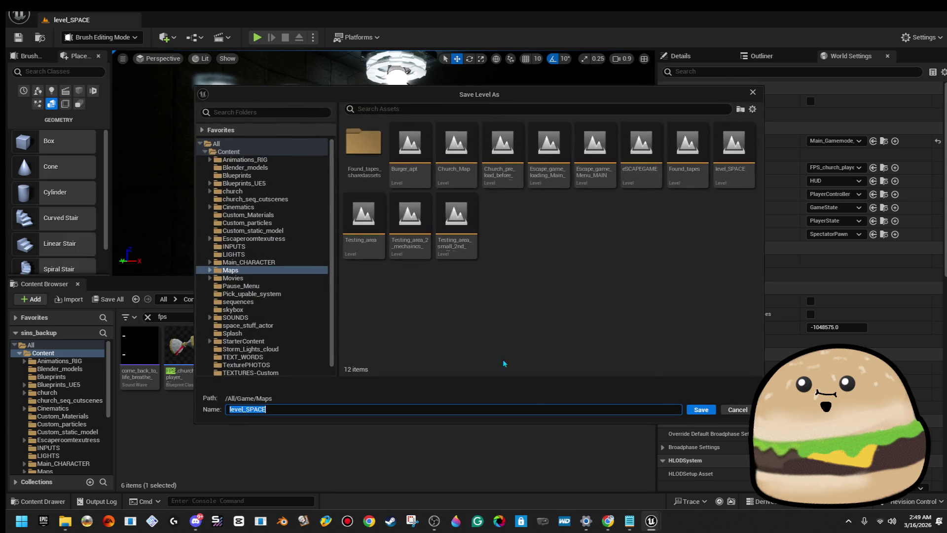
{"action": "left_click", "coordinate": [701, 409]}
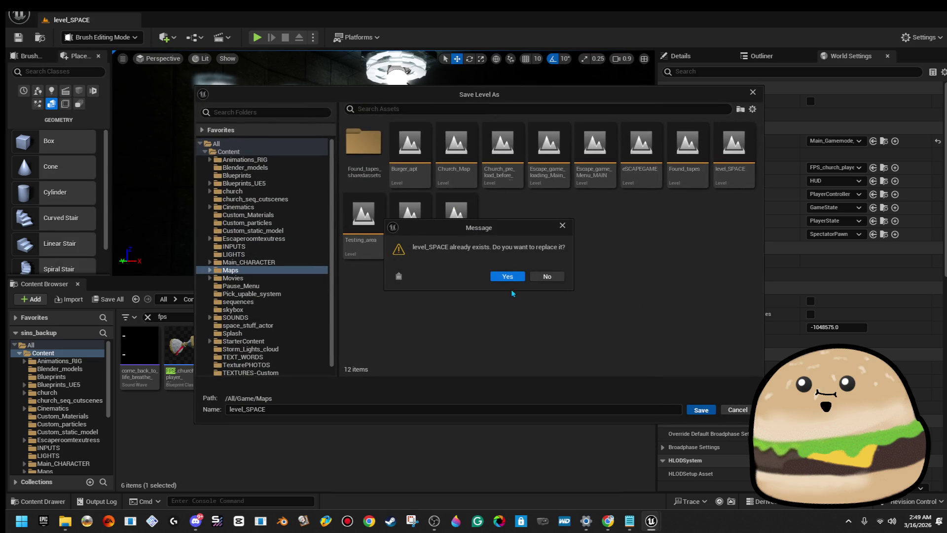
{"action": "left_click", "coordinate": [508, 277]}
{"action": "left_click", "coordinate": [19, 14]}
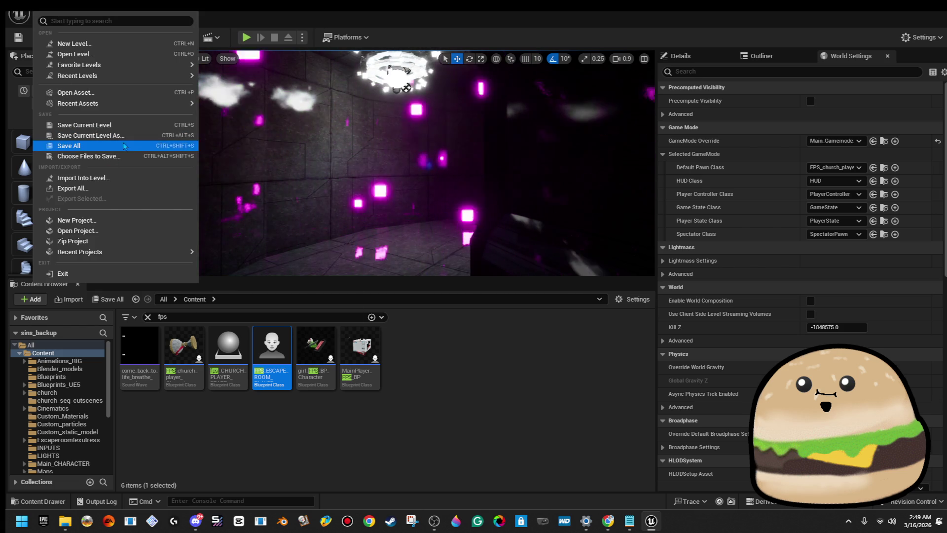
{"action": "key", "text": "Up"}
{"action": "key", "text": "Up"}
{"action": "key", "text": "Up"}
{"action": "key", "text": "Right"}
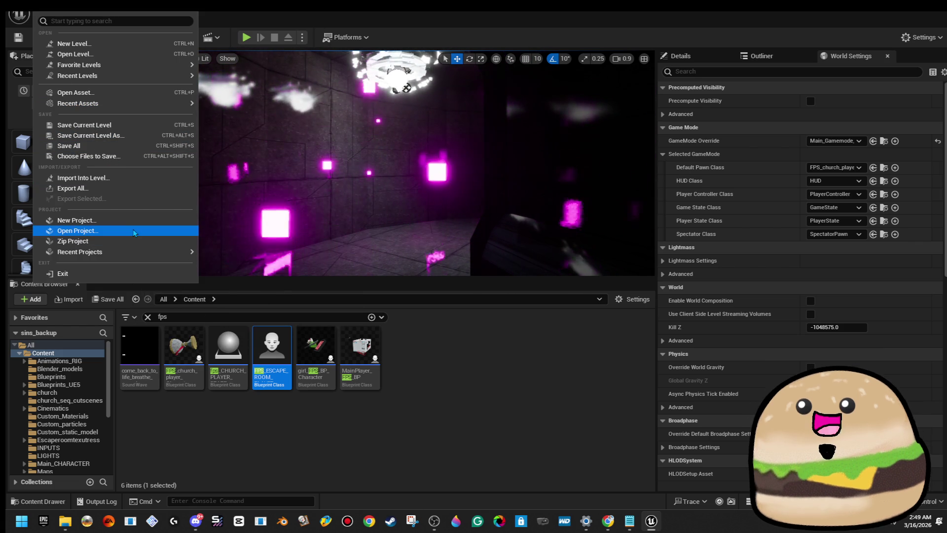
{"action": "key", "text": "Escape"}
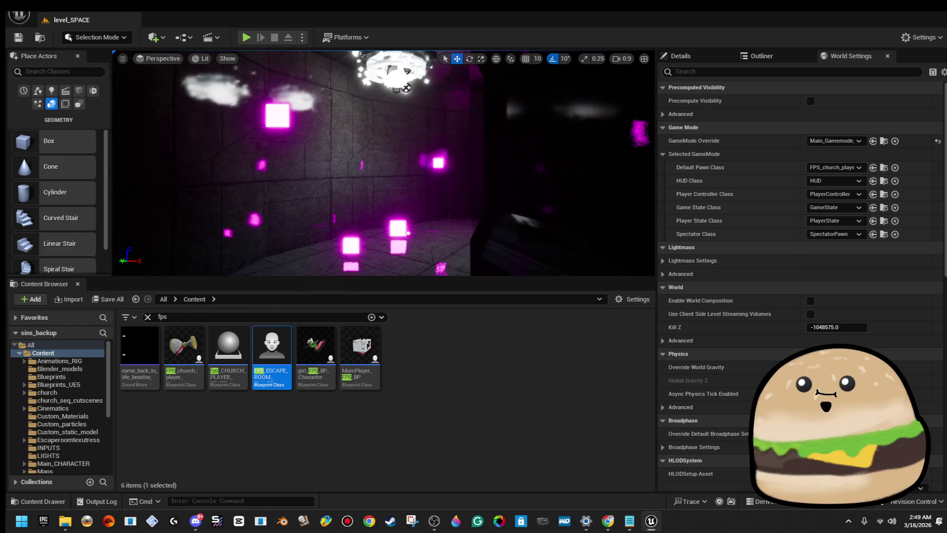
{"action": "mouse_move", "coordinate": [384, 22]}
{"action": "left_mouse_down"}
{"action": "mouse_move", "coordinate": [683, 43]}
{"action": "mouse_move", "coordinate": [619, 210]}
{"action": "mouse_move", "coordinate": [598, 138]}
{"action": "left_mouse_up"}
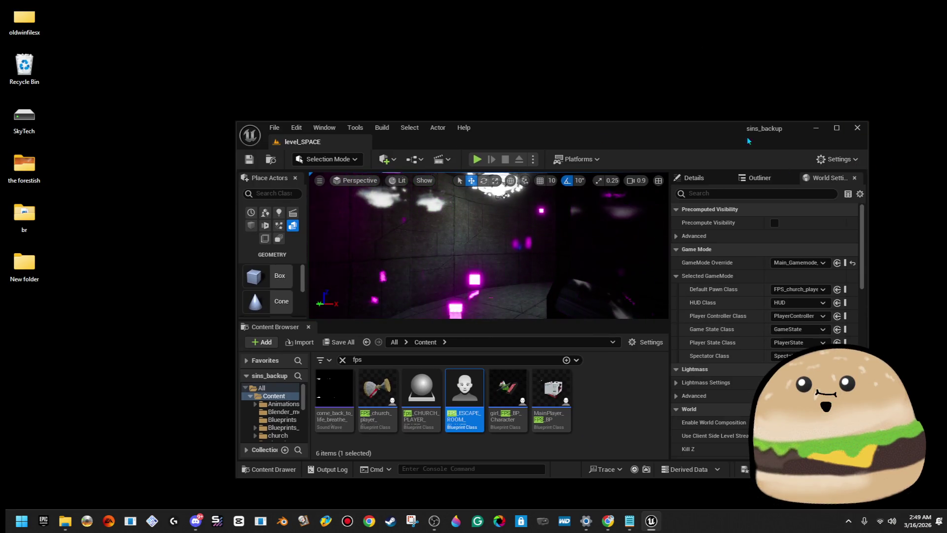
- Hide the Unreal editor with Super+D to reveal the desktop
{"action": "key", "text": "super+d"}
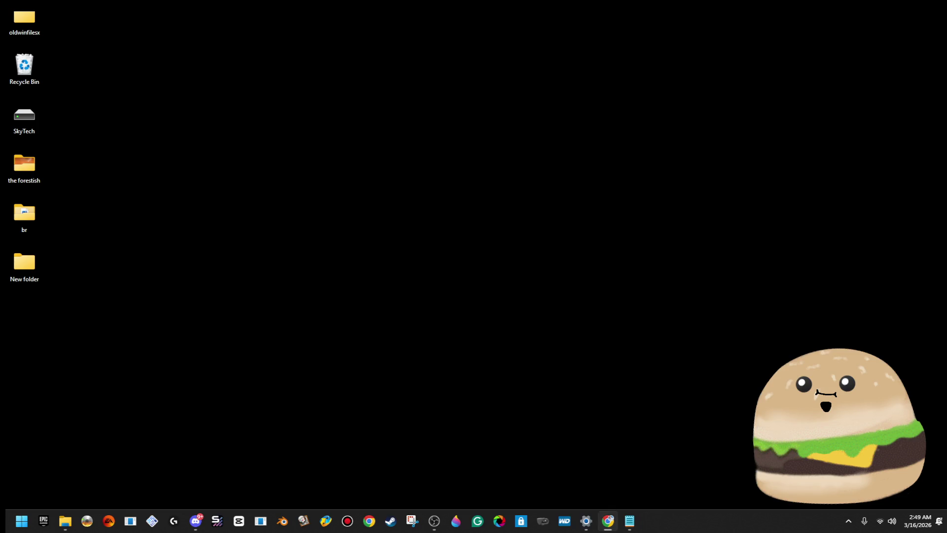
{"action": "left_click", "coordinate": [668, 362]}
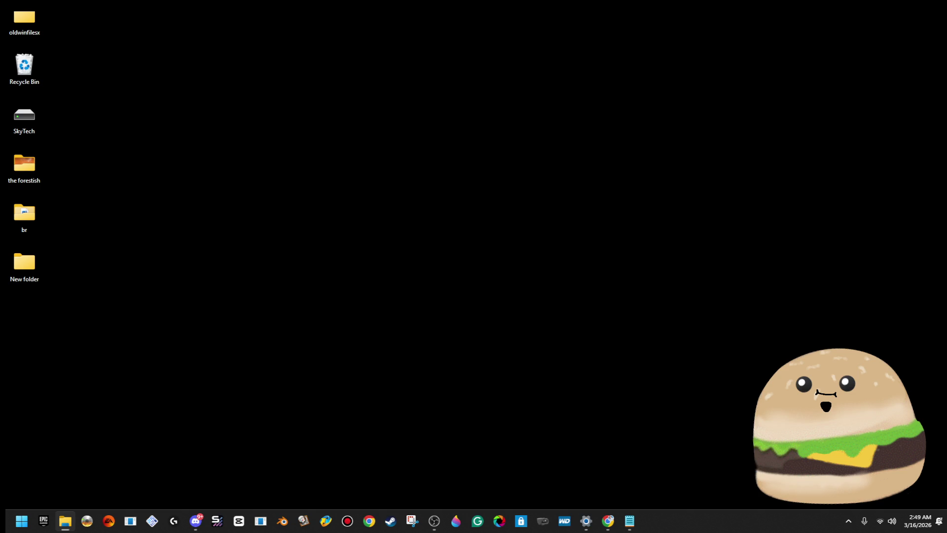
- Bring up File Explorer for the 8,193-item copy and move its window off this screen
{"action": "key", "text": "ctrl"}
{"action": "left_click", "coordinate": [66, 521]}
{"action": "mouse_move", "coordinate": [946, 49]}
{"action": "left_mouse_down"}
{"action": "mouse_move", "coordinate": [797, 58]}
{"action": "mouse_move", "coordinate": [819, 72]}
{"action": "mouse_move", "coordinate": [946, 79]}
{"action": "left_mouse_up"}
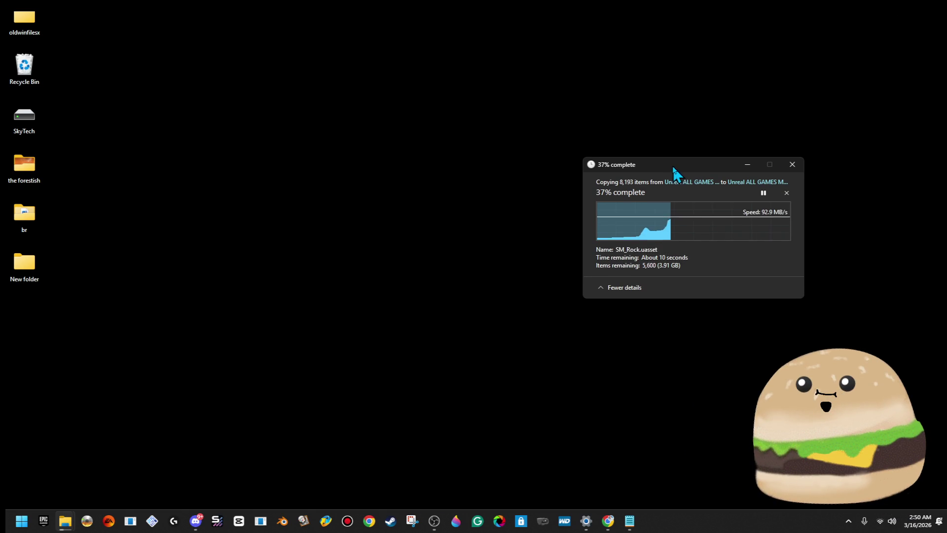
{"action": "left_click", "coordinate": [927, 260]}
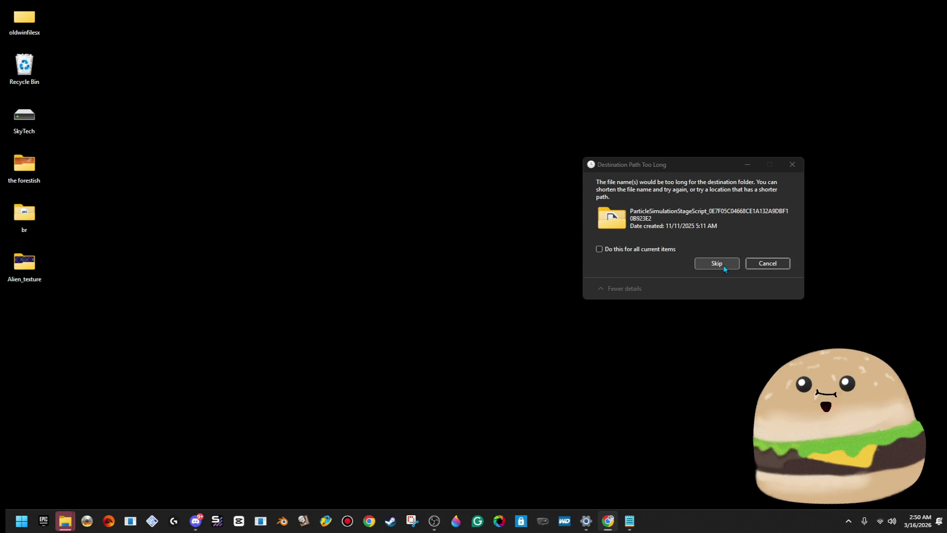
- Skip all files with too-long destination paths, applying it to every current item
{"action": "left_click", "coordinate": [611, 246]}
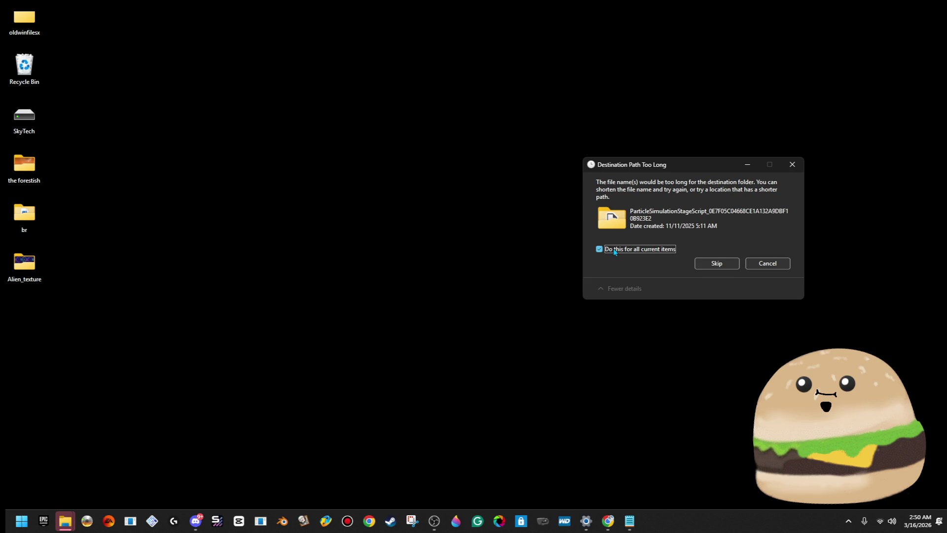
{"action": "left_click", "coordinate": [709, 267]}
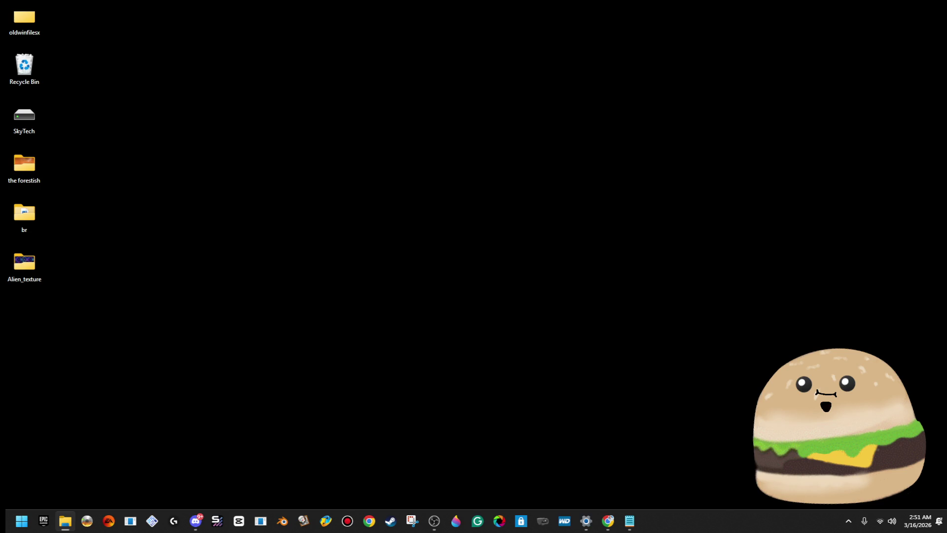
- Drag the GAME - SPACE TECHNO folder onto the desktop below Alien_texture
{"action": "left_click_drag", "start_coordinate": [736, 227], "coordinate": [29, 316]}
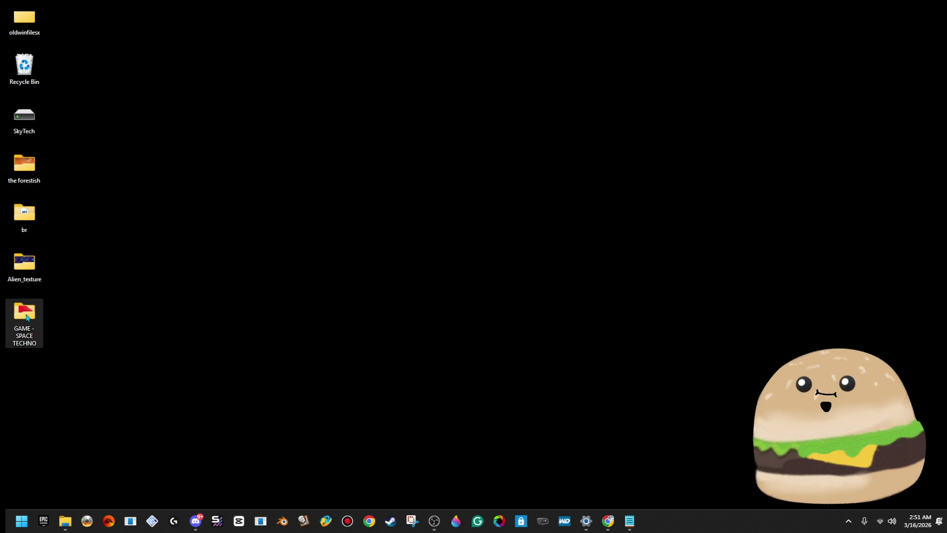
{"action": "left_click", "coordinate": [59, 324]}
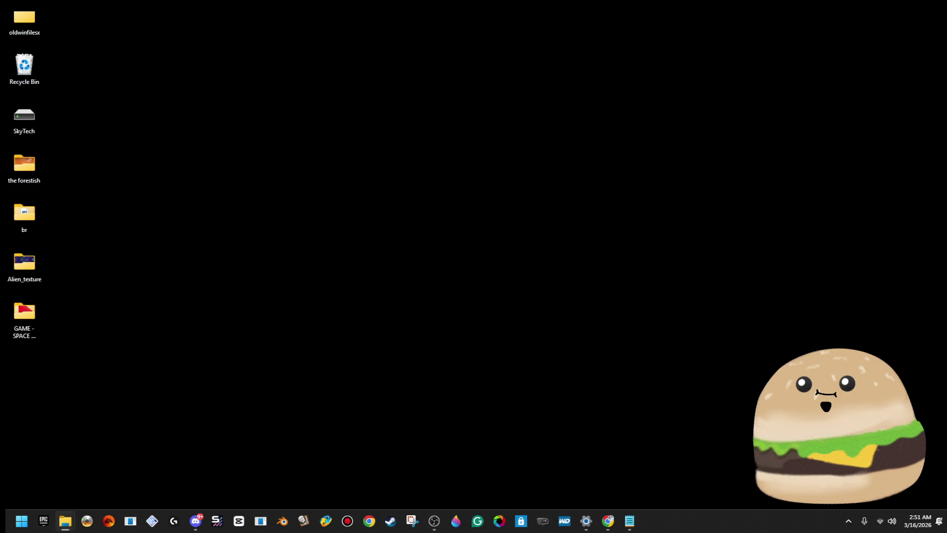
{"action": "left_click", "coordinate": [24, 313]}
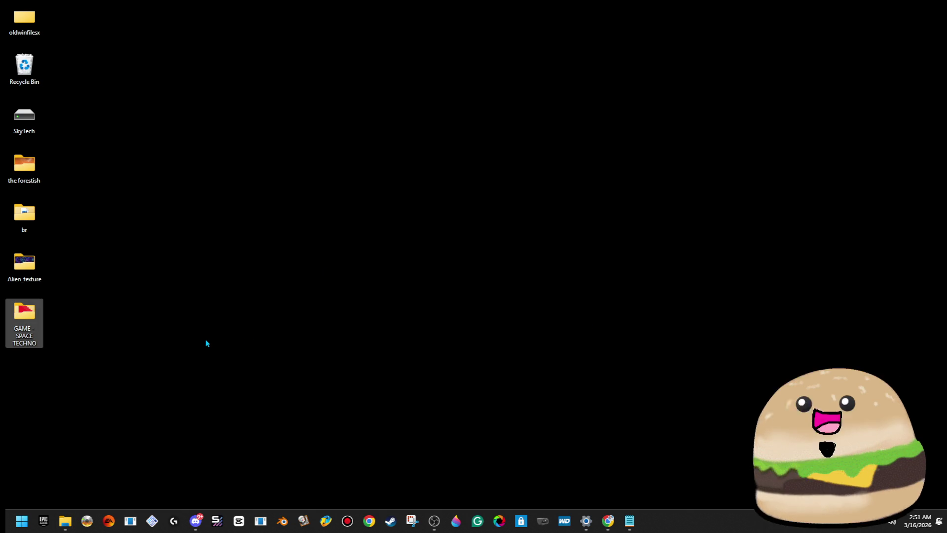
- Cancel the accidental recycling of GAME - SPACE TECHNO and reposition it on the desktop
{"action": "key", "text": "Delete"}
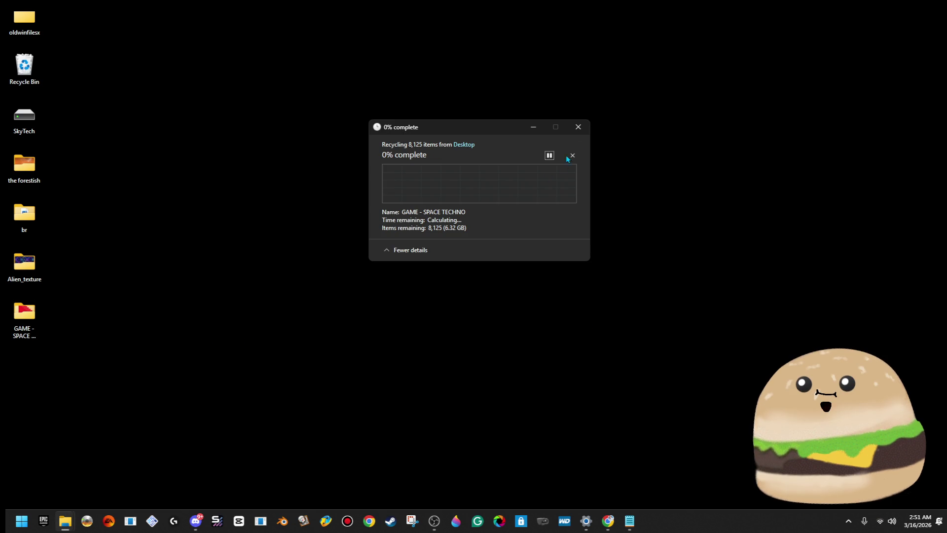
{"action": "left_click", "coordinate": [572, 155]}
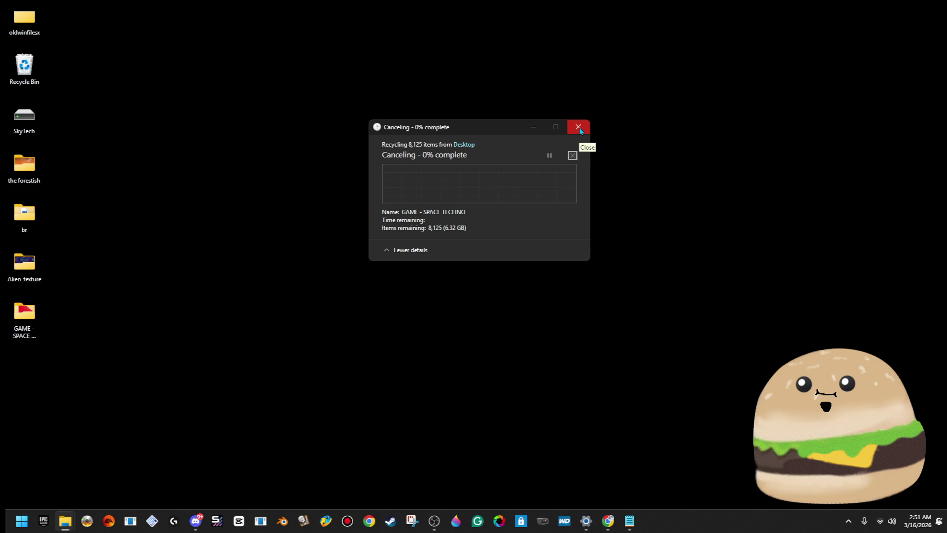
{"action": "left_click", "coordinate": [575, 128]}
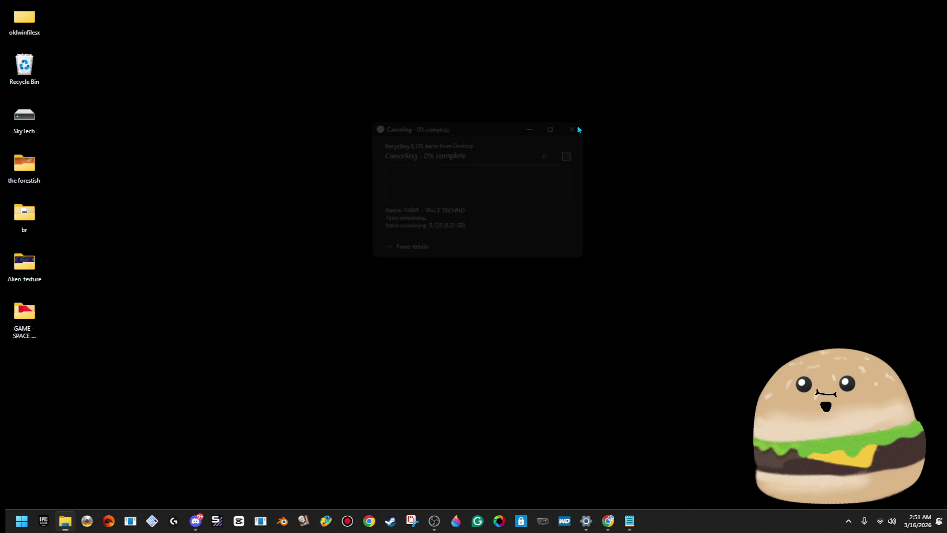
{"action": "mouse_move", "coordinate": [29, 321]}
{"action": "left_mouse_down"}
{"action": "mouse_move", "coordinate": [946, 294]}
{"action": "mouse_move", "coordinate": [946, 330]}
{"action": "mouse_move", "coordinate": [19, 262]}
{"action": "left_mouse_up"}
{"action": "left_click", "coordinate": [137, 290]}
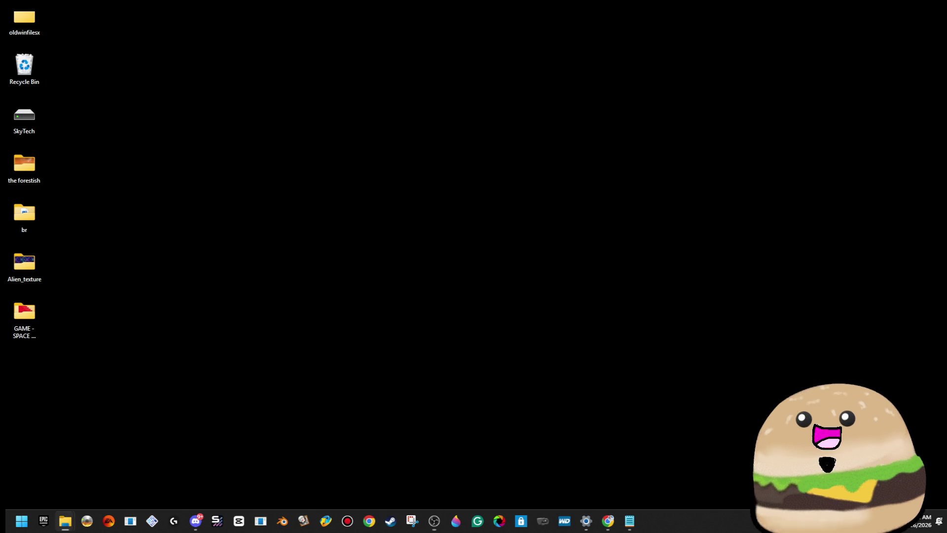
{"action": "key", "text": "alt+Tab"}
{"action": "key", "text": "alt+Tab"}
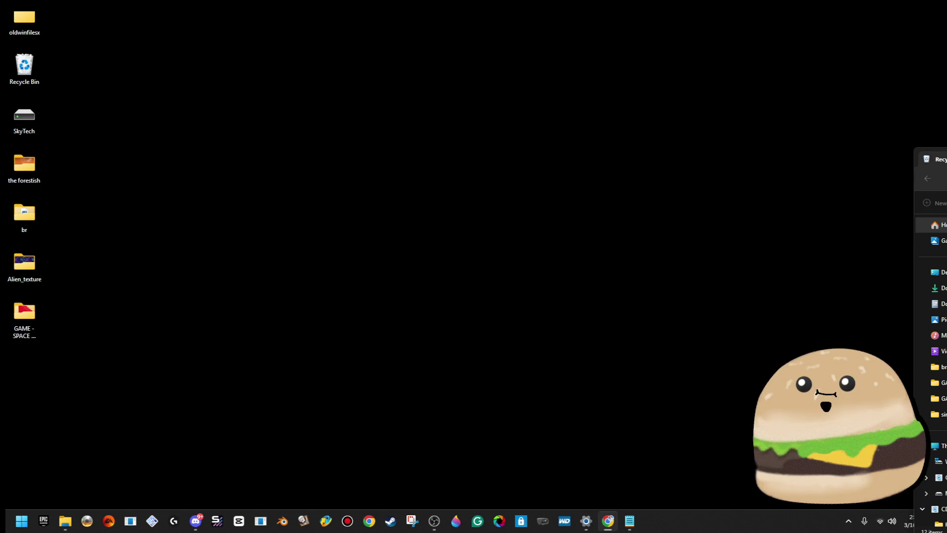
{"action": "key", "text": "alt+Tab"}
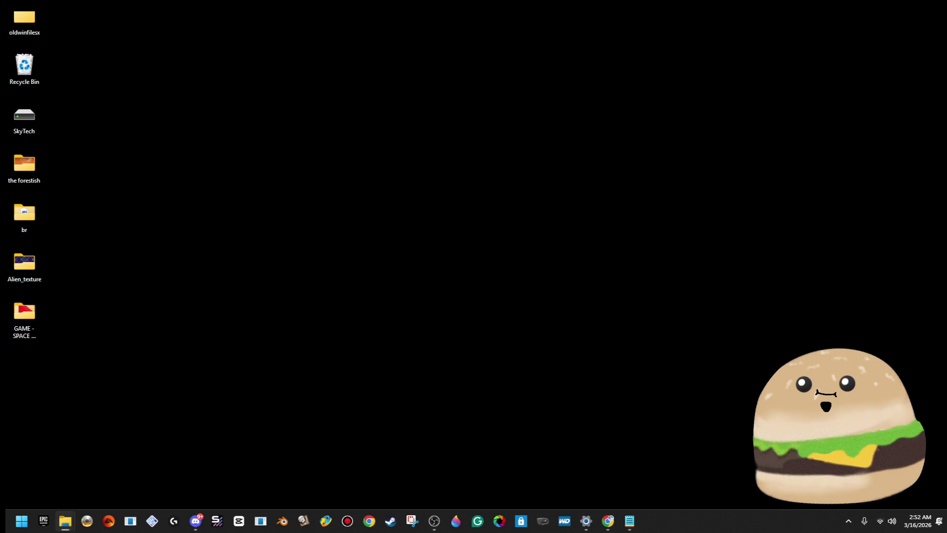
{"action": "key", "text": "alt+Tab"}
{"action": "key", "text": "alt+Tab"}
{"action": "key", "text": "alt+Tab"}
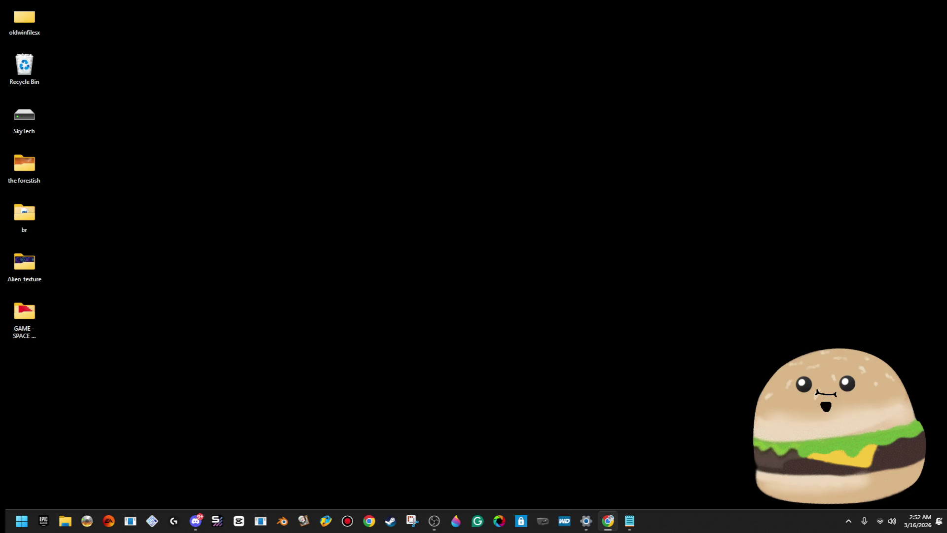
{"action": "key", "text": "alt+Tab"}
- Cut the GAME - SPACE TECHNO folder from the desktop and paste it in its new location
{"action": "left_click", "coordinate": [16, 309]}
{"action": "key", "text": "alt+Tab"}
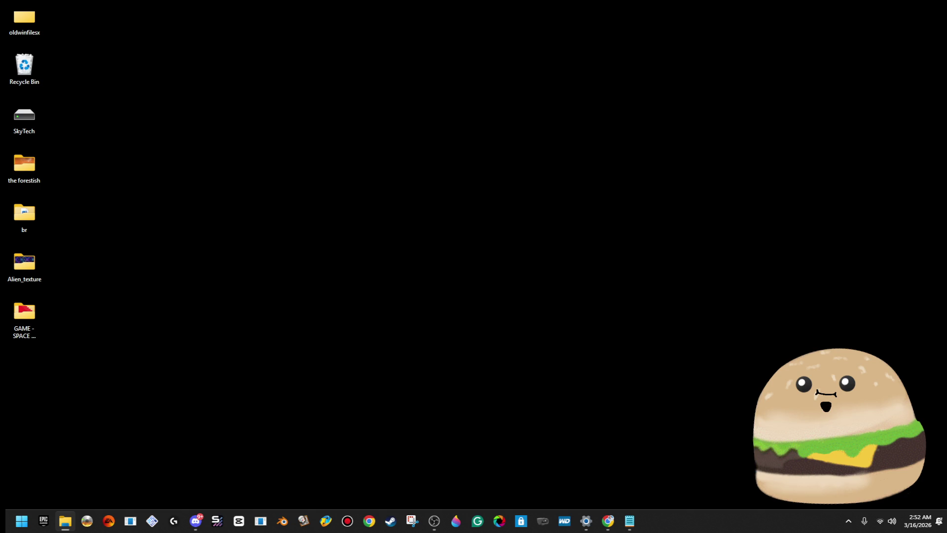
{"action": "key", "text": "alt+Tab"}
{"action": "right_click", "coordinate": [24, 307]}
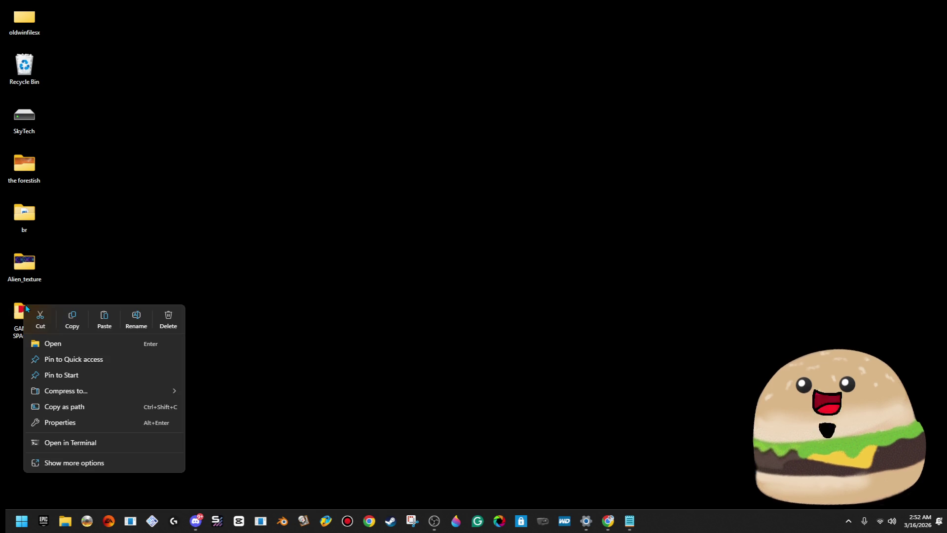
{"action": "left_click", "coordinate": [54, 326]}
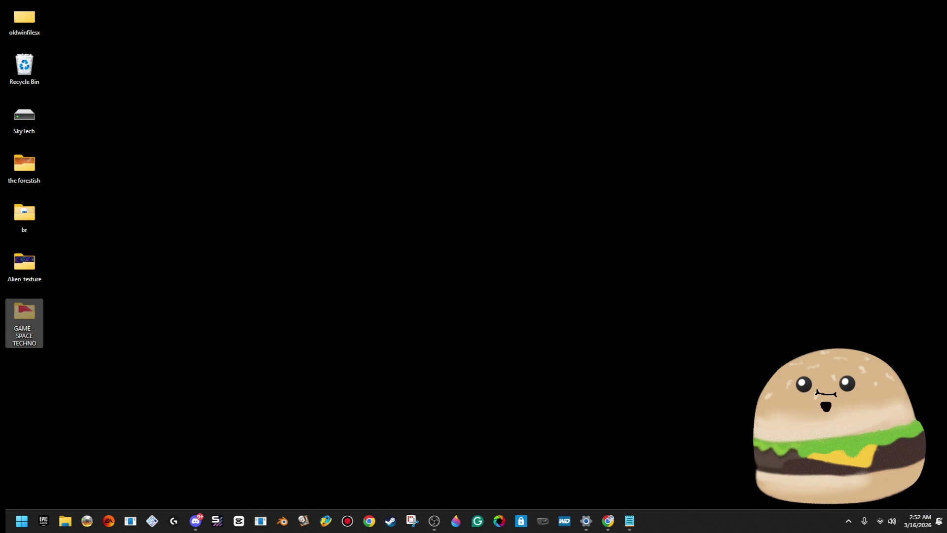
{"action": "key", "text": "alt+Tab"}
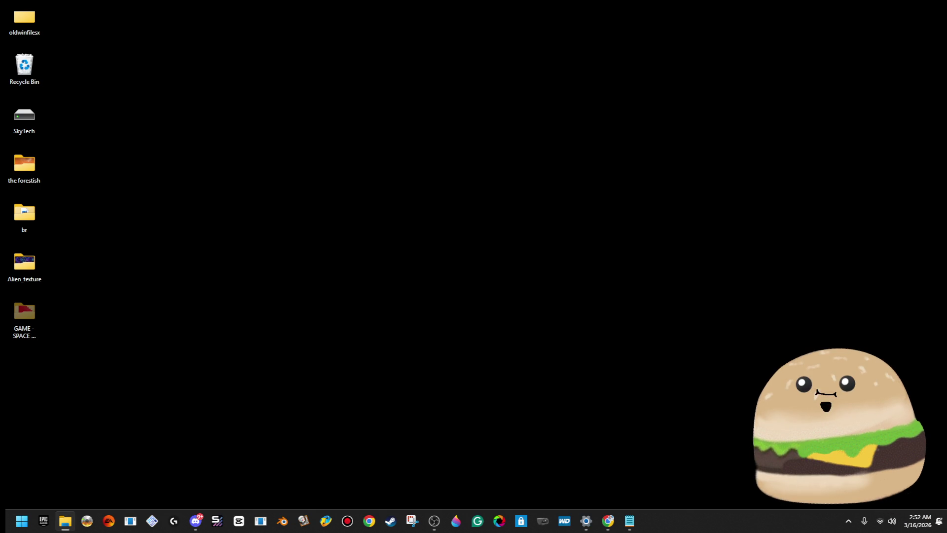
{"action": "key", "text": "ctrl+v"}
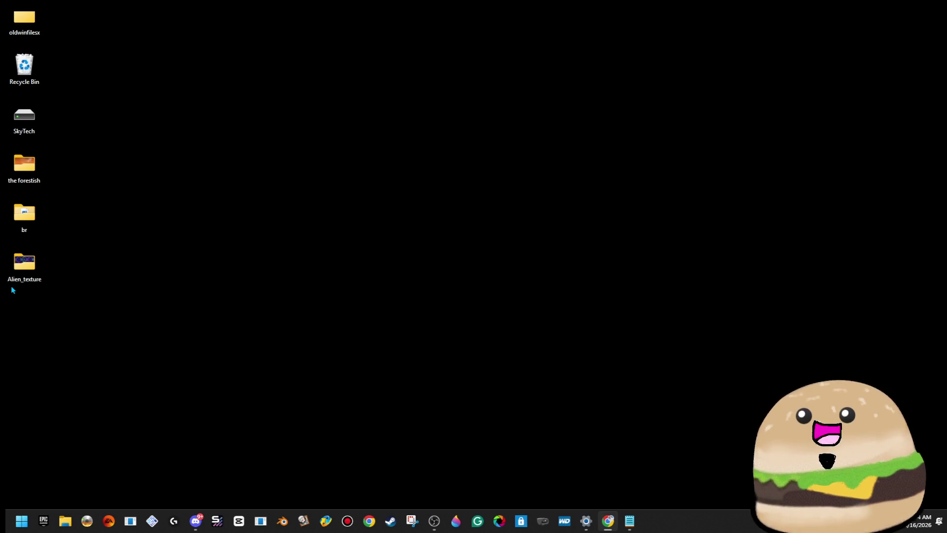
- Open Alien_texture, briefly open the Epic Games Launcher, then open GAME - SPACE TECHNO from Explorer's frequent folders
{"action": "double_click", "coordinate": [43, 270]}
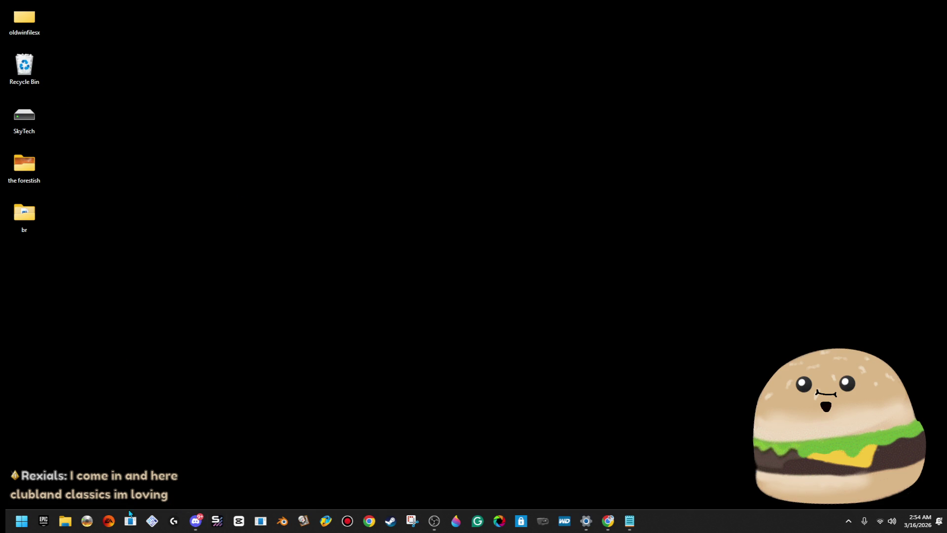
{"action": "left_click", "coordinate": [51, 529]}
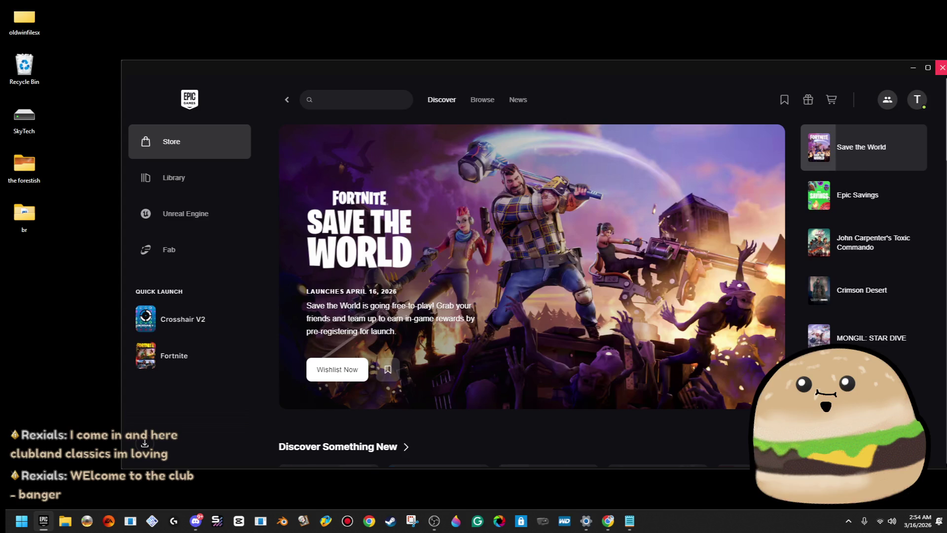
{"action": "left_click", "coordinate": [942, 67]}
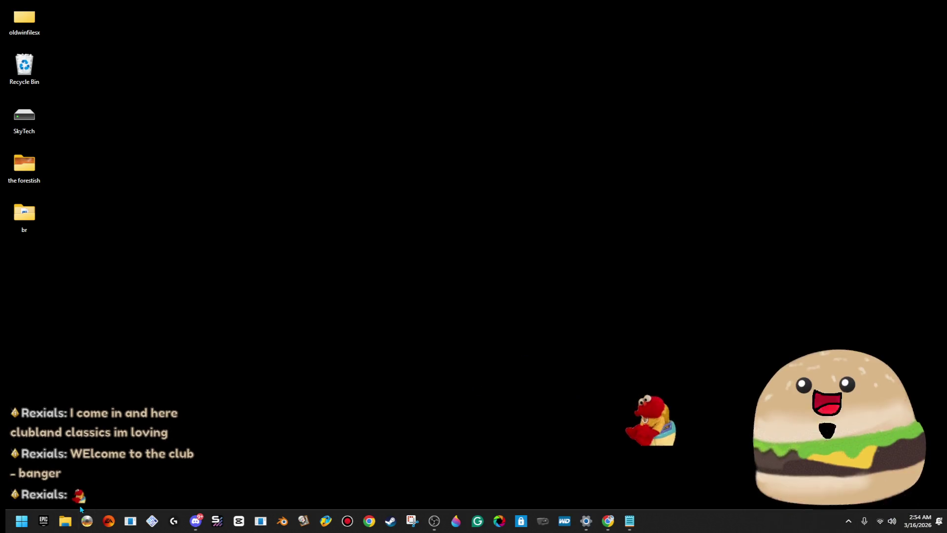
{"action": "right_click", "coordinate": [69, 522]}
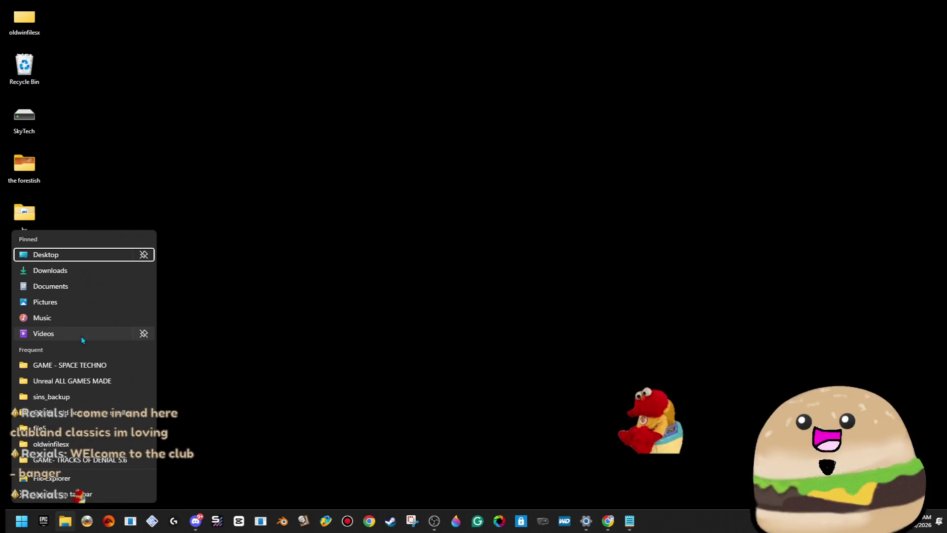
{"action": "left_click", "coordinate": [93, 364]}
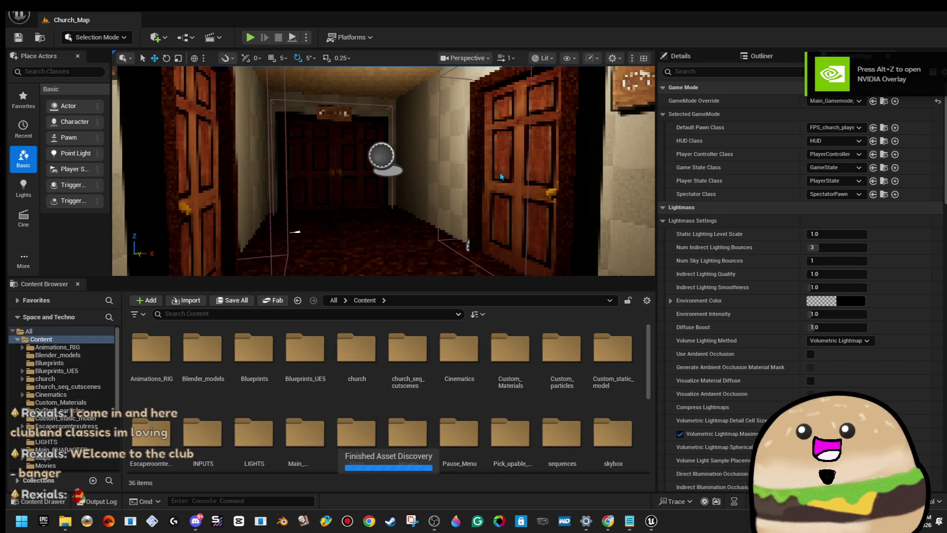
- Open the Escape_game_Menu_MAIN level through File > Open Level
{"action": "left_click", "coordinate": [19, 15]}
{"action": "left_click", "coordinate": [69, 57]}
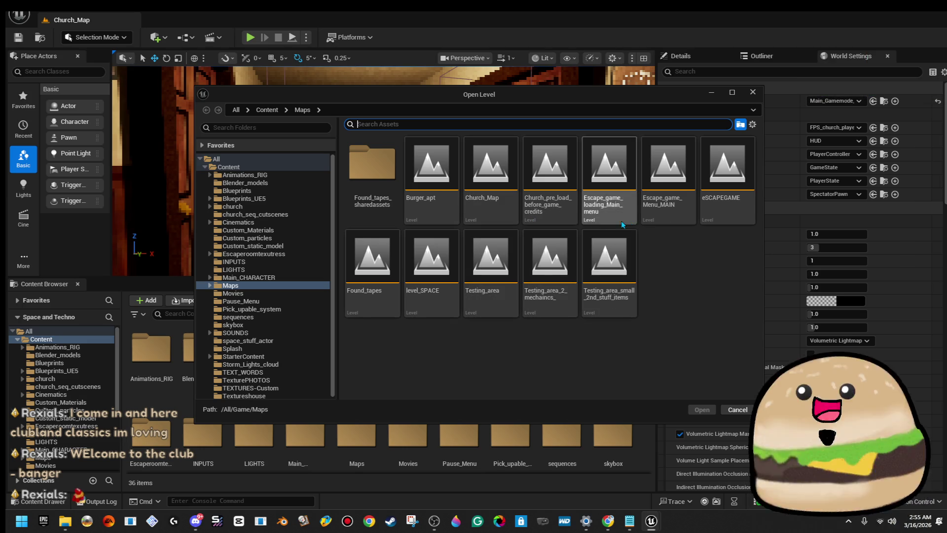
{"action": "left_click", "coordinate": [666, 218]}
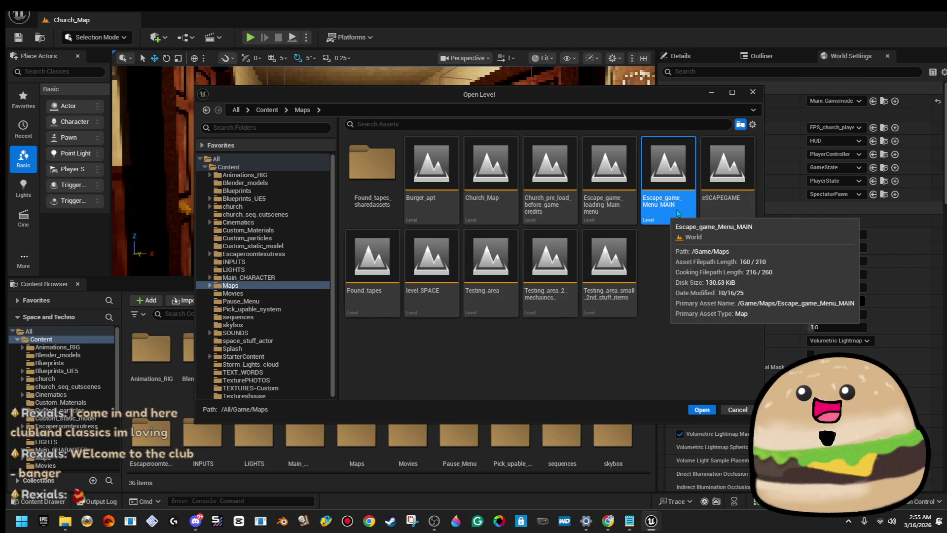
{"action": "double_click", "coordinate": [684, 220]}
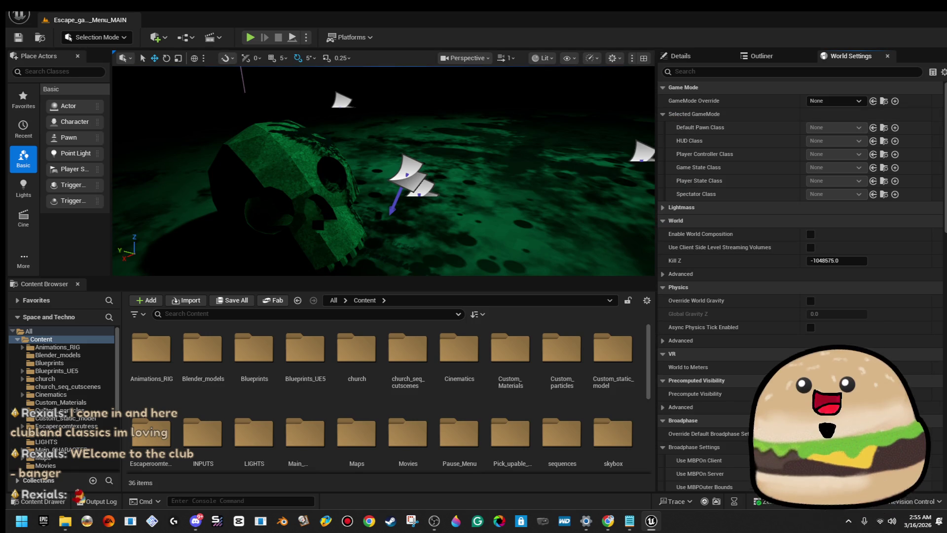
- Reopen the Open Level list with Alt+F and load the level_SPACE map
{"action": "key", "text": "alt+f"}
{"action": "key", "text": "Down"}
{"action": "key", "text": "Down"}
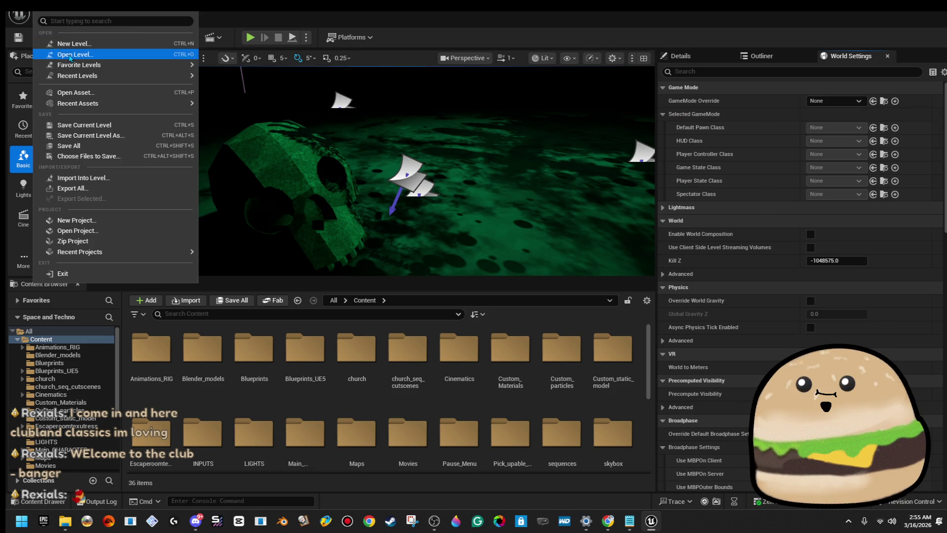
{"action": "key", "text": "Return"}
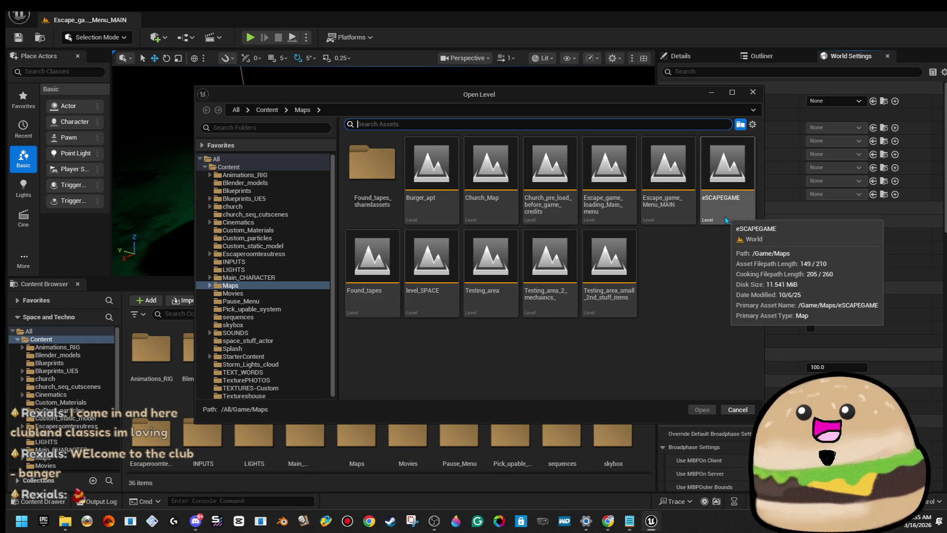
{"action": "left_click", "coordinate": [435, 310]}
{"action": "double_click", "coordinate": [436, 312]}
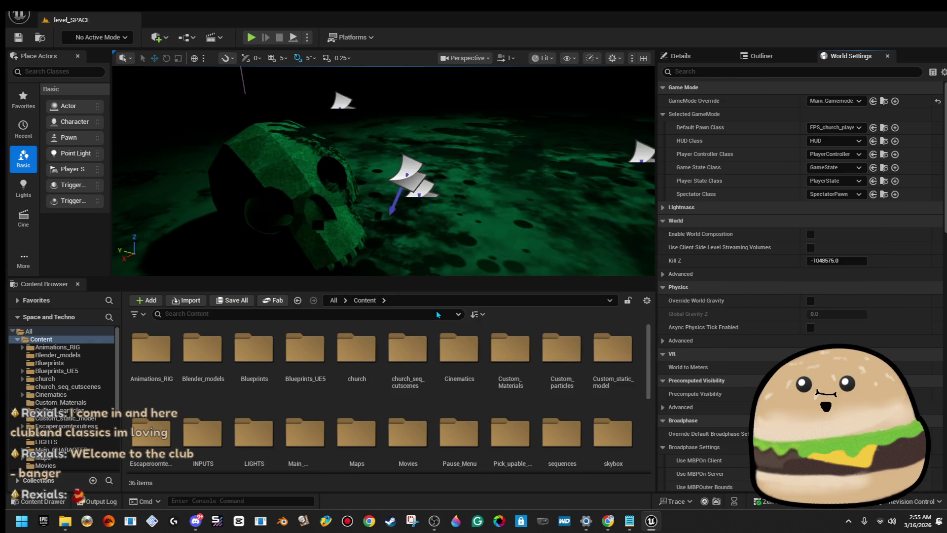
{"action": "left_click", "coordinate": [19, 15]}
{"action": "left_click", "coordinate": [59, 56]}
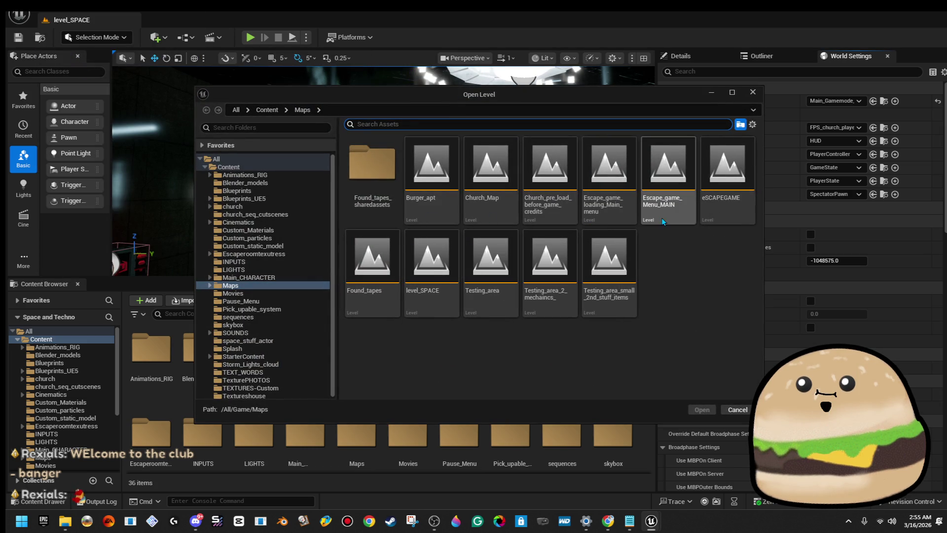
{"action": "left_click", "coordinate": [661, 217]}
{"action": "left_click", "coordinate": [617, 219]}
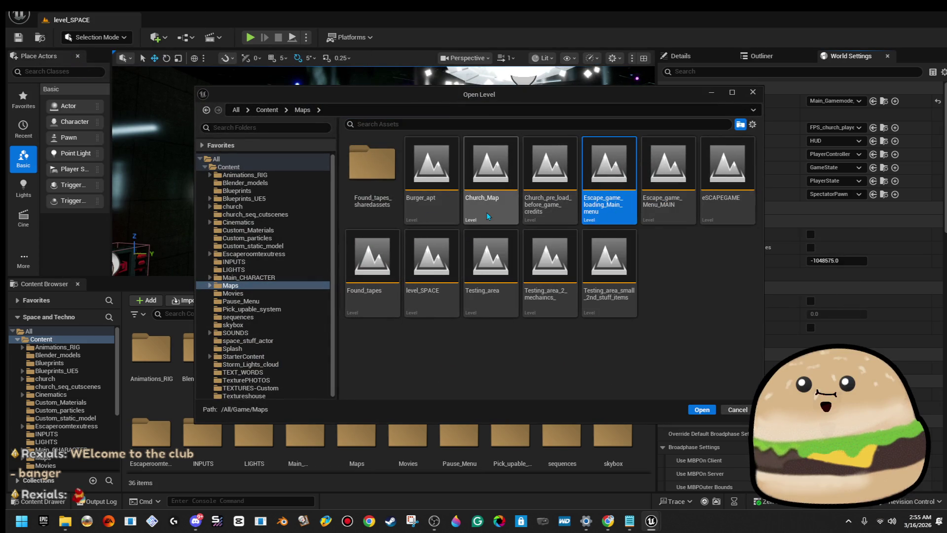
{"action": "left_click", "coordinate": [433, 205]}
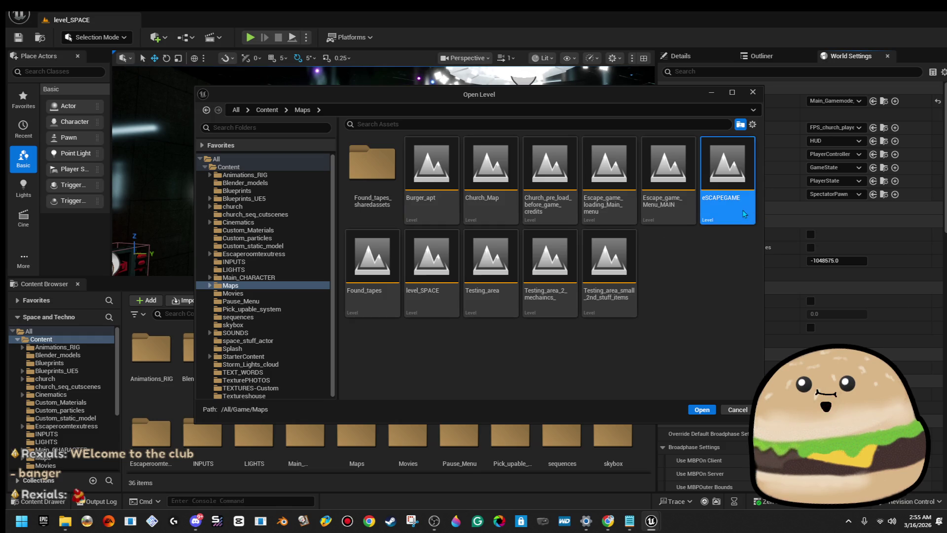
{"action": "left_click", "coordinate": [455, 199]}
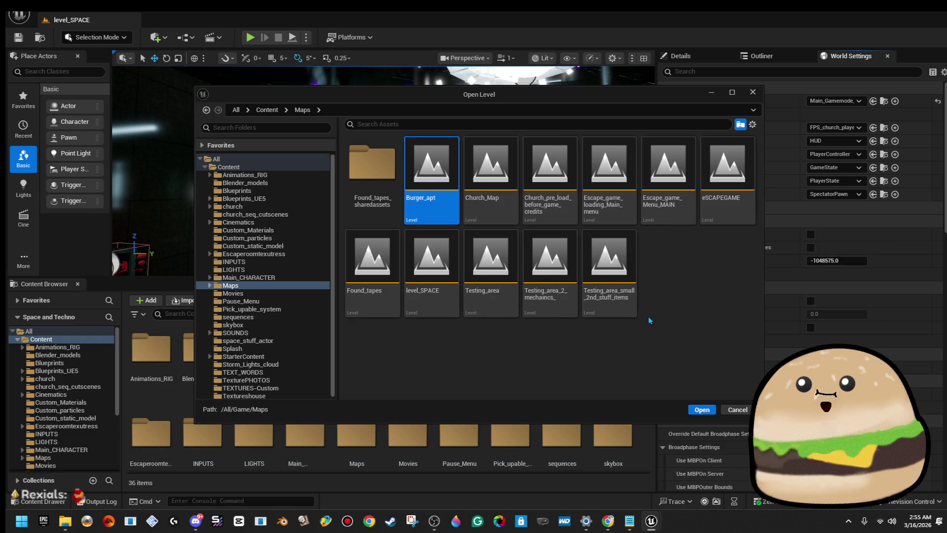
{"action": "right_click", "coordinate": [478, 203]}
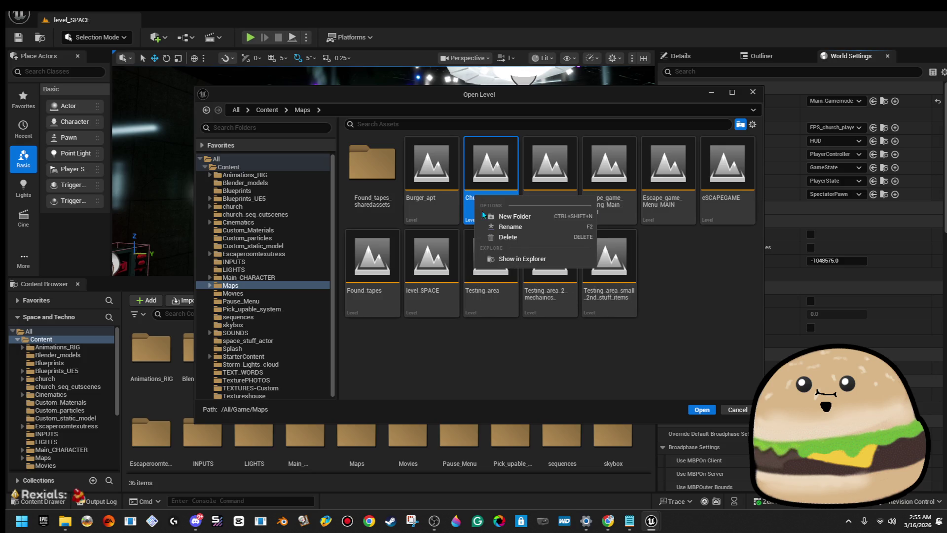
{"action": "left_click", "coordinate": [517, 239]}
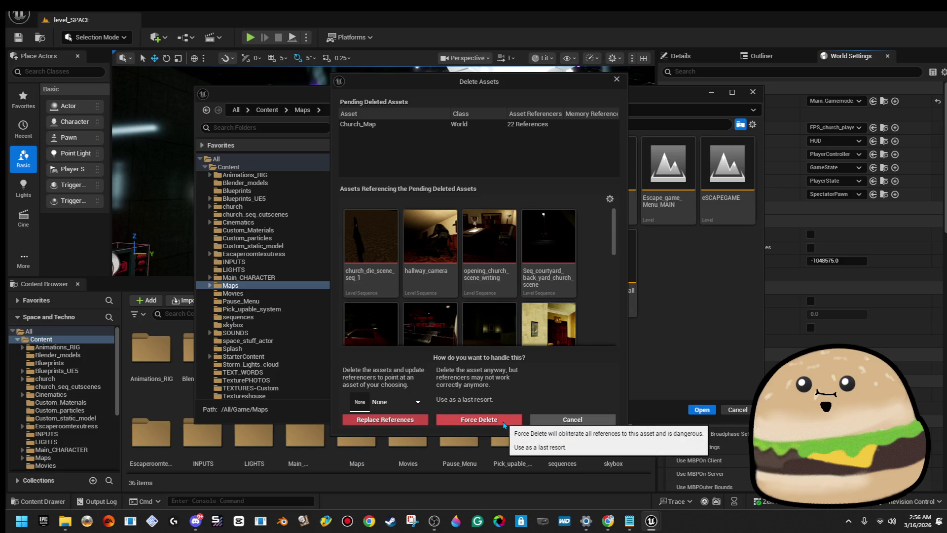
{"action": "left_click", "coordinate": [616, 82]}
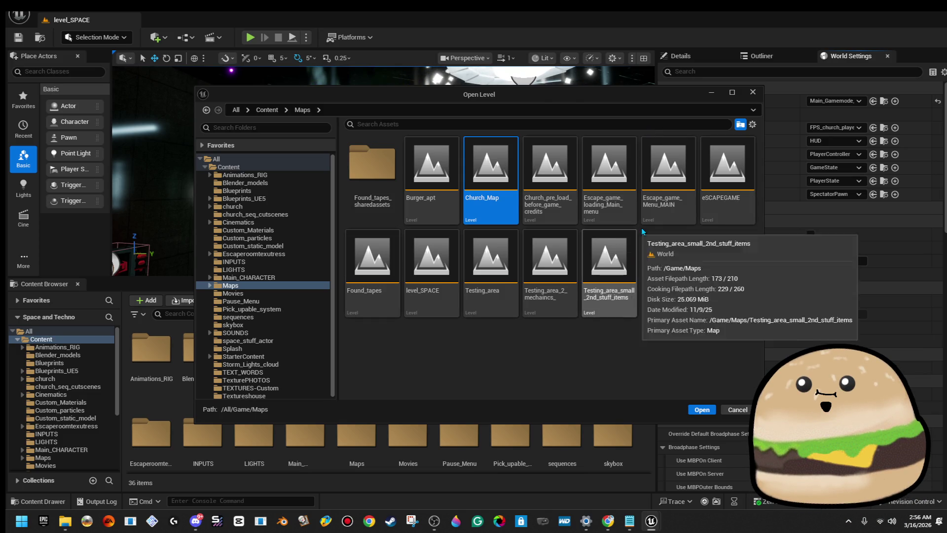
{"action": "left_click", "coordinate": [753, 92]}
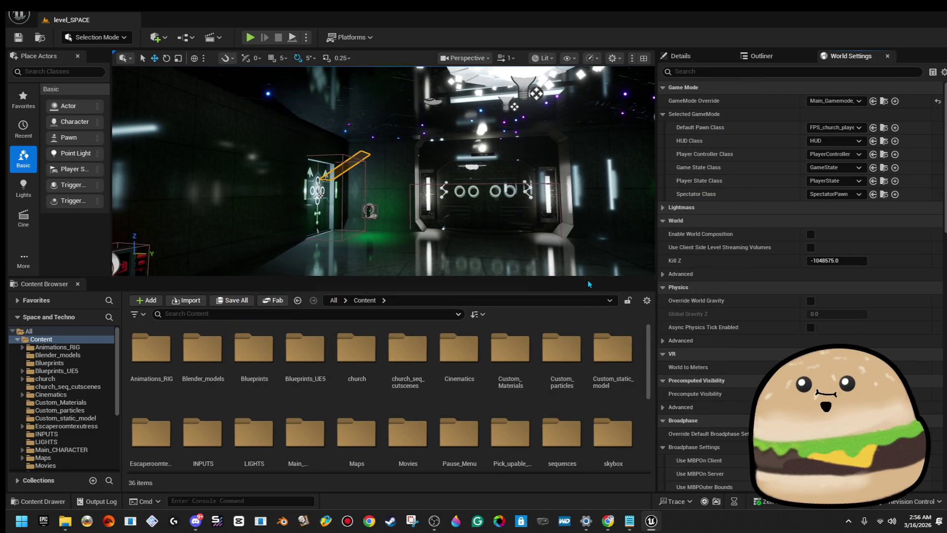
- Make the viewport taller, orbit around the space level, and bring up the sins_backup editor's File menu
{"action": "left_click_drag", "start_coordinate": [588, 278], "coordinate": [588, 328]}
{"action": "mouse_move", "coordinate": [610, 212]}
{"action": "left_mouse_down"}
{"action": "mouse_move", "coordinate": [424, 227]}
{"action": "mouse_move", "coordinate": [545, 255]}
{"action": "mouse_move", "coordinate": [177, 280]}
{"action": "left_mouse_up"}
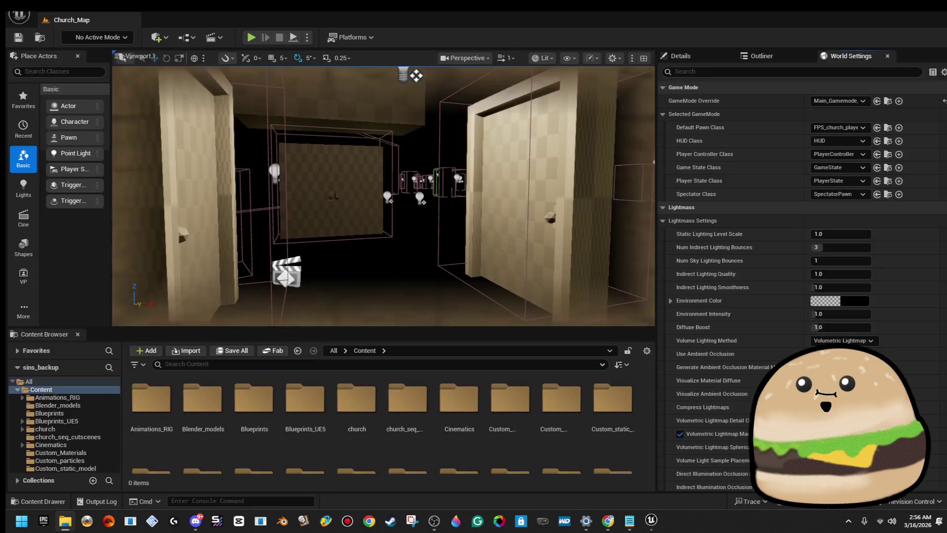
{"action": "left_click", "coordinate": [19, 15]}
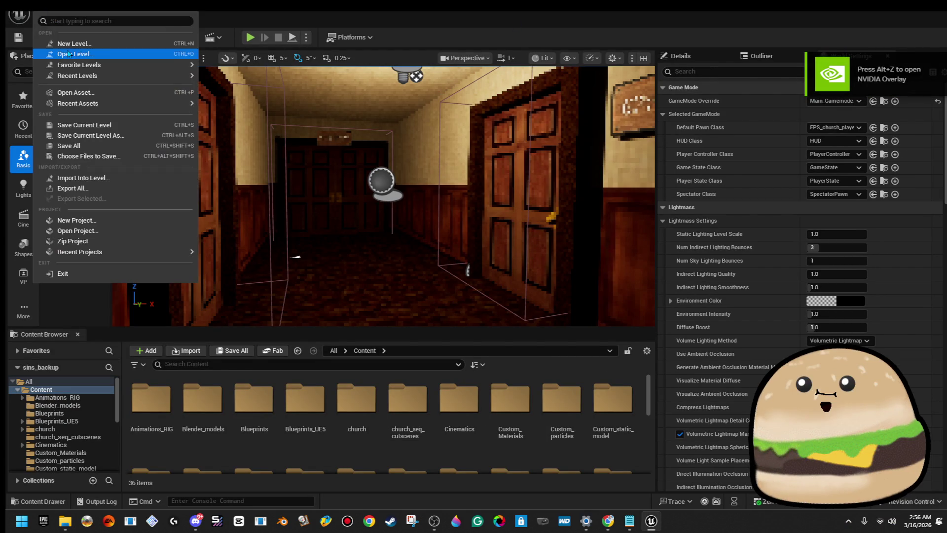
- Open level_SPACE in the sins_backup project, then minimise that editor window
{"action": "left_click", "coordinate": [59, 53]}
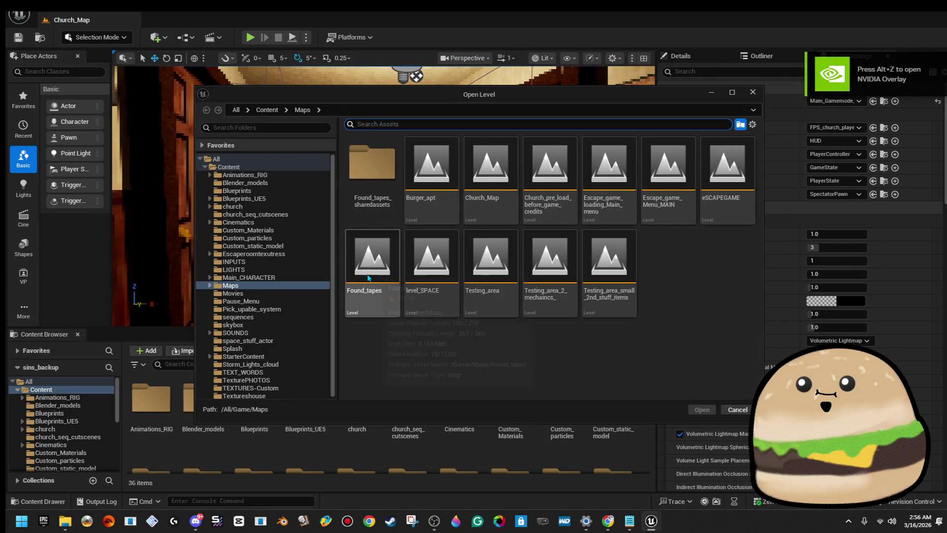
{"action": "double_click", "coordinate": [450, 294]}
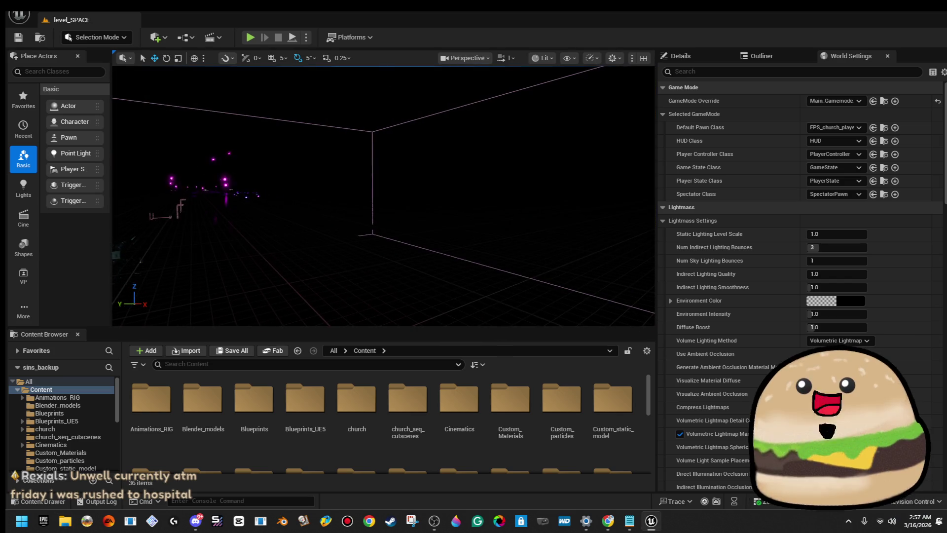
{"action": "left_click", "coordinate": [652, 520]}
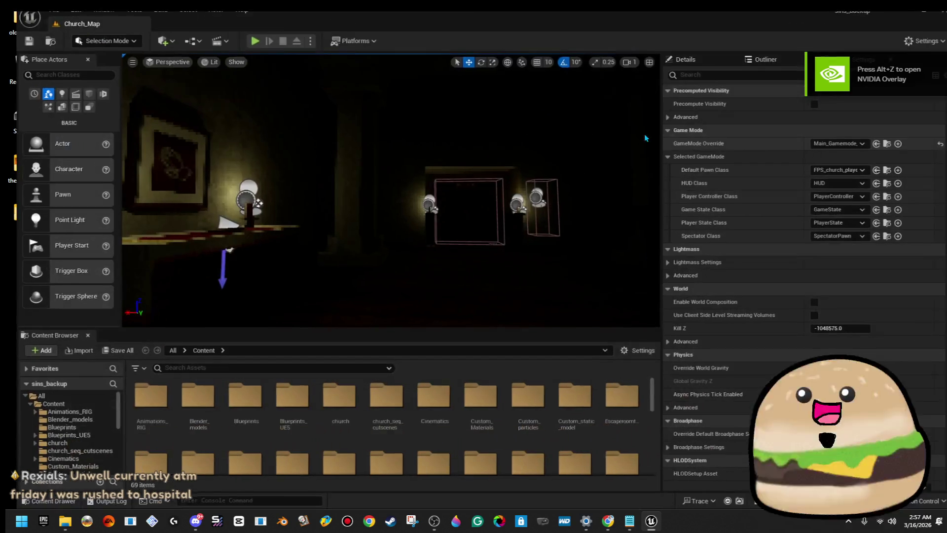
- Load level_SPACE in place of Church_Map and fly the camera forward into the lit yellow corridor
{"action": "left_click", "coordinate": [44, 11]}
{"action": "left_click", "coordinate": [58, 54]}
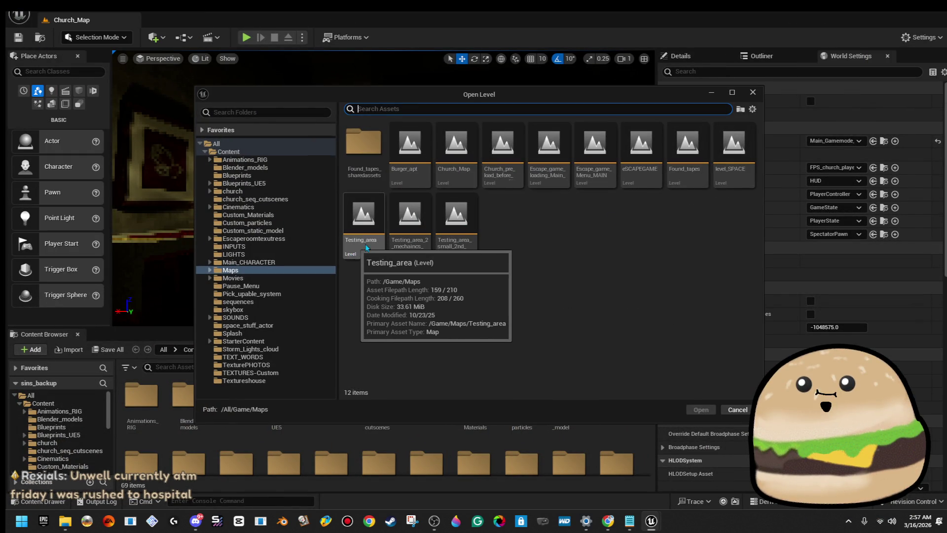
{"action": "left_click", "coordinate": [721, 178]}
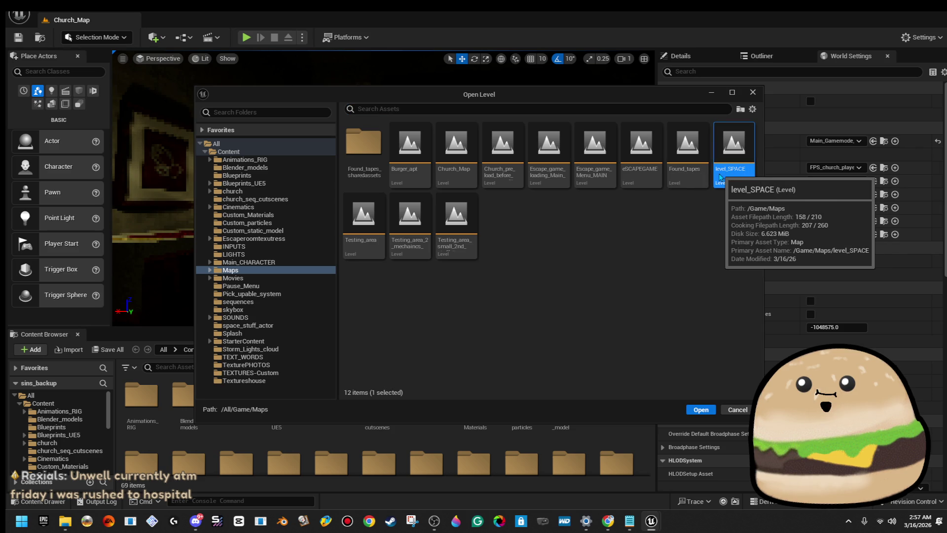
{"action": "double_click", "coordinate": [721, 178]}
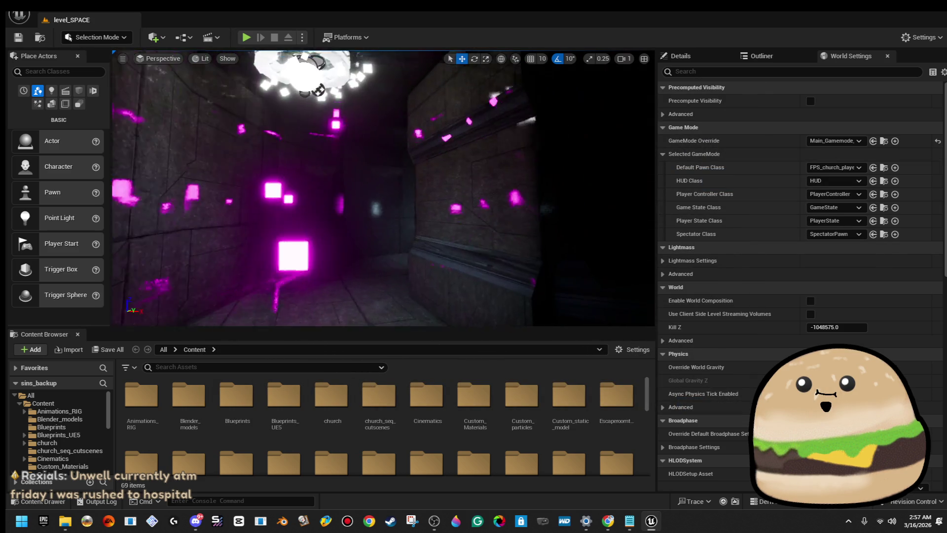
{"action": "key", "text": "w"}
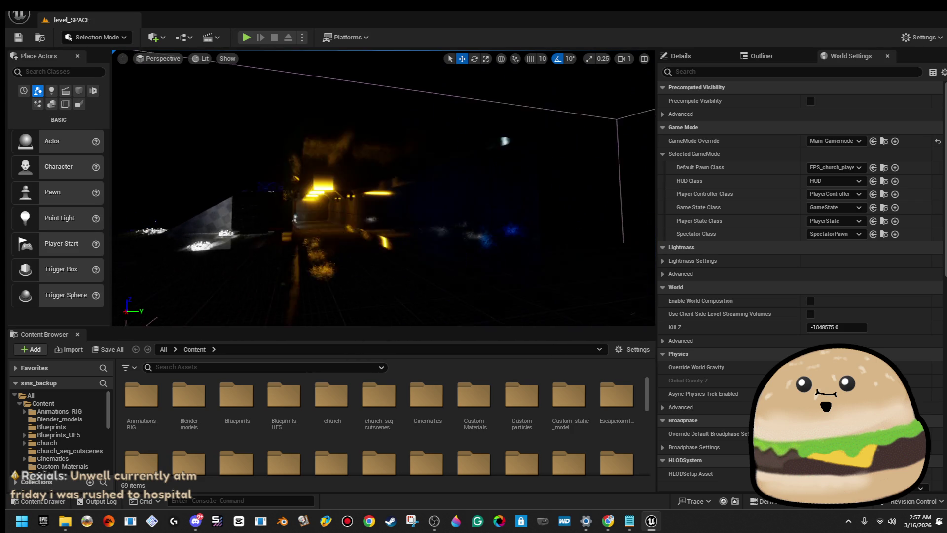
{"action": "key", "text": "w"}
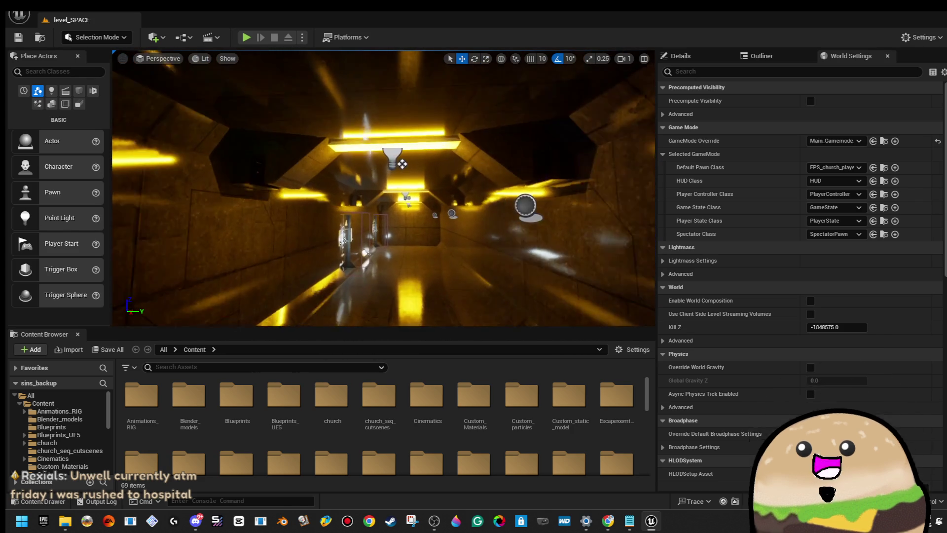
{"action": "key", "text": "w"}
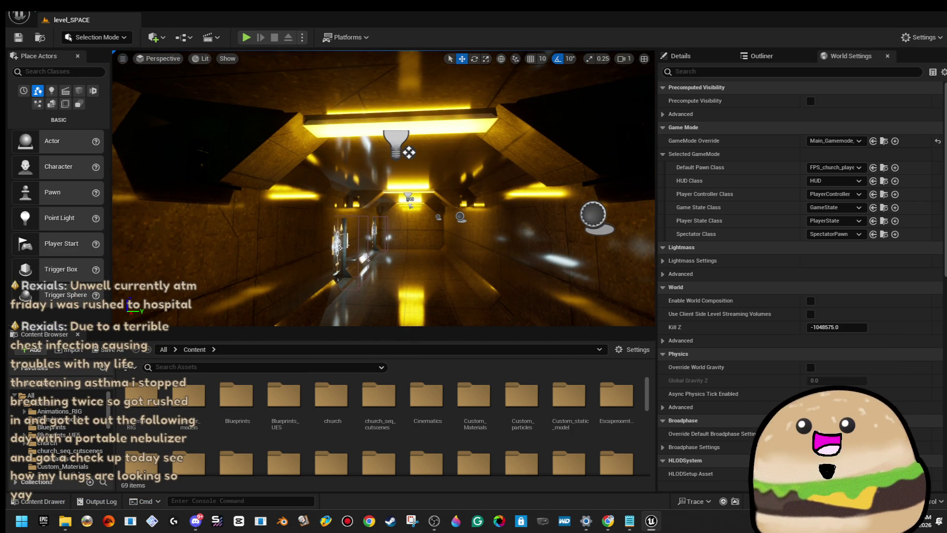
{"action": "key", "text": "alt+f"}
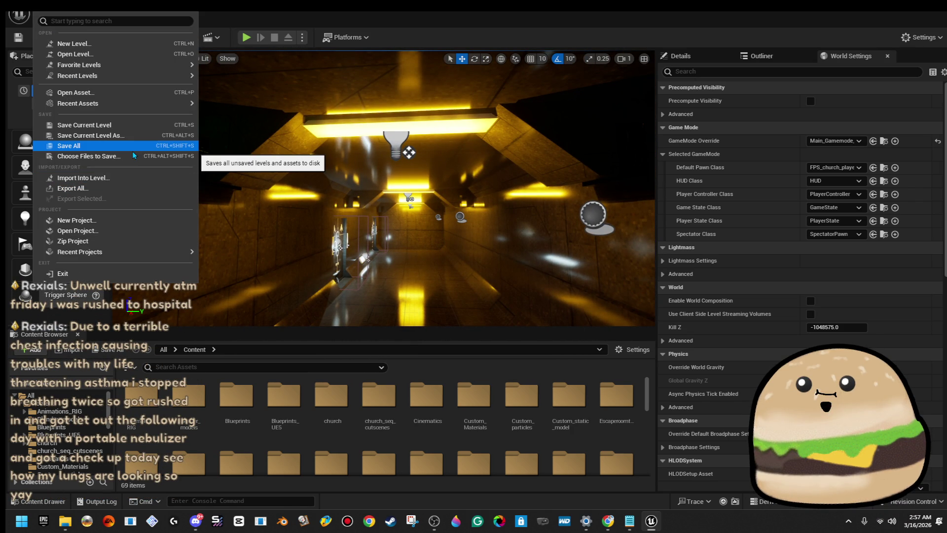
- Reveal the level_SPACE map file in File Explorer from the Open Level list, then close the list
{"action": "mouse_move", "coordinate": [110, 107]}
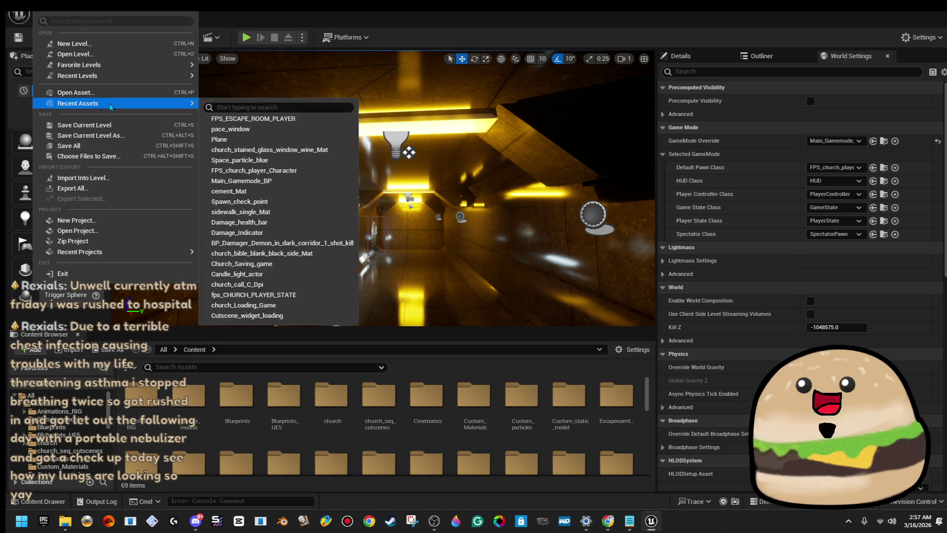
{"action": "left_click", "coordinate": [76, 54]}
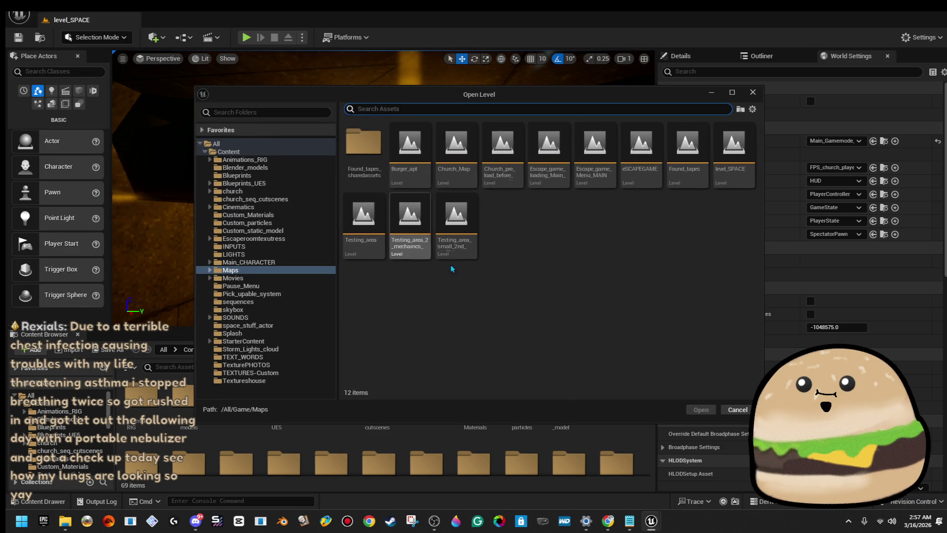
{"action": "right_click", "coordinate": [730, 160]}
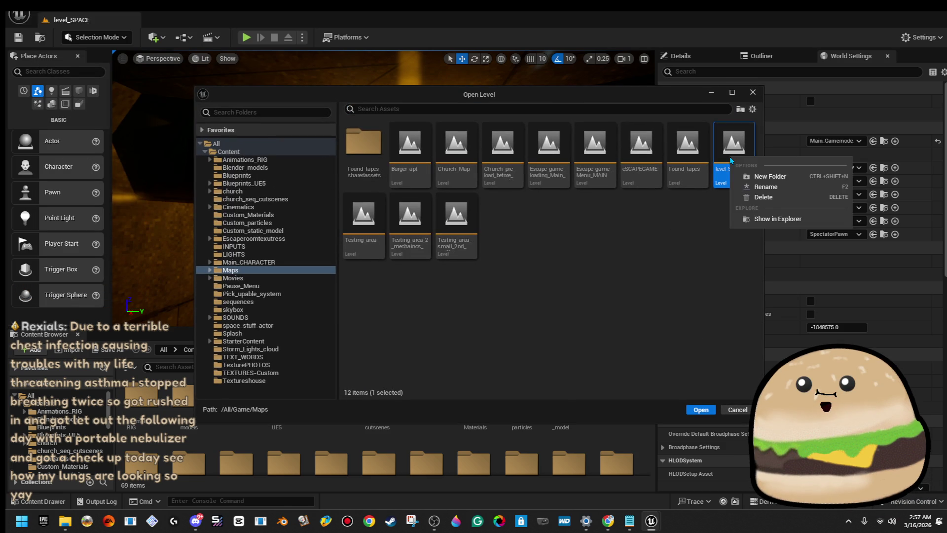
{"action": "left_click", "coordinate": [774, 220]}
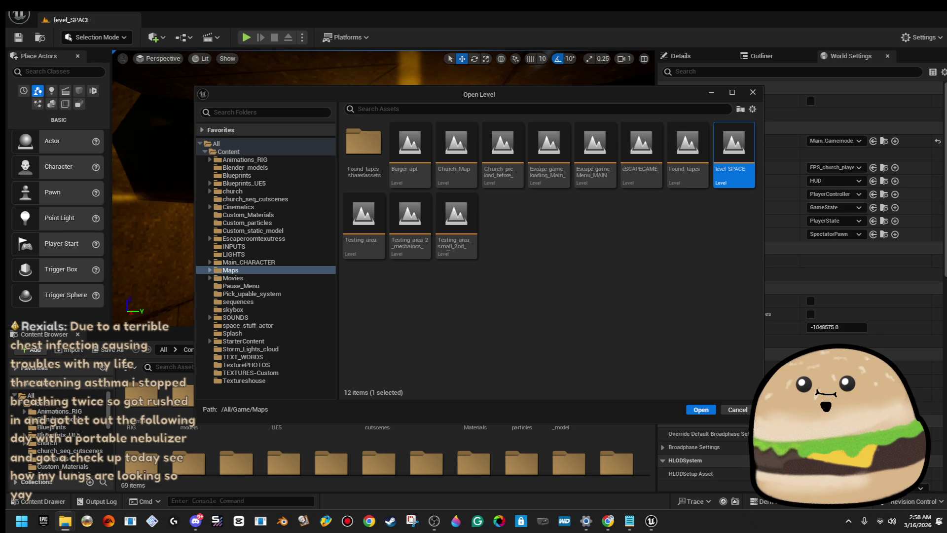
{"action": "left_click", "coordinate": [753, 92]}
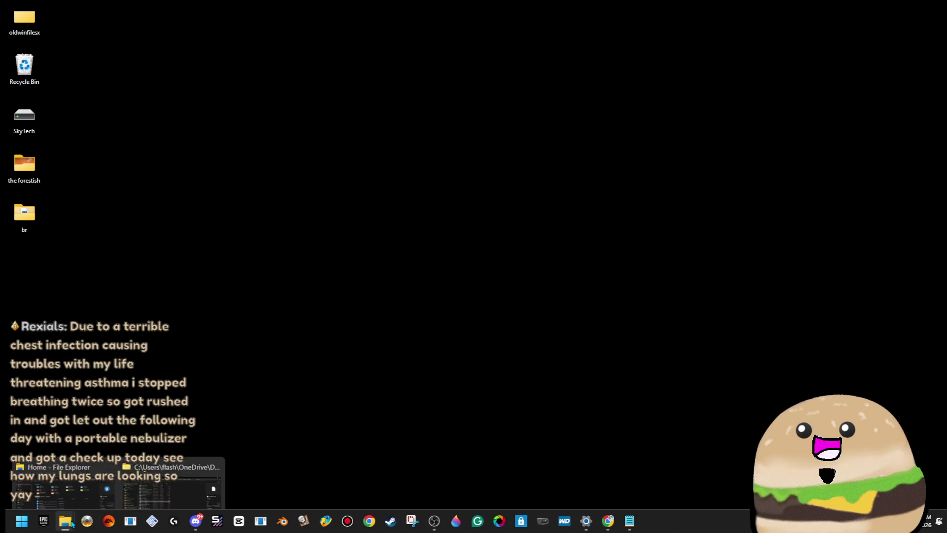
{"action": "left_click", "coordinate": [22, 520]}
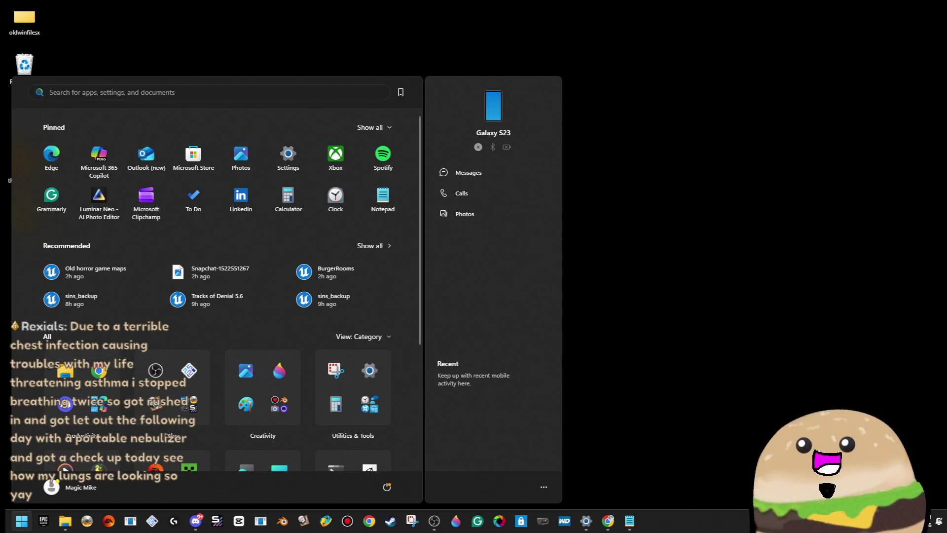
- Open a maximised File Explorer and browse to Unreal ALL GAMES MADE > GAME - SPACE TECHNO
{"action": "left_click", "coordinate": [754, 302]}
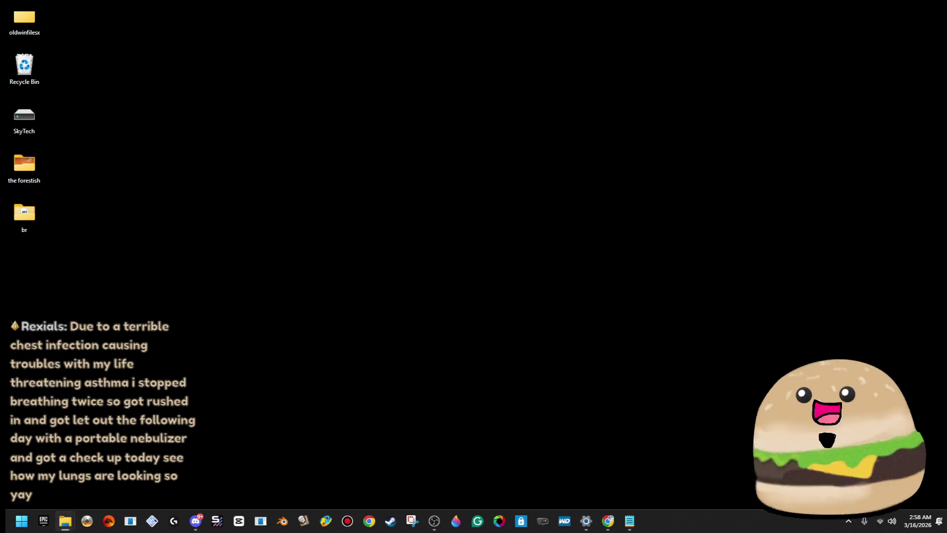
{"action": "key", "text": "super+e"}
{"action": "double_click", "coordinate": [637, 40]}
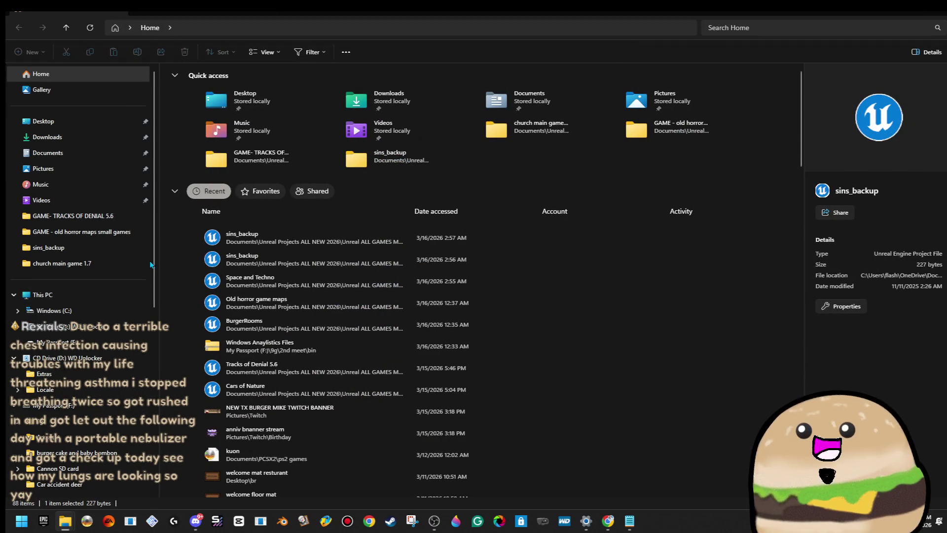
{"action": "left_click", "coordinate": [118, 215]}
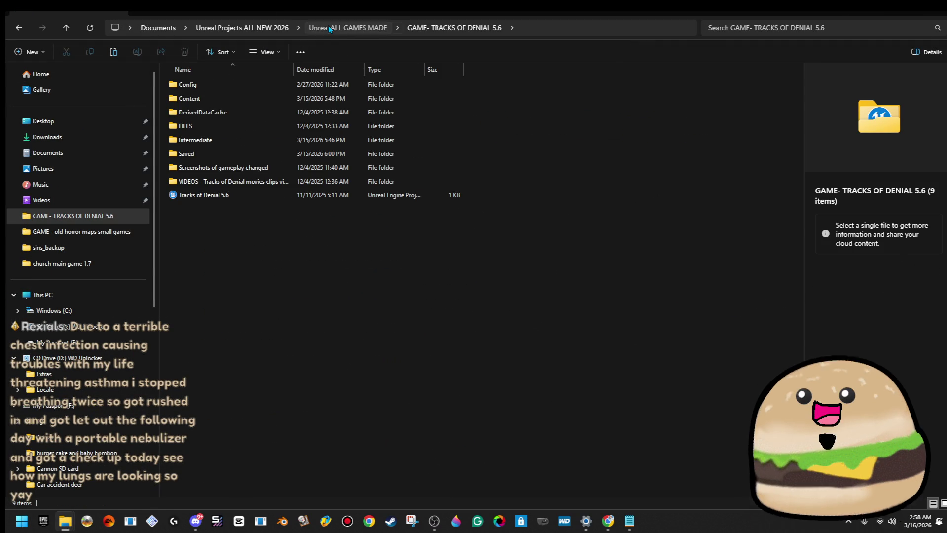
{"action": "left_click", "coordinate": [331, 28]}
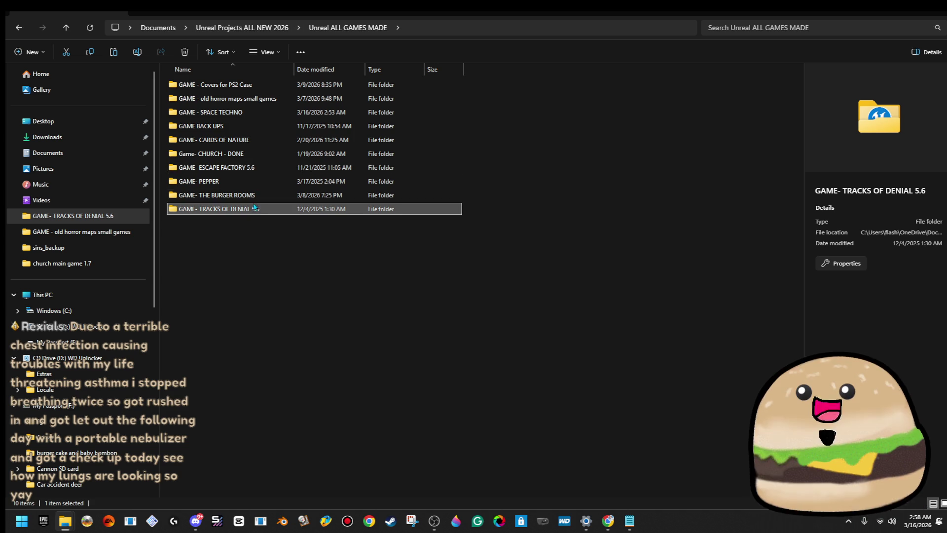
{"action": "double_click", "coordinate": [251, 113]}
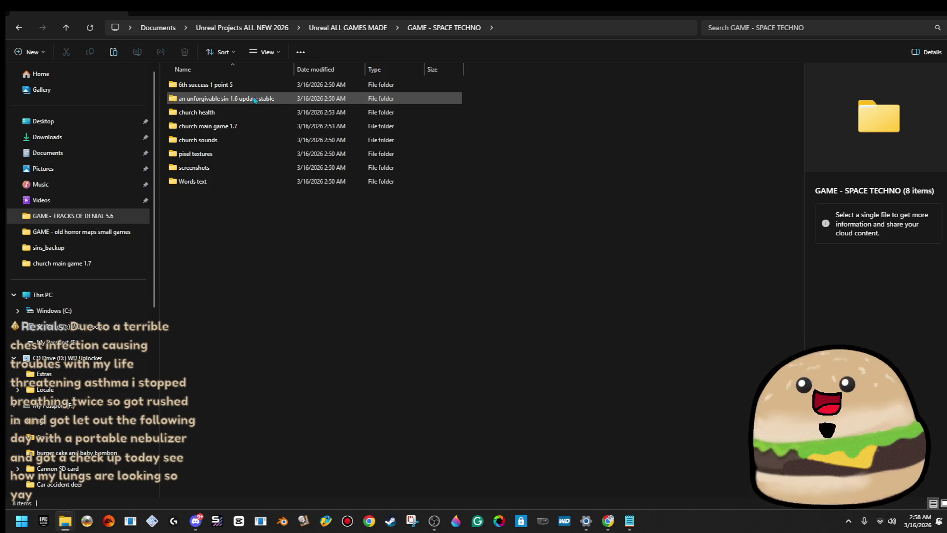
- Check unforgivable sin 1.6 update stable > Game, return to GAME - SPACE TECHNO, and move Explorer to the other monitor
{"action": "double_click", "coordinate": [261, 102]}
{"action": "double_click", "coordinate": [261, 88]}
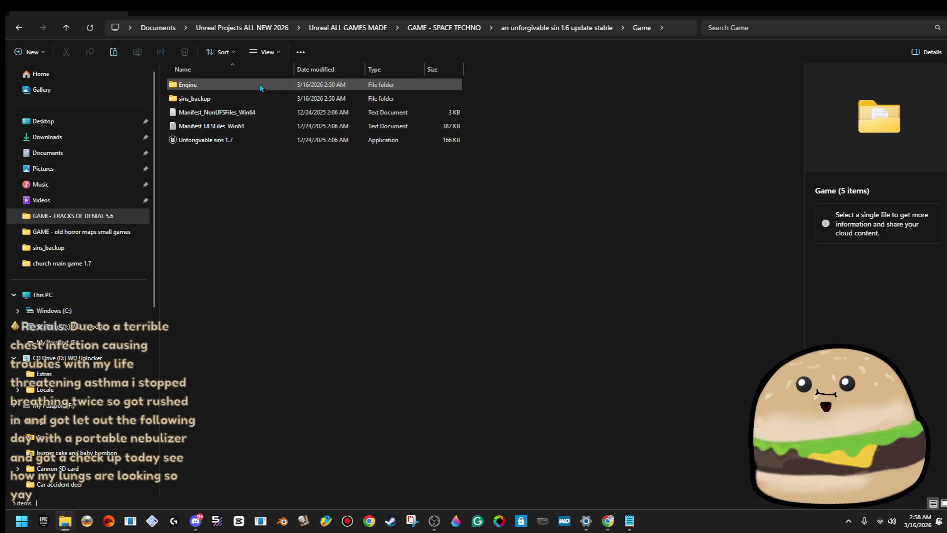
{"action": "left_click", "coordinate": [422, 30]}
{"action": "left_click", "coordinate": [367, 28]}
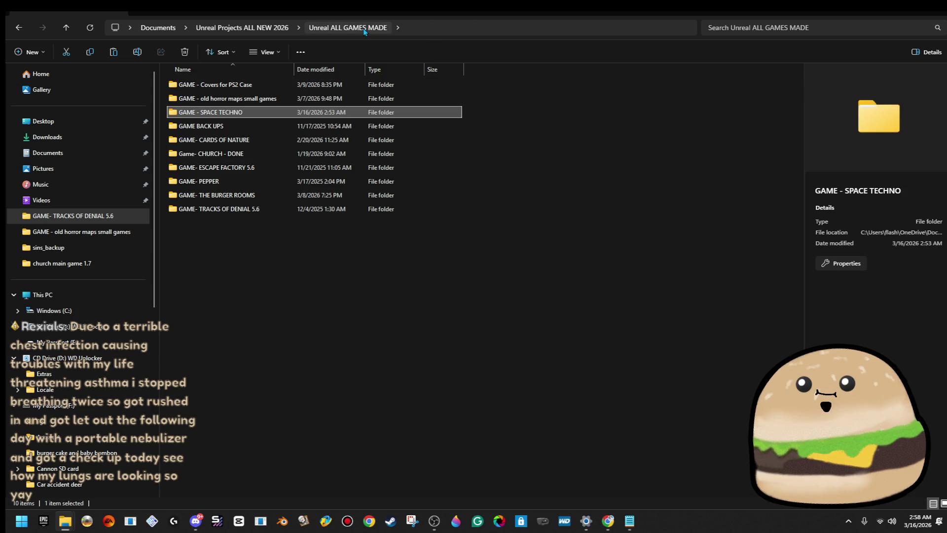
{"action": "double_click", "coordinate": [223, 112]}
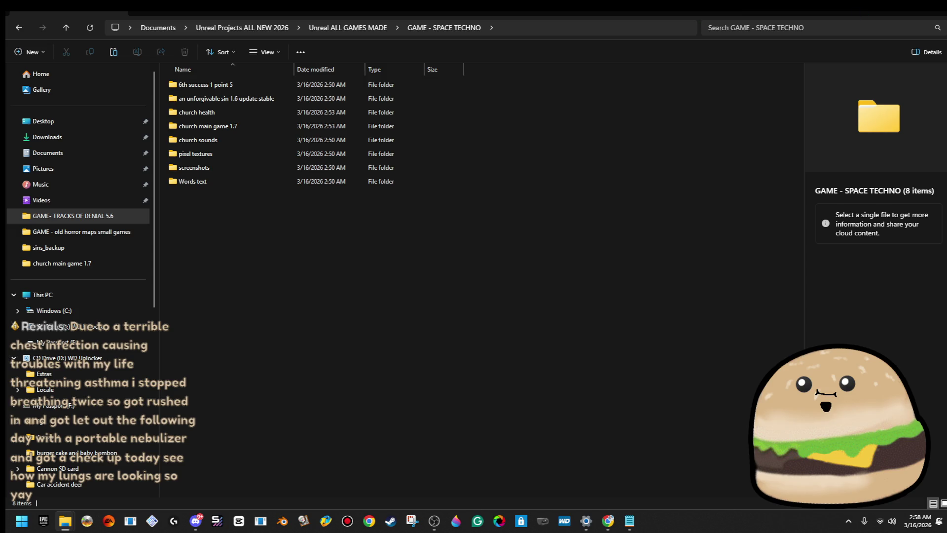
{"action": "key", "text": "super+shift+Right"}
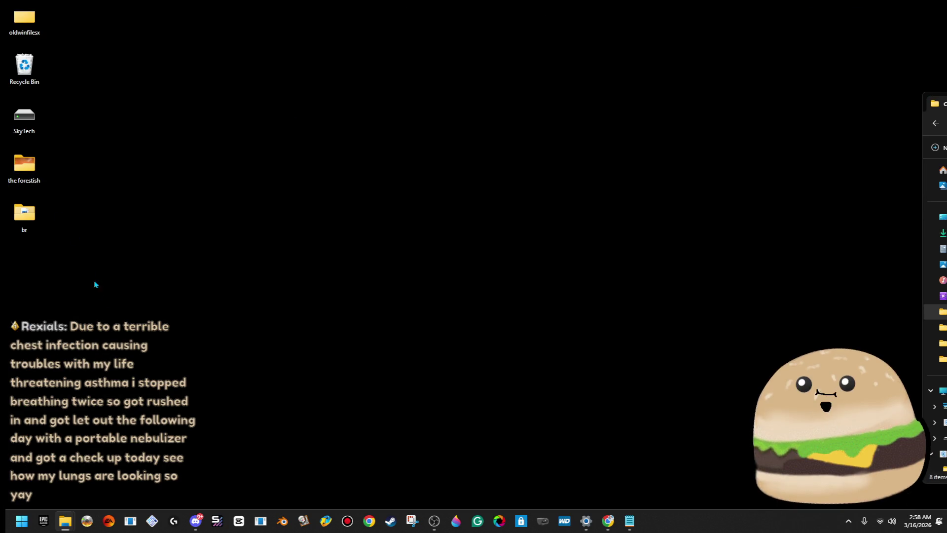
- Paste level_SPACE.umap onto the desktop, then restore Explorer and reopen GAME - SPACE TECHNO
{"action": "key", "text": "super+shift+Left"}
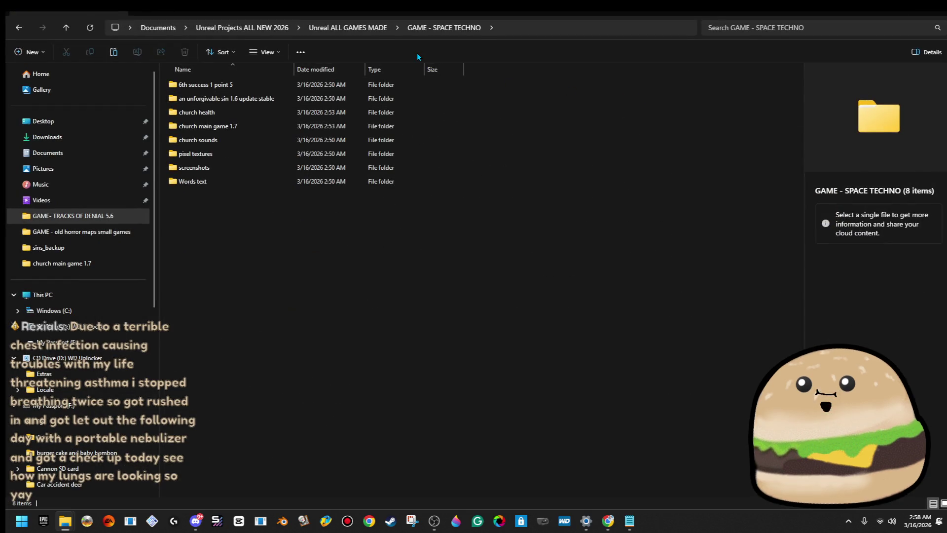
{"action": "left_click", "coordinate": [367, 28]}
{"action": "key", "text": "super+d"}
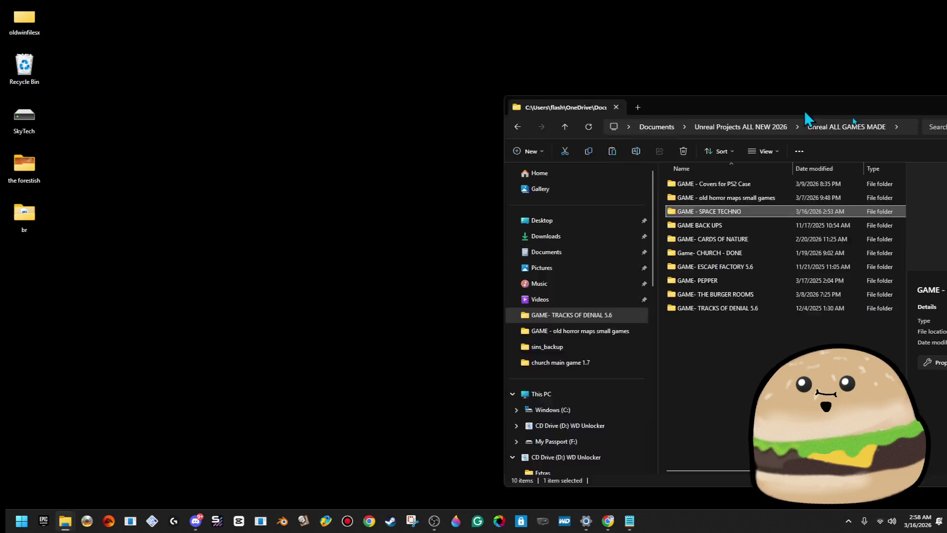
{"action": "key", "text": "ctrl+v"}
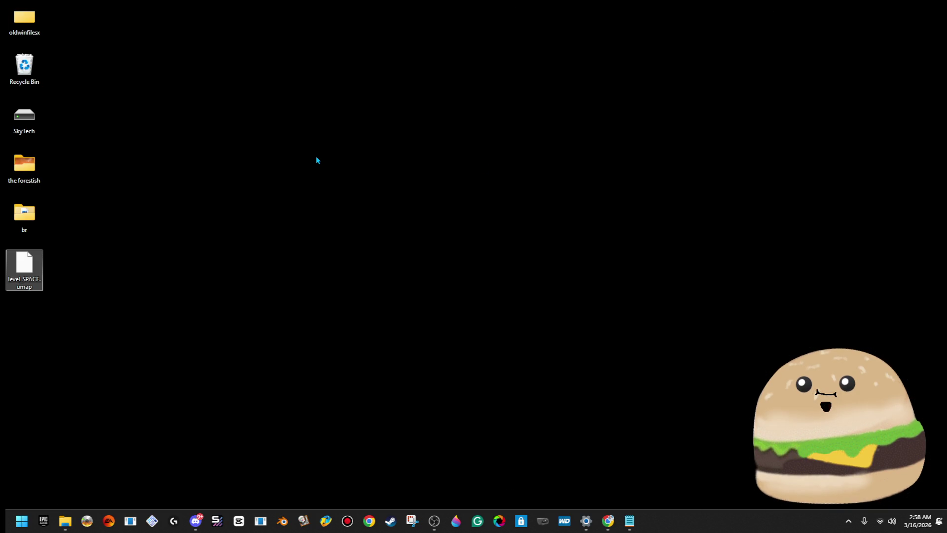
{"action": "left_click", "coordinate": [316, 158]}
{"action": "key", "text": "alt+Tab"}
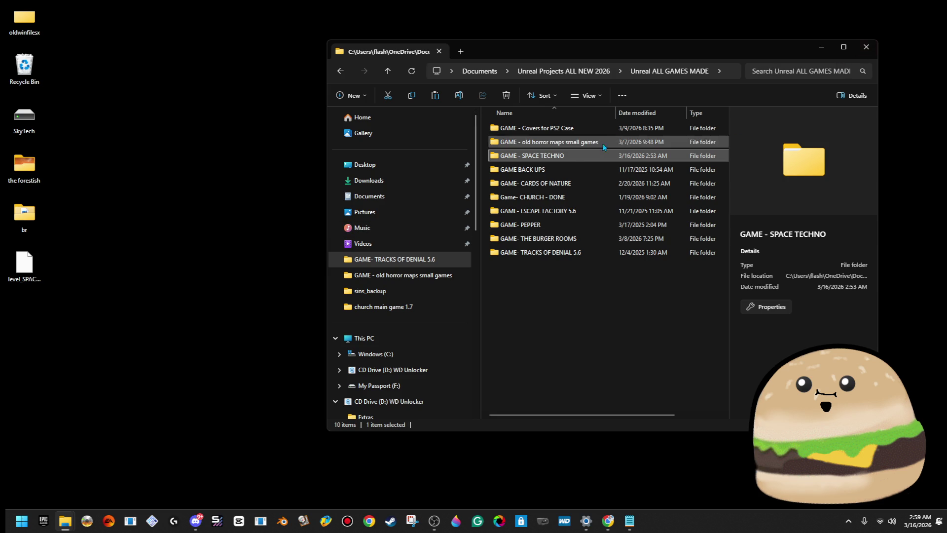
{"action": "double_click", "coordinate": [570, 159]}
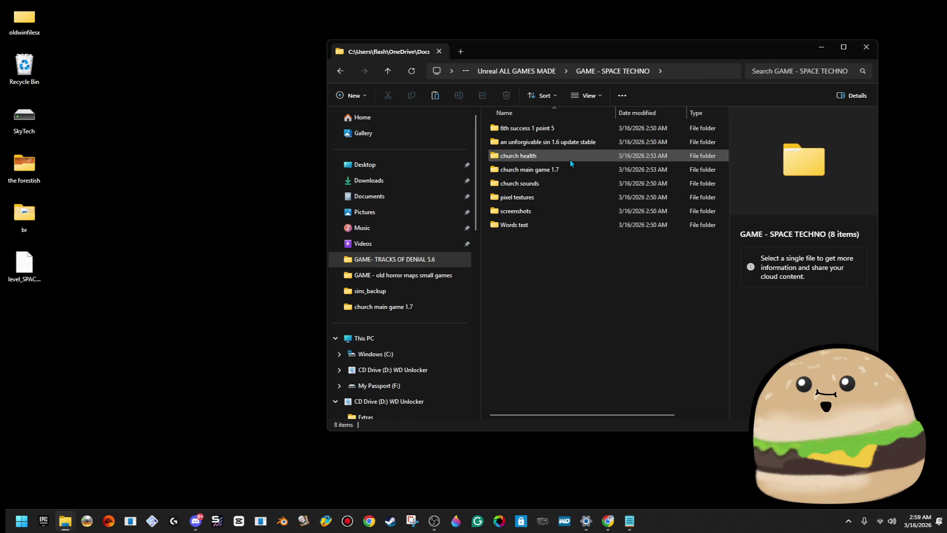
- Search 'map', open Church_Map.umap's file location, then go back up to GAME - SPACE TECHNO
{"action": "left_click", "coordinate": [809, 68]}
{"action": "type", "text": "map"}
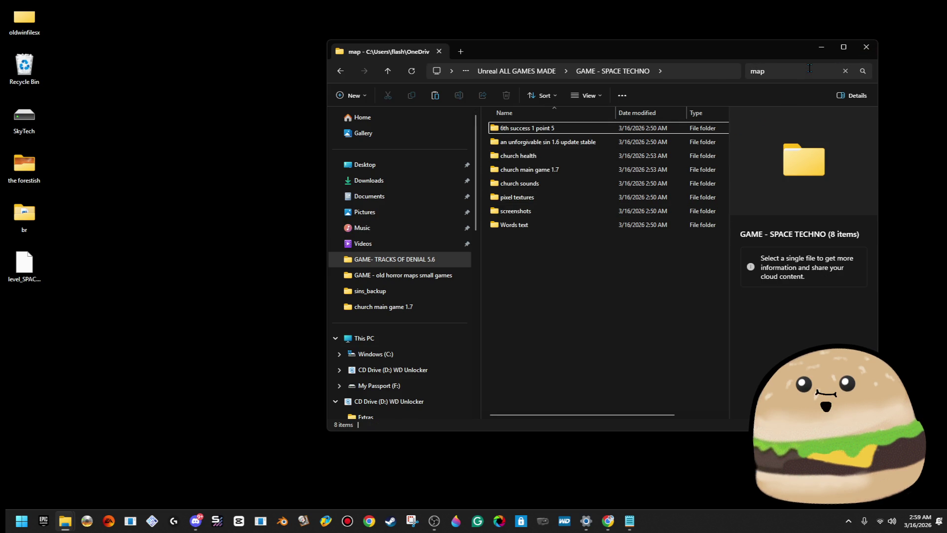
{"action": "left_click", "coordinate": [561, 141]}
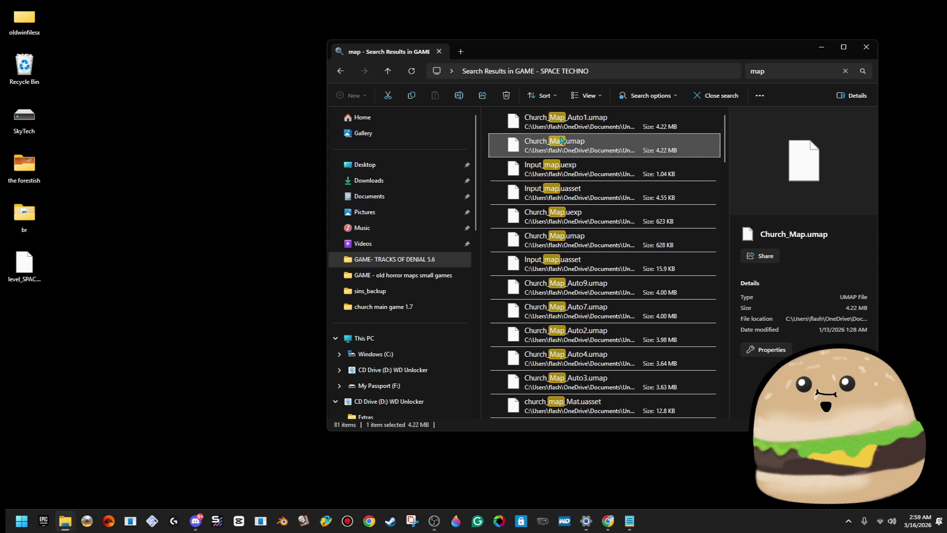
{"action": "right_click", "coordinate": [561, 141]}
{"action": "left_click", "coordinate": [641, 226]}
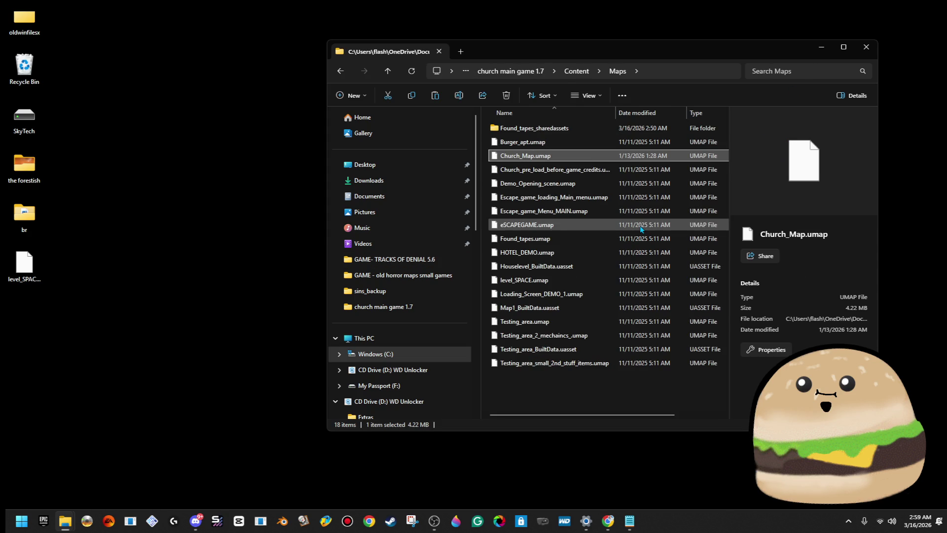
{"action": "left_click", "coordinate": [577, 73]}
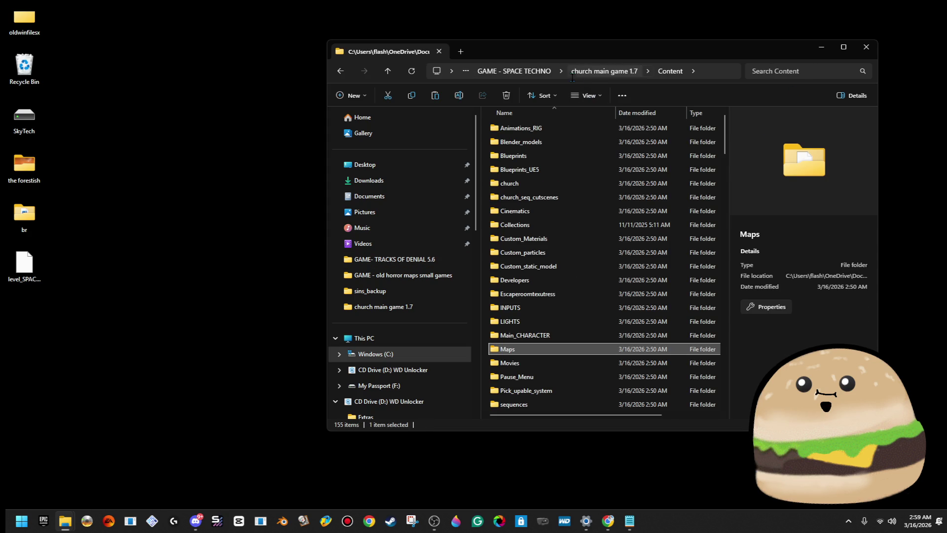
{"action": "left_click", "coordinate": [576, 73]}
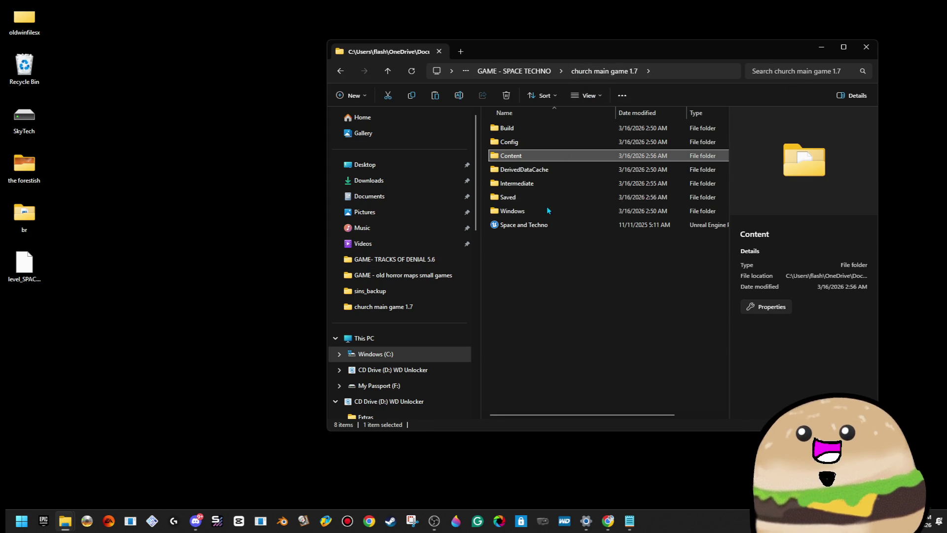
{"action": "left_click", "coordinate": [514, 71]}
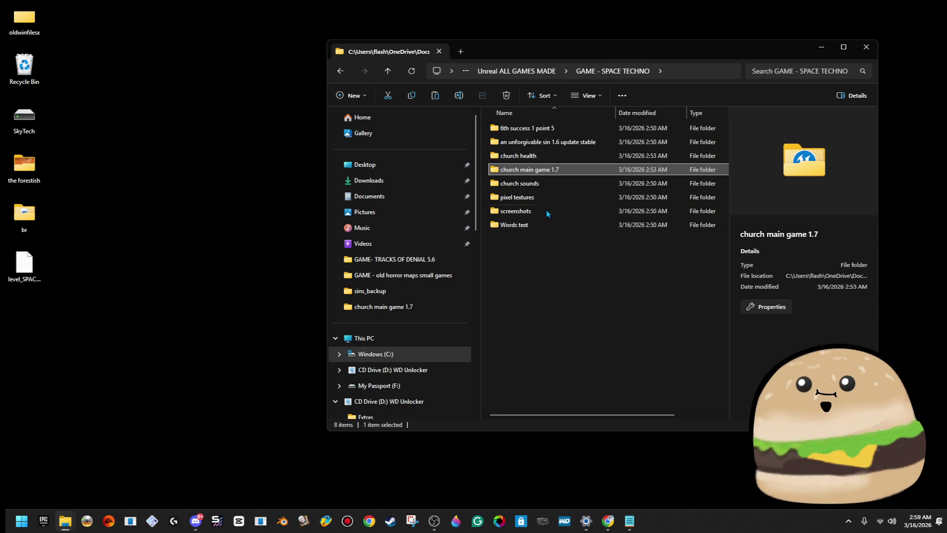
- Try renaming church main game 1.7 to 'SPACE GAME', dismiss the folder-in-use error, and open it
{"action": "right_click", "coordinate": [551, 171]}
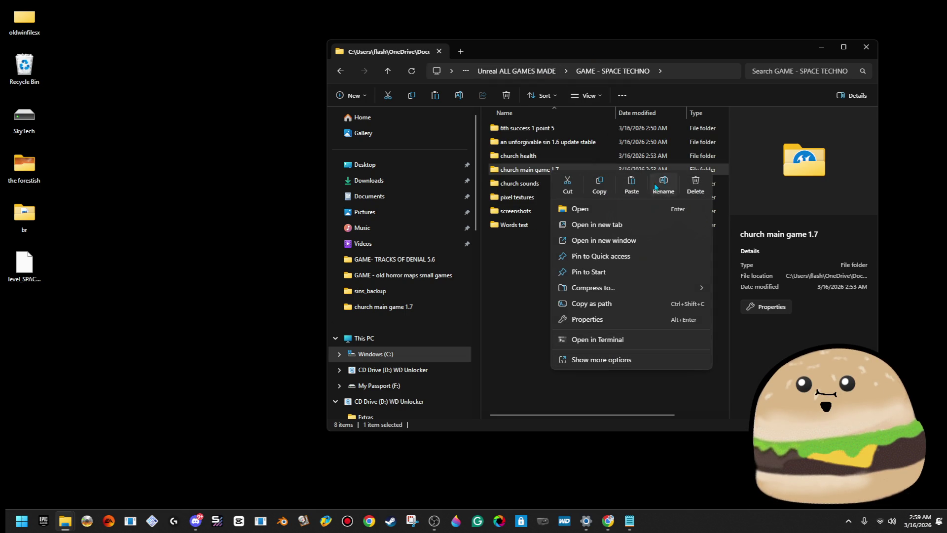
{"action": "left_click", "coordinate": [656, 187]}
{"action": "type", "text": "SPACE "}
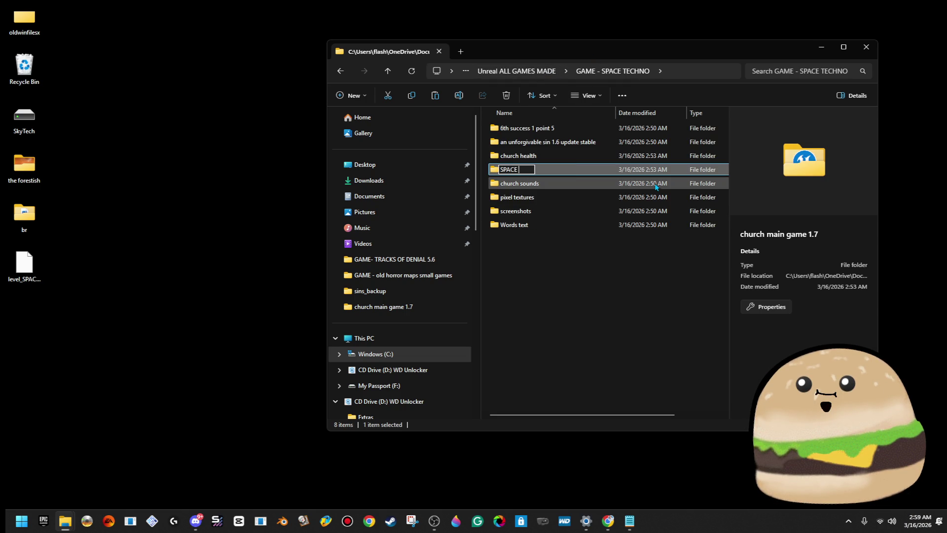
{"action": "type", "text": "GAME CLICK HERE"}
{"action": "key", "text": "Return"}
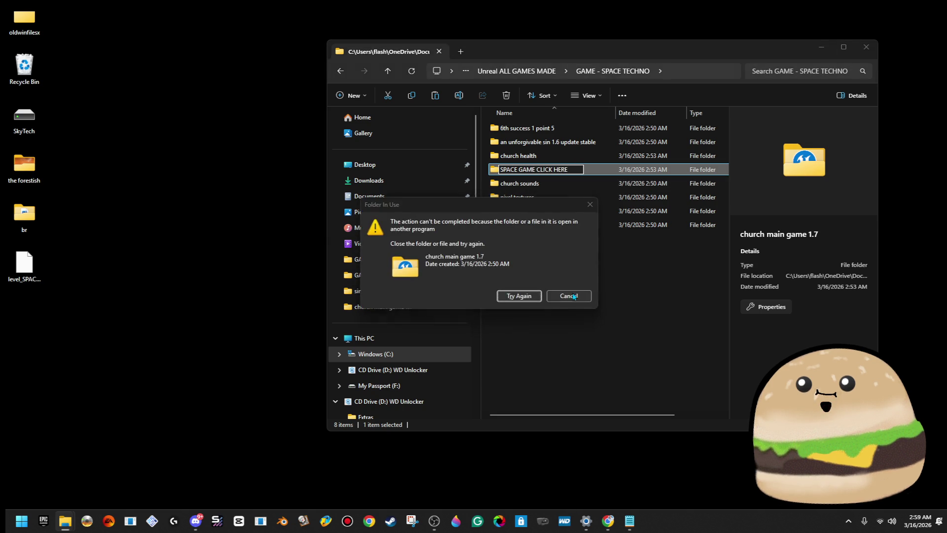
{"action": "left_click", "coordinate": [554, 296]}
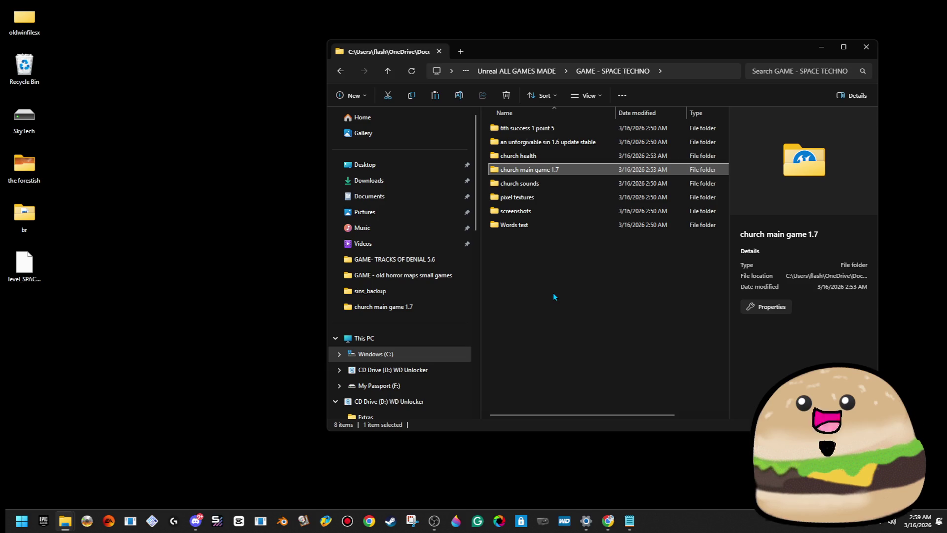
{"action": "double_click", "coordinate": [550, 171]}
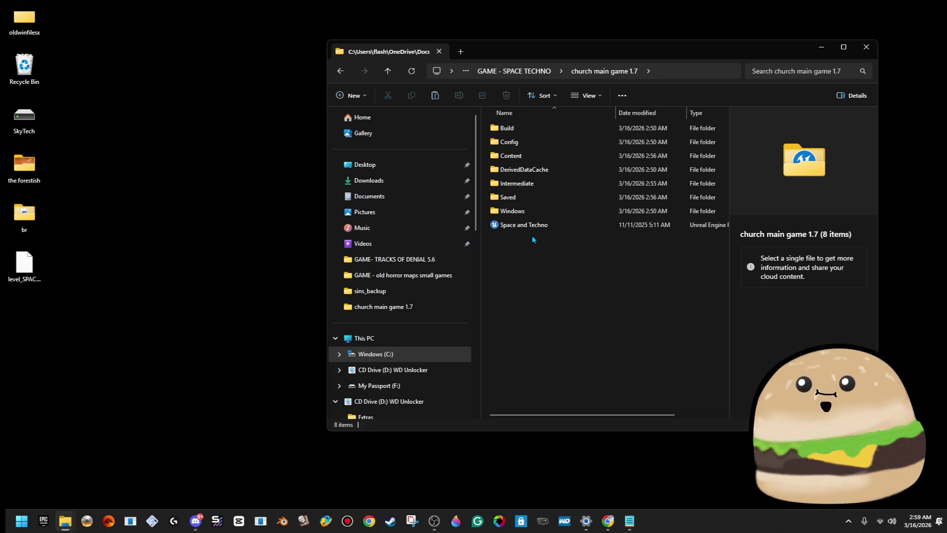
- Replace the old level_SPACE.umap in Content > Maps with the copy from the desktop
{"action": "left_click", "coordinate": [527, 144]}
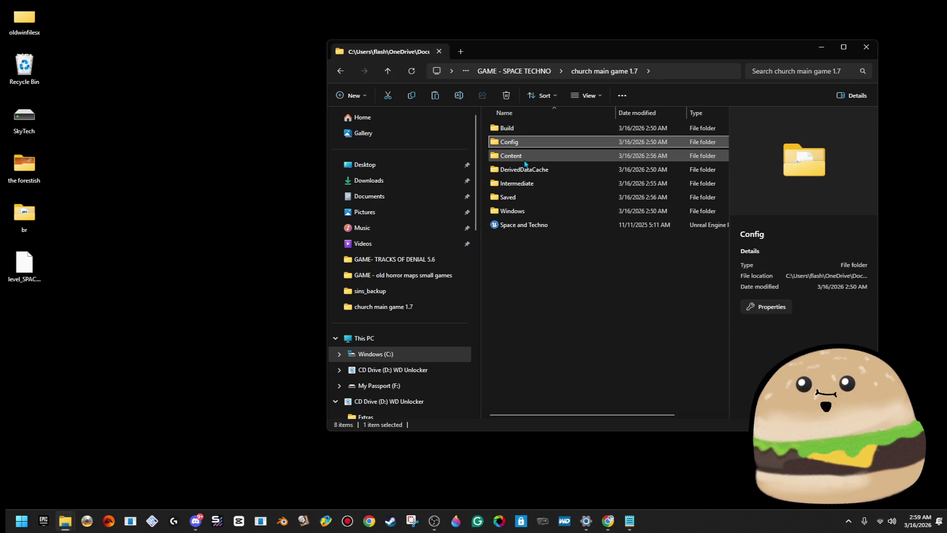
{"action": "double_click", "coordinate": [525, 158]}
{"action": "scroll", "coordinate": [552, 328], "scroll_direction": "down", "scroll_amount": 3}
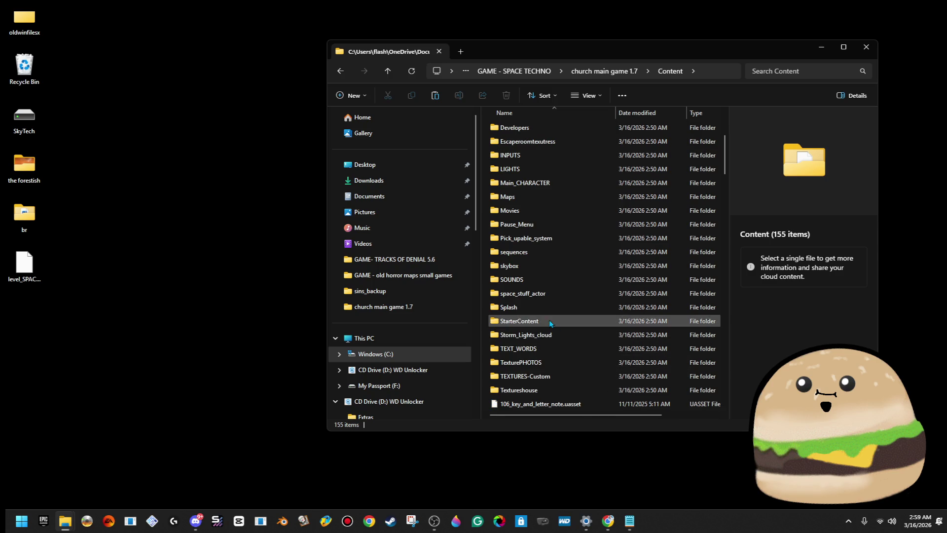
{"action": "double_click", "coordinate": [535, 198]}
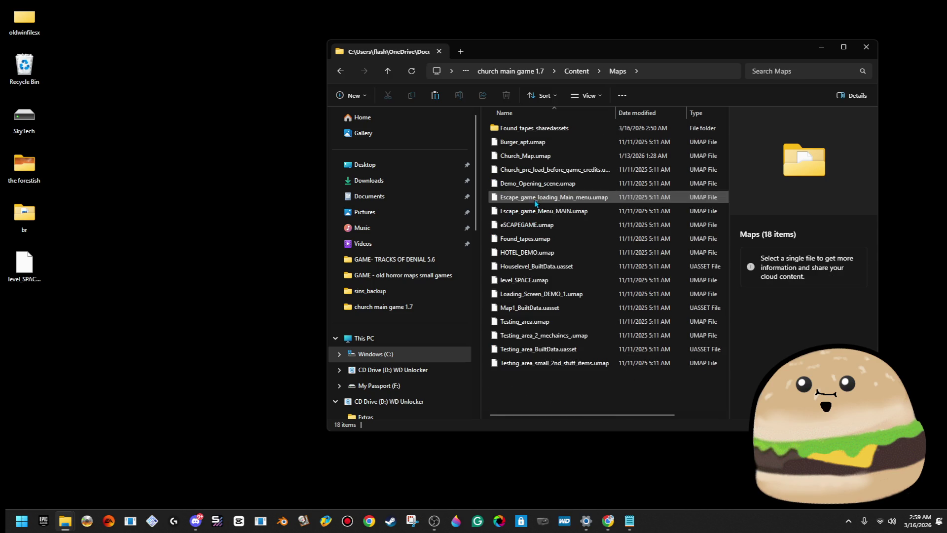
{"action": "left_click", "coordinate": [555, 281]}
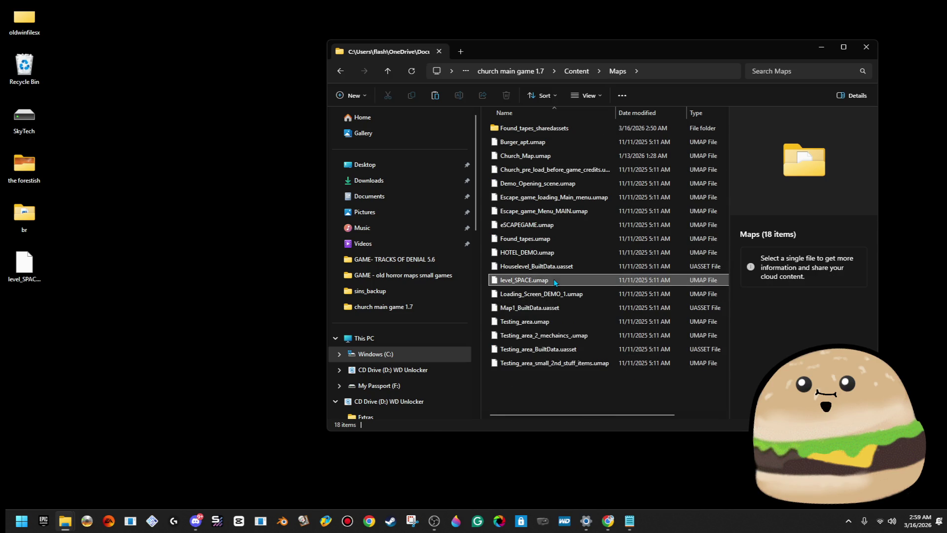
{"action": "key", "text": "Delete"}
{"action": "left_click_drag", "start_coordinate": [24, 266], "coordinate": [529, 384]}
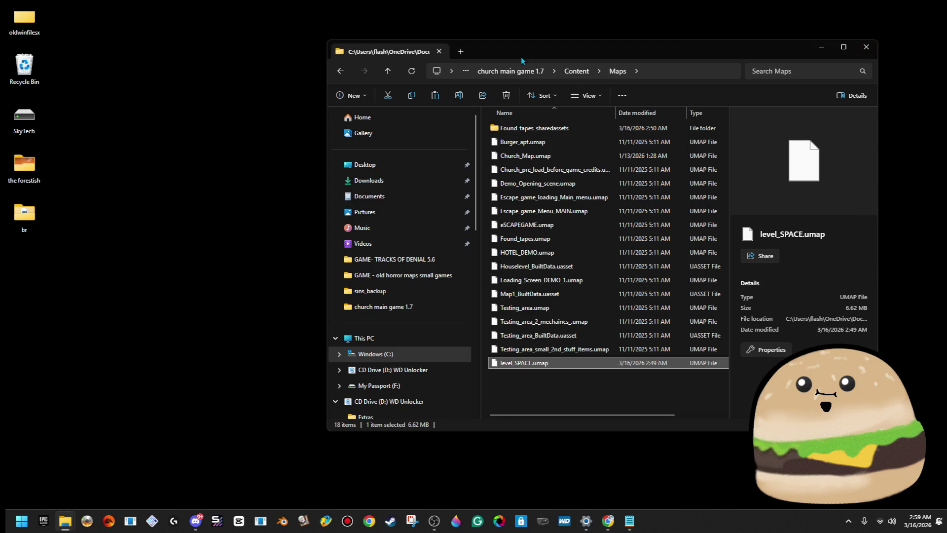
- Navigate back up past the Space and Techno project file to the GAME - SPACE TECHNO folder
{"action": "left_click", "coordinate": [576, 72]}
{"action": "scroll", "coordinate": [592, 247], "scroll_direction": "down", "scroll_amount": 10}
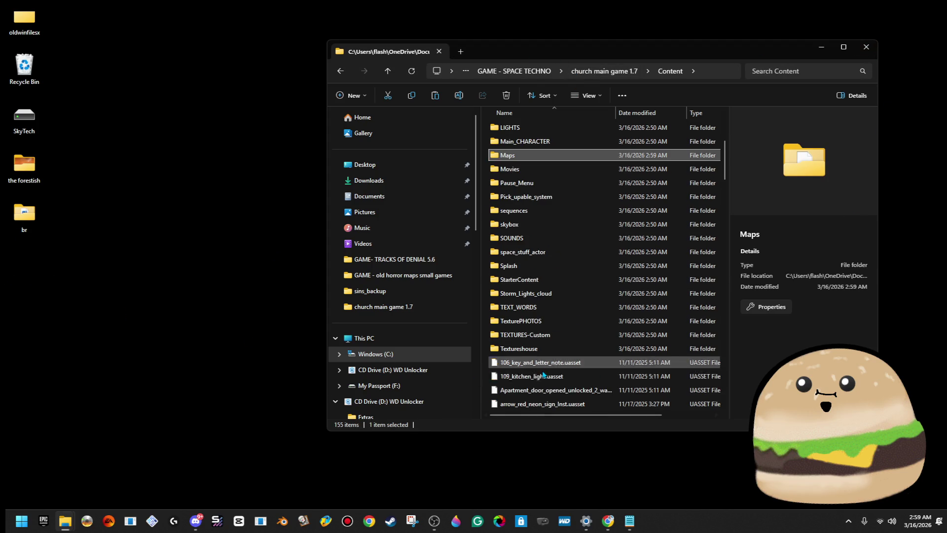
{"action": "left_click", "coordinate": [572, 66]}
{"action": "left_click", "coordinate": [623, 56]}
{"action": "left_click", "coordinate": [604, 73]}
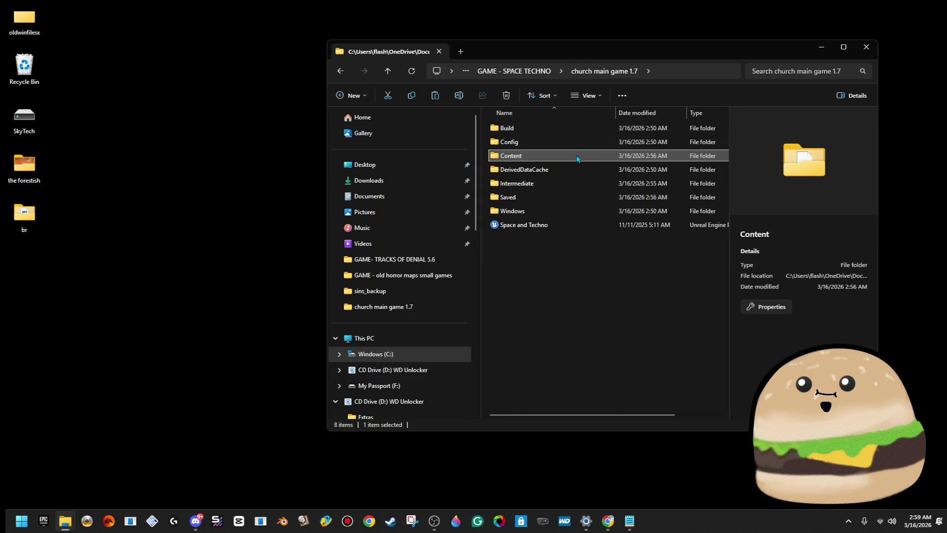
{"action": "left_click", "coordinate": [535, 226]}
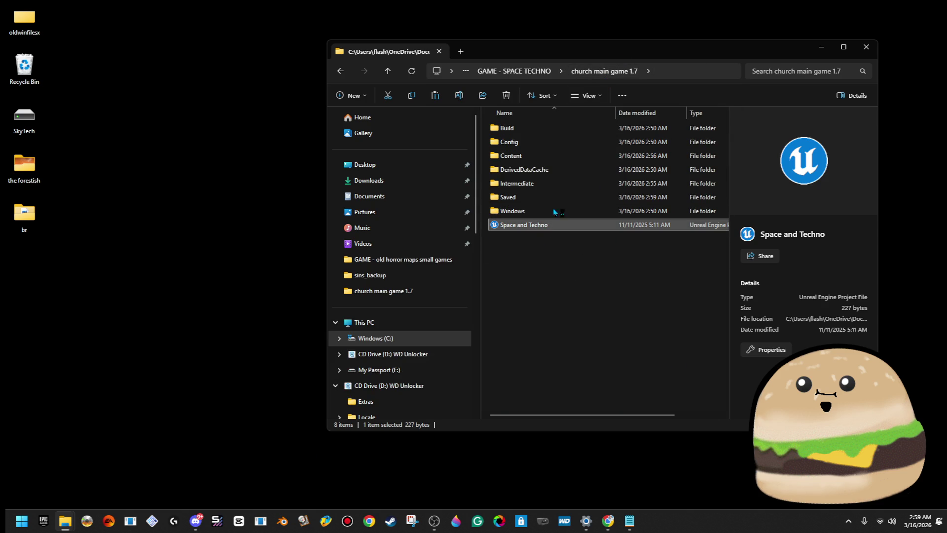
{"action": "left_click", "coordinate": [540, 72]}
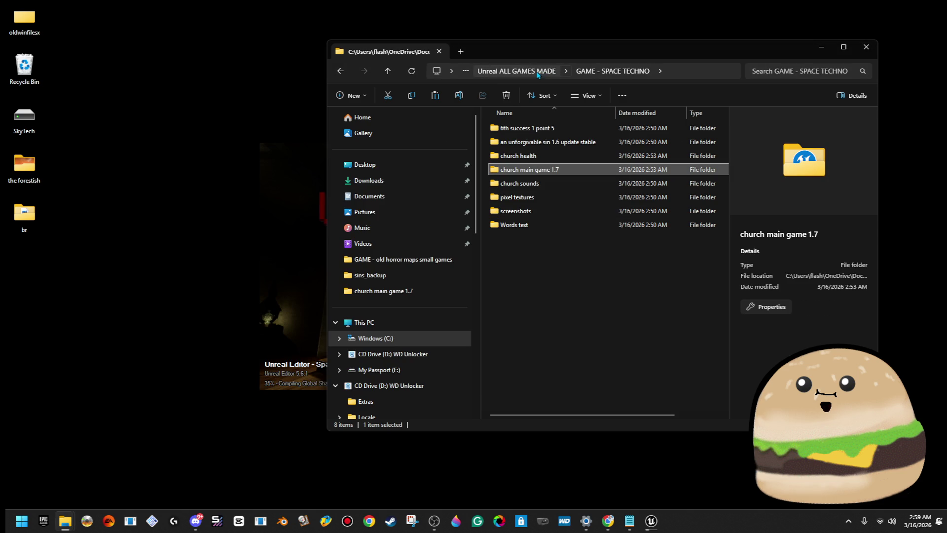
- Close File Explorer, load level_SPACE through File > Open Level, and fly through its rooms
{"action": "left_click", "coordinate": [866, 47]}
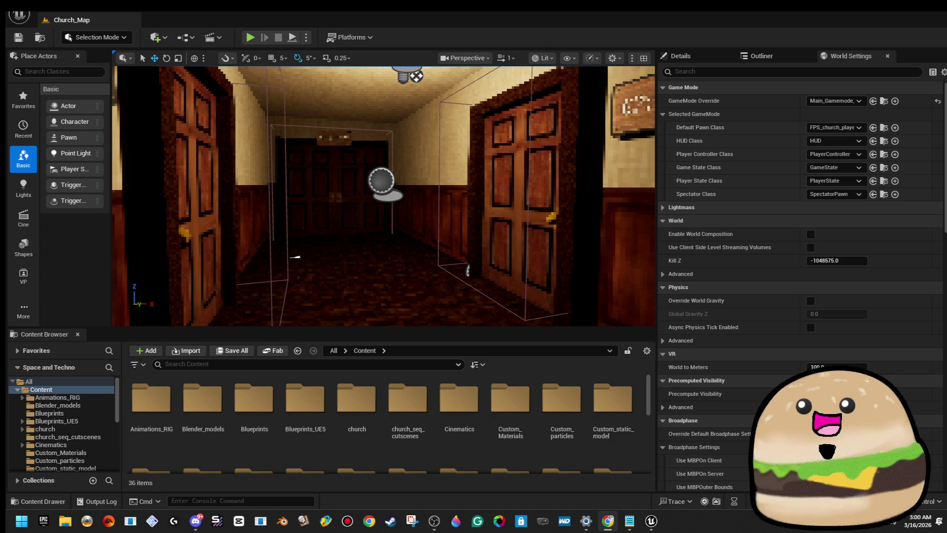
{"action": "left_click", "coordinate": [18, 15]}
{"action": "left_click", "coordinate": [86, 55]}
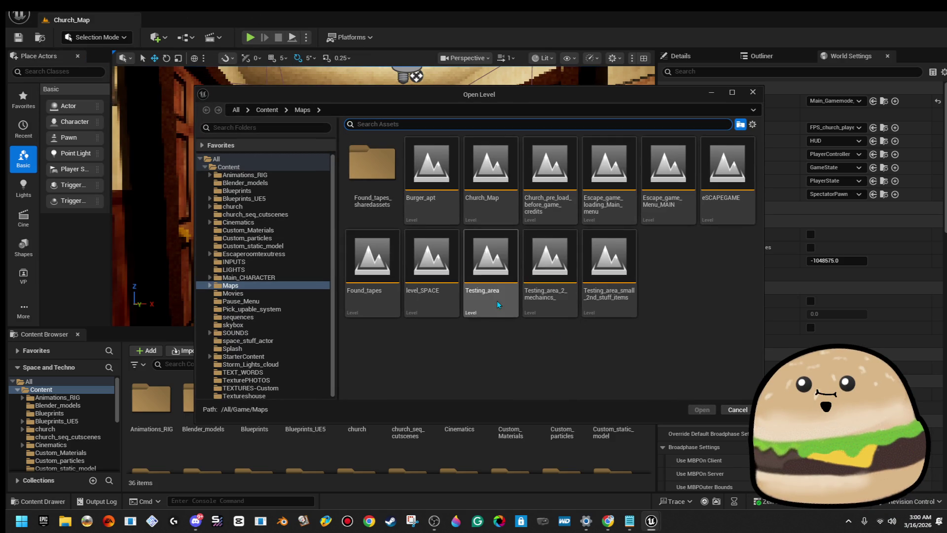
{"action": "left_click", "coordinate": [434, 291]}
{"action": "double_click", "coordinate": [436, 293]}
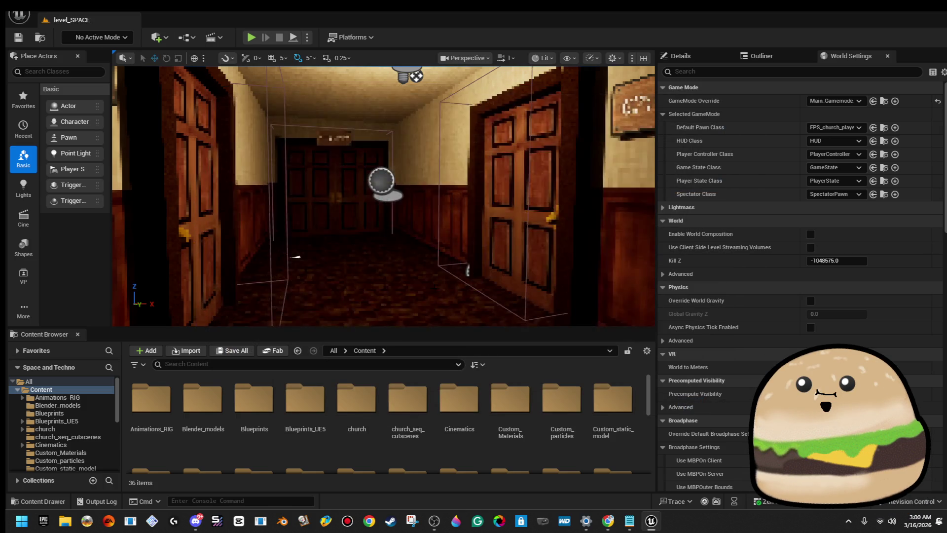
{"action": "mouse_move", "coordinate": [437, 292]}
{"action": "left_mouse_down"}
{"action": "mouse_move", "coordinate": [414, 284]}
{"action": "mouse_move", "coordinate": [444, 279]}
{"action": "left_mouse_up"}
{"action": "mouse_move", "coordinate": [505, 177]}
{"action": "left_mouse_down"}
{"action": "mouse_move", "coordinate": [489, 170]}
{"action": "mouse_move", "coordinate": [503, 175]}
{"action": "mouse_move", "coordinate": [514, 162]}
{"action": "mouse_move", "coordinate": [506, 167]}
{"action": "left_mouse_up"}
{"action": "left_click", "coordinate": [19, 15]}
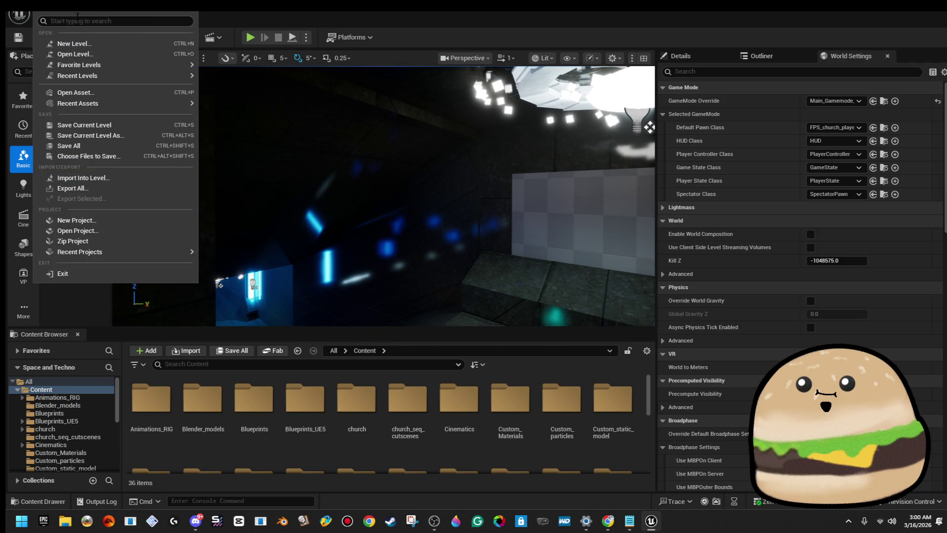
- Open Project Settings, scroll down to Platforms > Windows, then close the settings window
{"action": "left_click", "coordinate": [45, 20]}
{"action": "left_click", "coordinate": [153, 159]}
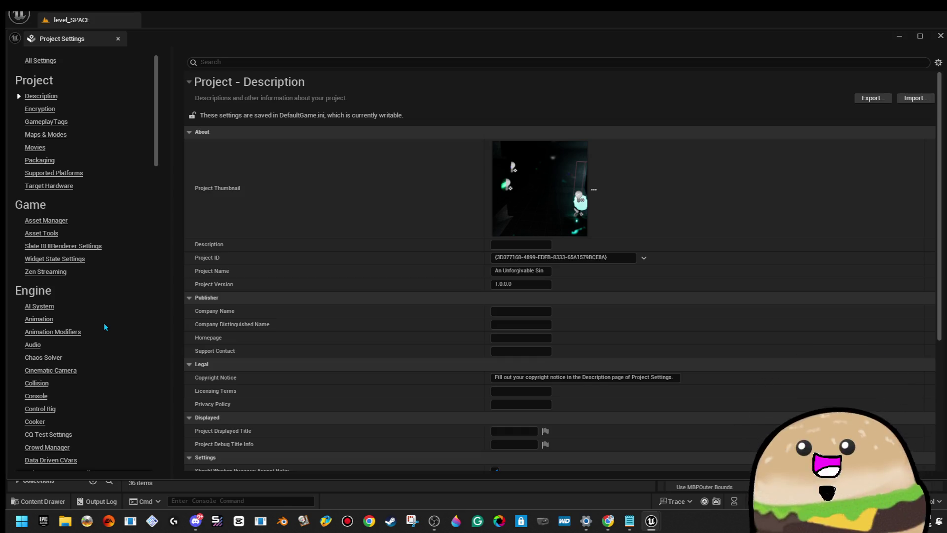
{"action": "scroll", "coordinate": [587, 348], "scroll_direction": "down", "scroll_amount": 5}
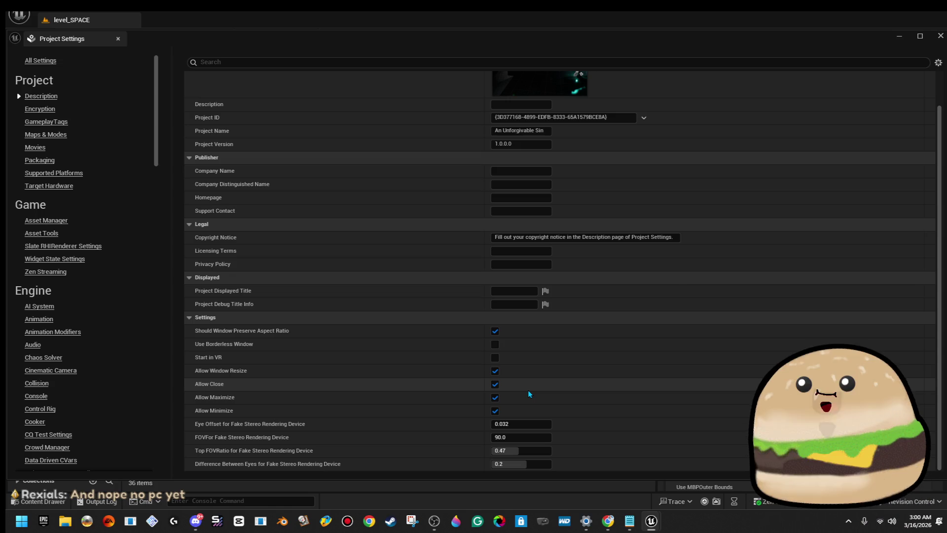
{"action": "scroll", "coordinate": [528, 390], "scroll_direction": "up", "scroll_amount": 3}
{"action": "scroll", "coordinate": [533, 390], "scroll_direction": "down", "scroll_amount": 1}
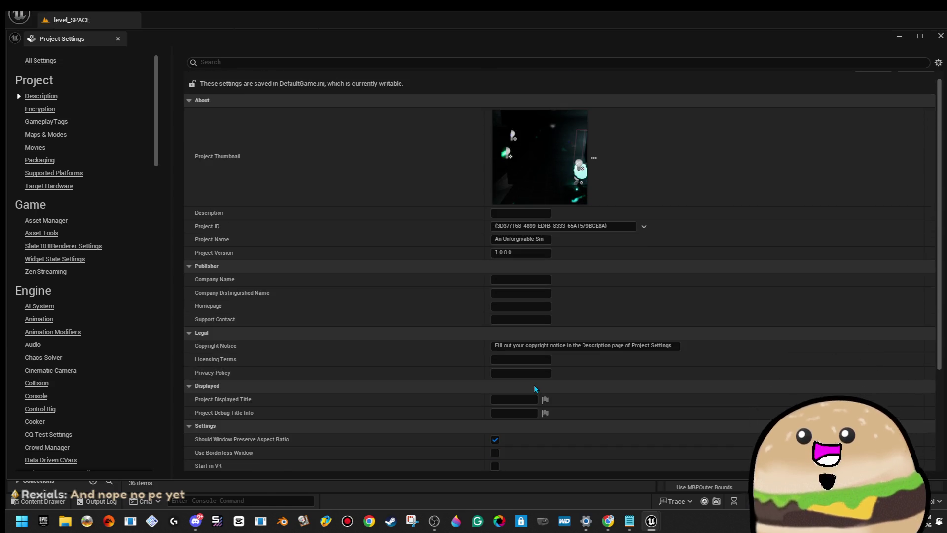
{"action": "scroll", "coordinate": [91, 233], "scroll_direction": "down", "scroll_amount": 3}
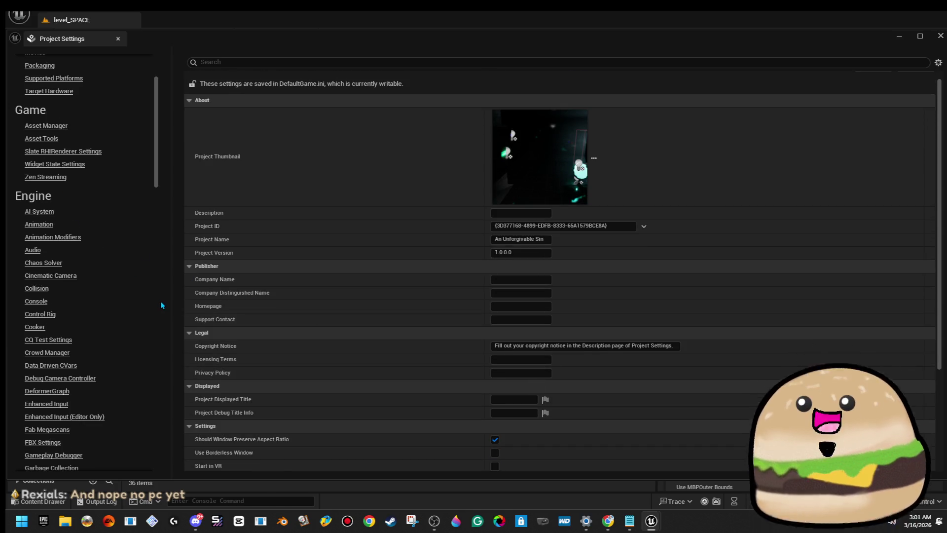
{"action": "scroll", "coordinate": [161, 306], "scroll_direction": "down", "scroll_amount": 12}
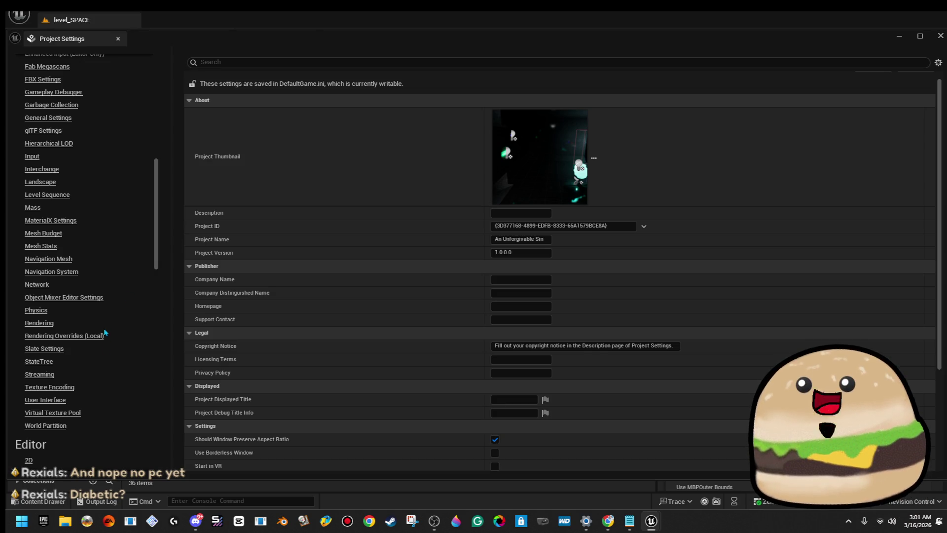
{"action": "scroll", "coordinate": [113, 379], "scroll_direction": "down", "scroll_amount": 4}
{"action": "scroll", "coordinate": [121, 368], "scroll_direction": "down", "scroll_amount": 20}
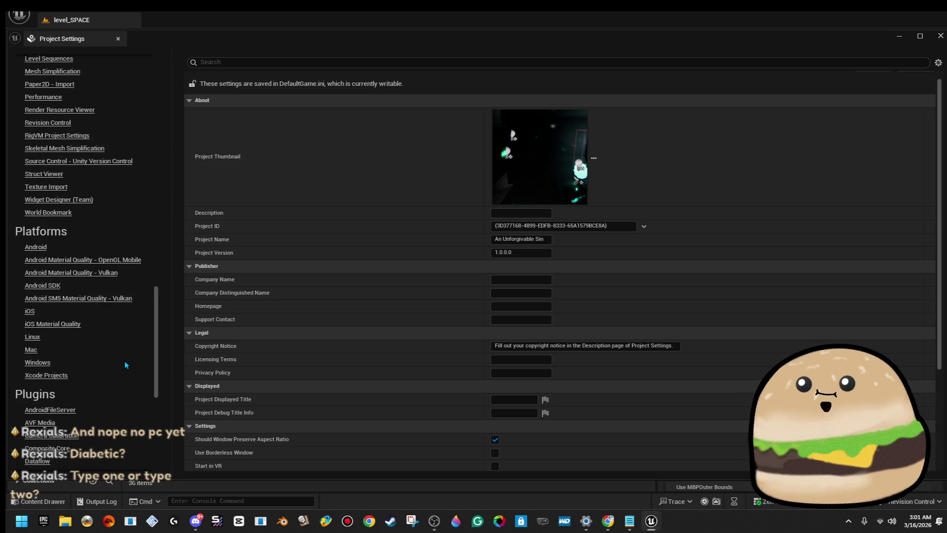
{"action": "scroll", "coordinate": [125, 365], "scroll_direction": "down", "scroll_amount": 13}
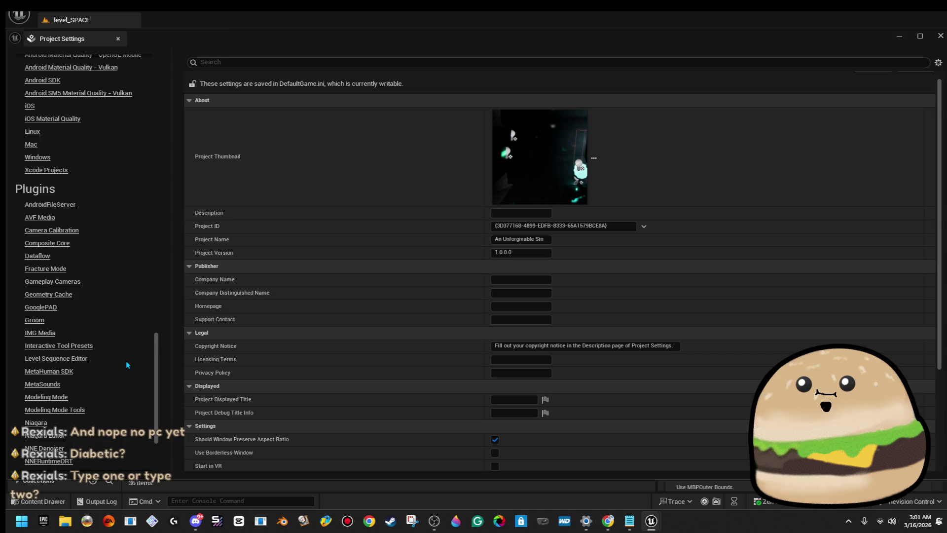
{"action": "scroll", "coordinate": [127, 365], "scroll_direction": "up", "scroll_amount": 11}
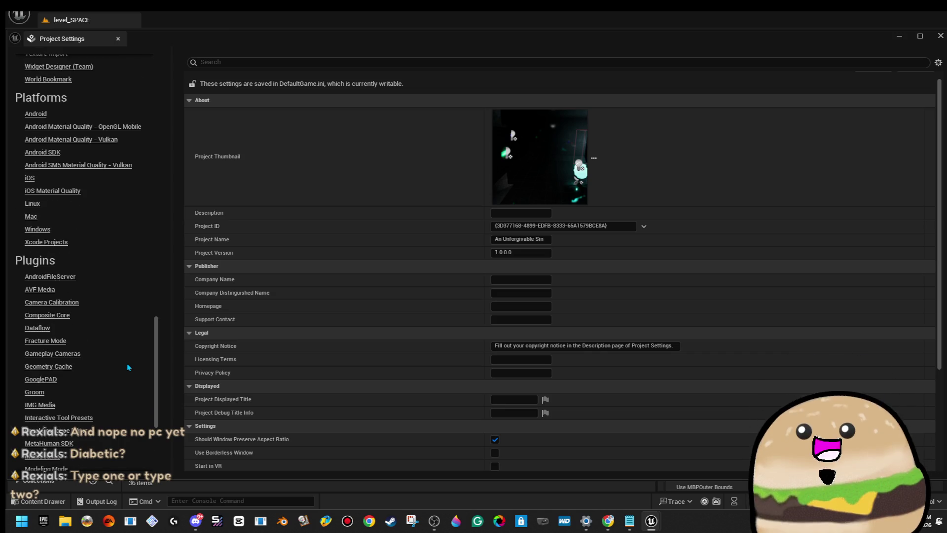
{"action": "scroll", "coordinate": [127, 367], "scroll_direction": "up", "scroll_amount": 3}
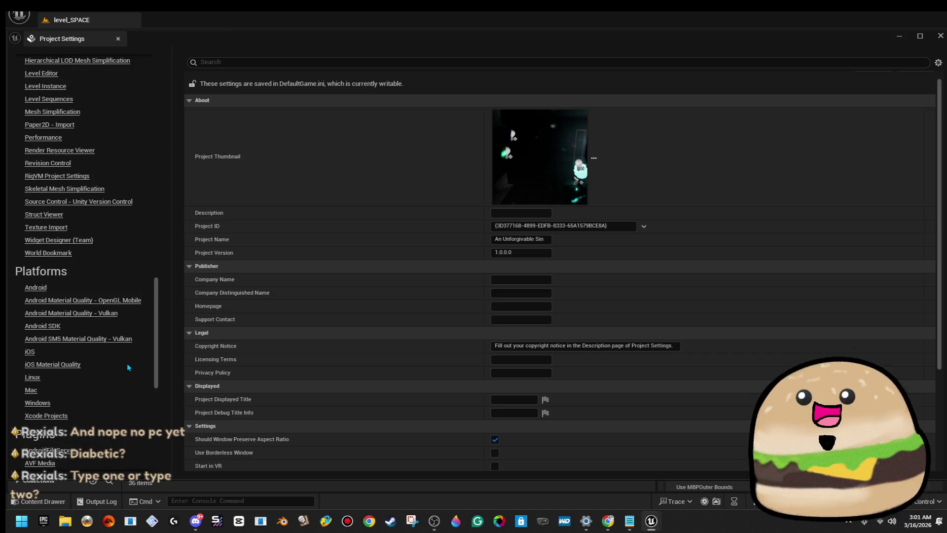
{"action": "left_click", "coordinate": [37, 402]}
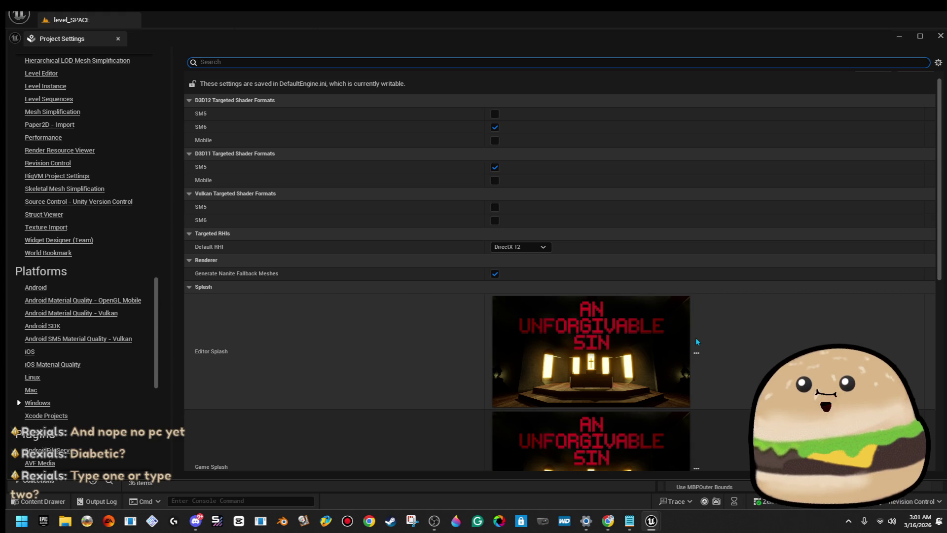
{"action": "left_click", "coordinate": [941, 36]}
- Play level_SPACE from a chosen spot, stop with Esc, then close the Unreal Editor
{"action": "mouse_move", "coordinate": [385, 197]}
{"action": "left_mouse_down"}
{"action": "mouse_move", "coordinate": [276, 197]}
{"action": "mouse_move", "coordinate": [400, 188]}
{"action": "left_mouse_up"}
{"action": "right_click", "coordinate": [348, 251]}
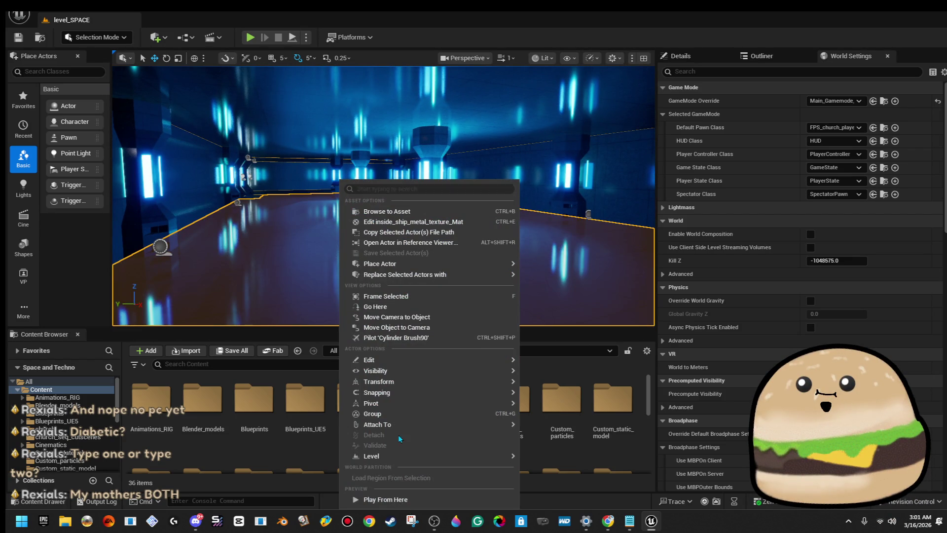
{"action": "left_click", "coordinate": [375, 499]}
{"action": "left_click", "coordinate": [389, 270]}
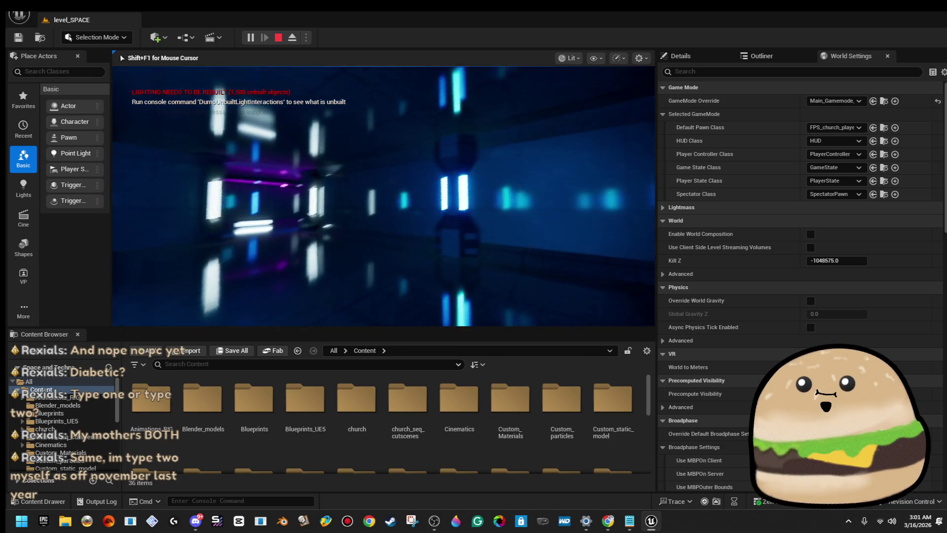
{"action": "key", "text": "Escape"}
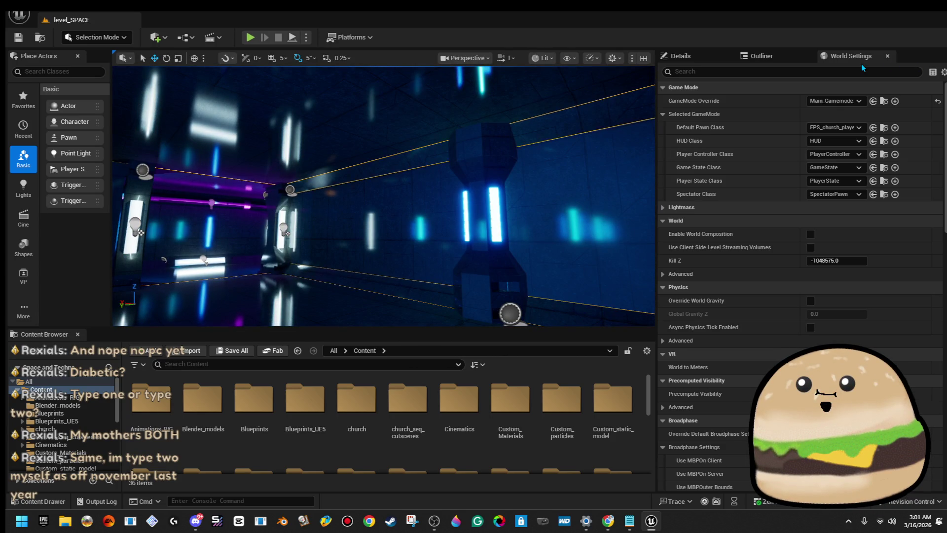
{"action": "left_click", "coordinate": [940, 14]}
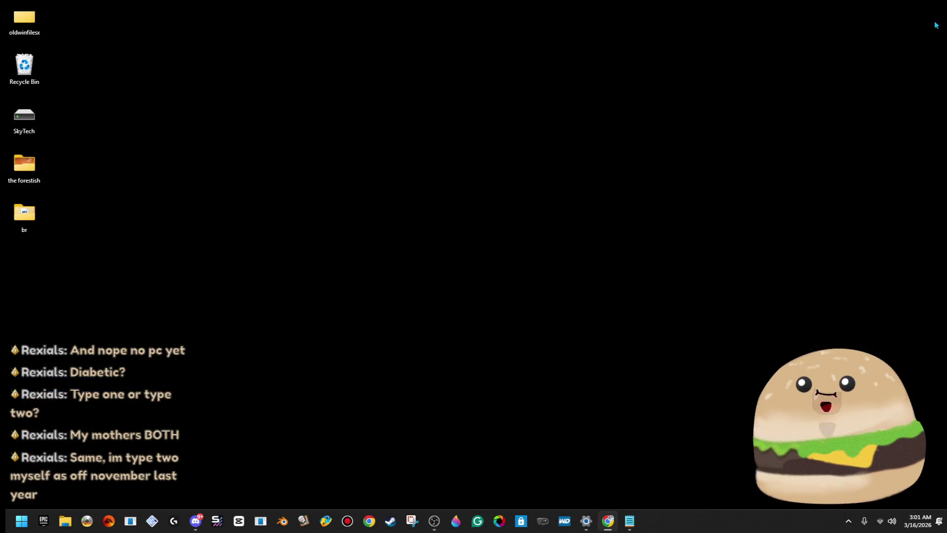
- Open File Explorer full screen and go to the file location of the sins_backup recent entry
{"action": "left_click", "coordinate": [65, 521]}
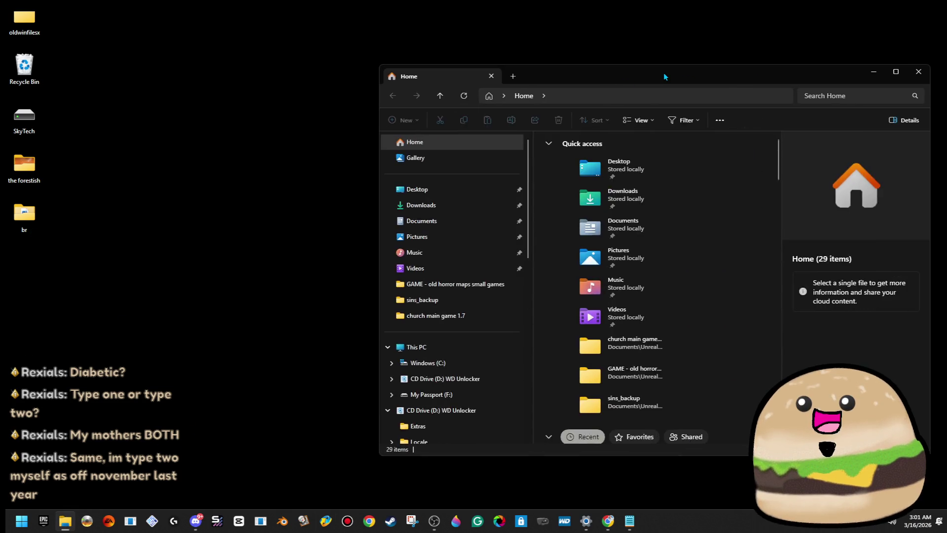
{"action": "double_click", "coordinate": [664, 72]}
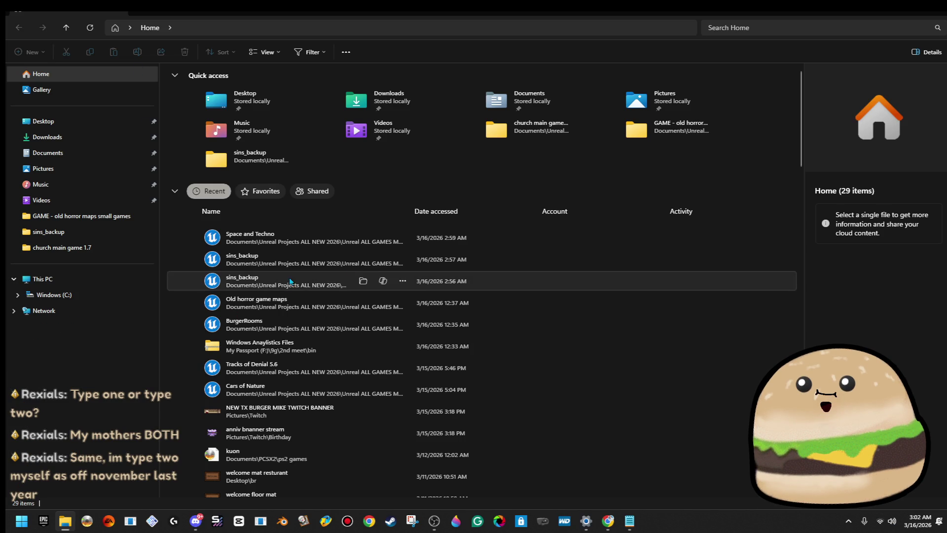
{"action": "left_click", "coordinate": [303, 244]}
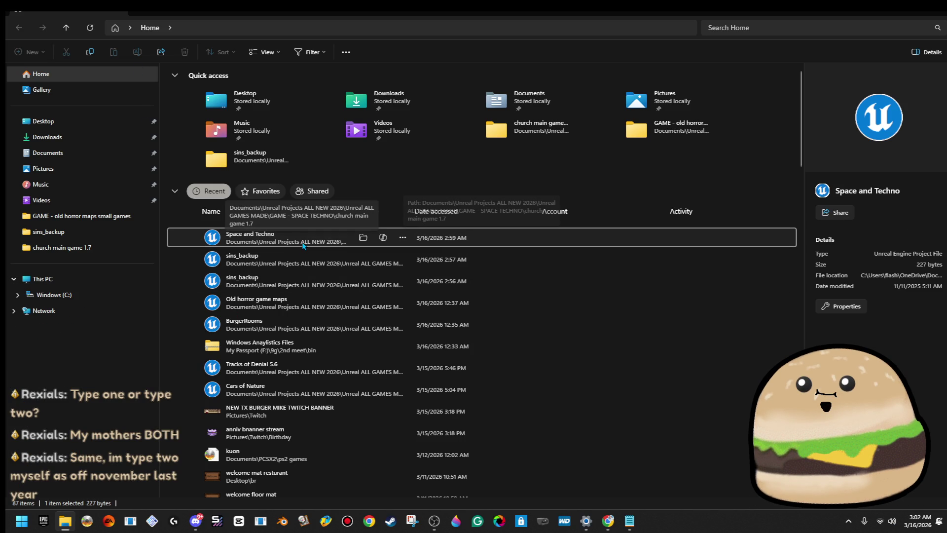
{"action": "right_click", "coordinate": [303, 244]}
{"action": "key", "text": "Escape"}
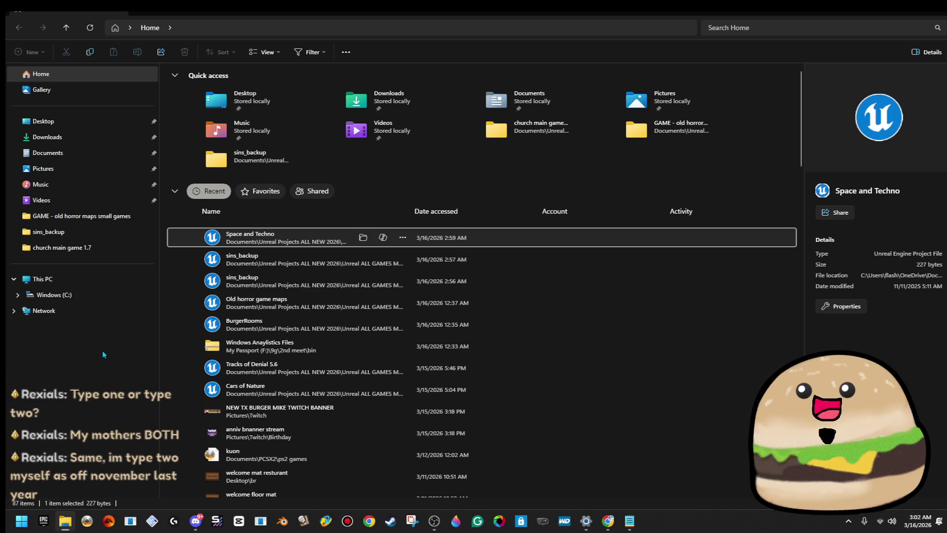
{"action": "right_click", "coordinate": [254, 281]}
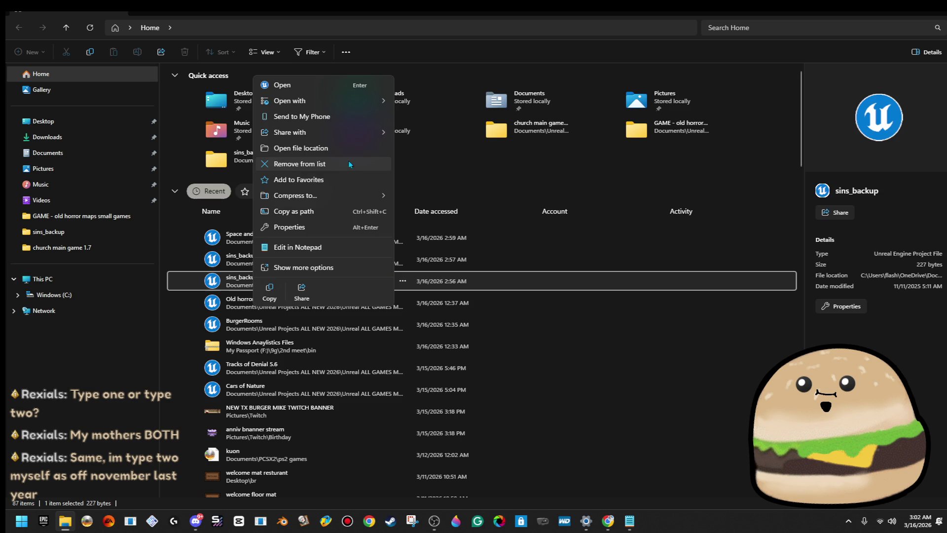
{"action": "left_click", "coordinate": [344, 148]}
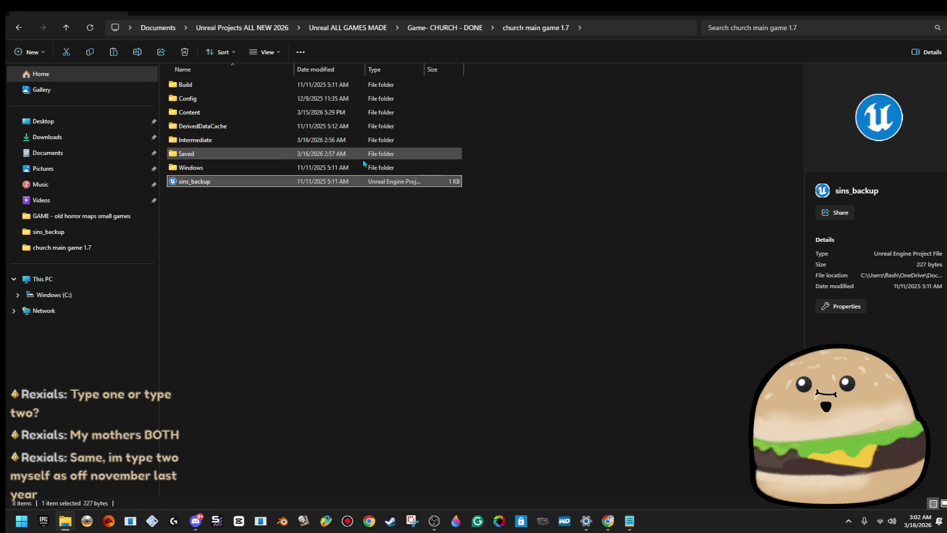
- Copy the Church project's Content folder
{"action": "left_click", "coordinate": [187, 114]}
{"action": "right_click", "coordinate": [187, 114]}
{"action": "key", "text": "Escape"}
{"action": "right_click", "coordinate": [186, 117]}
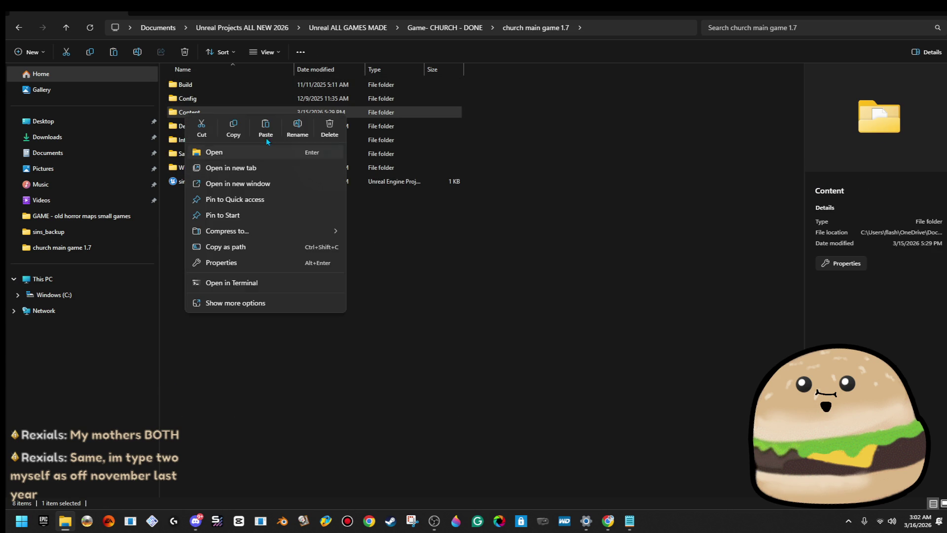
{"action": "left_click", "coordinate": [238, 135]}
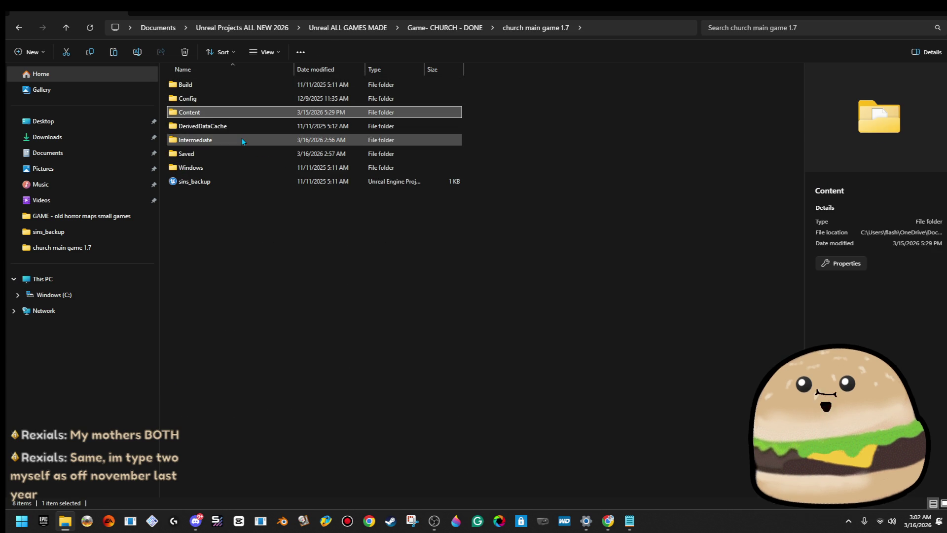
{"action": "right_click", "coordinate": [199, 115]}
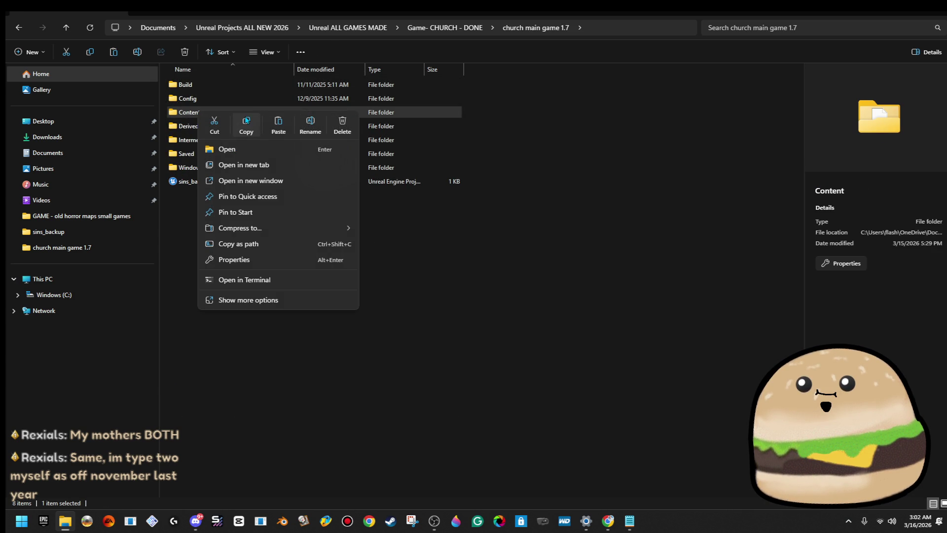
{"action": "left_click", "coordinate": [247, 131]}
- Navigate to Unreal ALL GAMES MADE > GAME - SPACE TECHNO > church main game 1.7
{"action": "left_click", "coordinate": [330, 30]}
{"action": "left_click", "coordinate": [242, 28]}
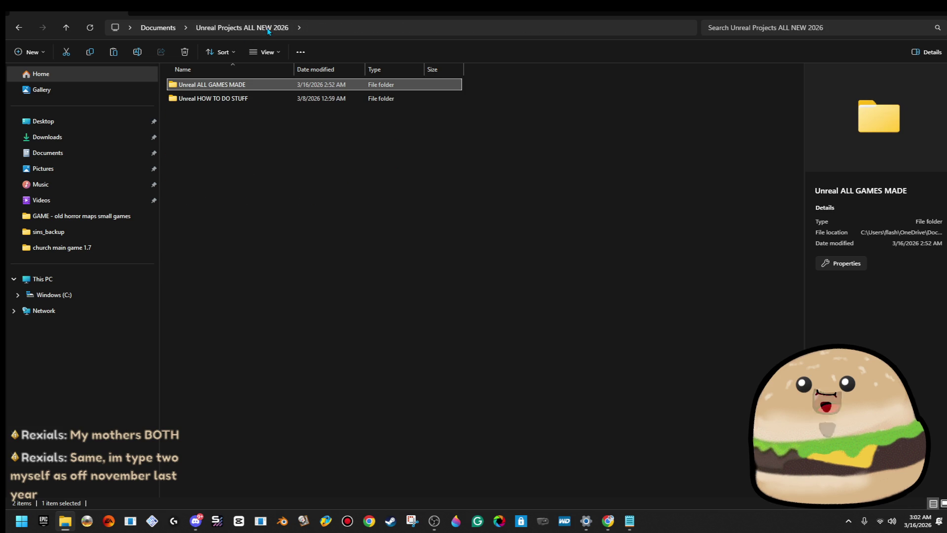
{"action": "double_click", "coordinate": [252, 88]}
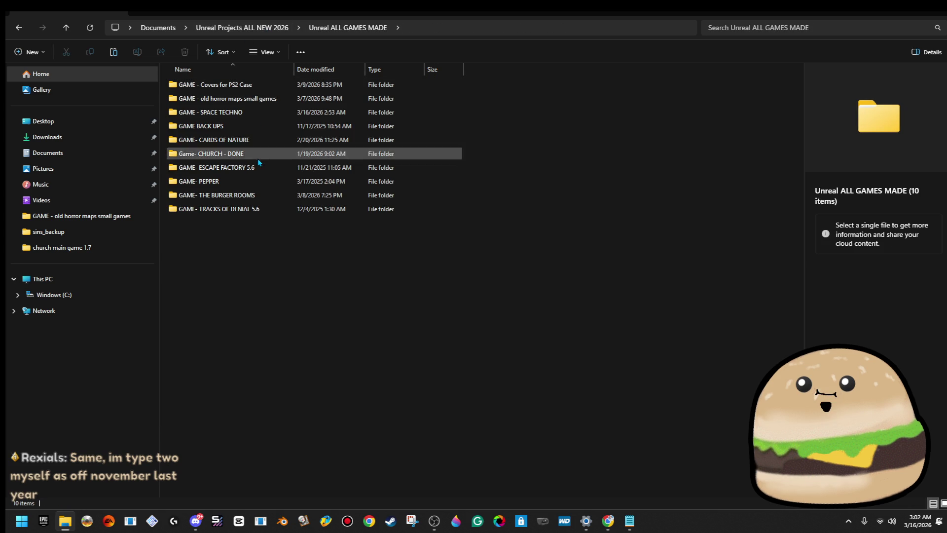
{"action": "double_click", "coordinate": [247, 112]}
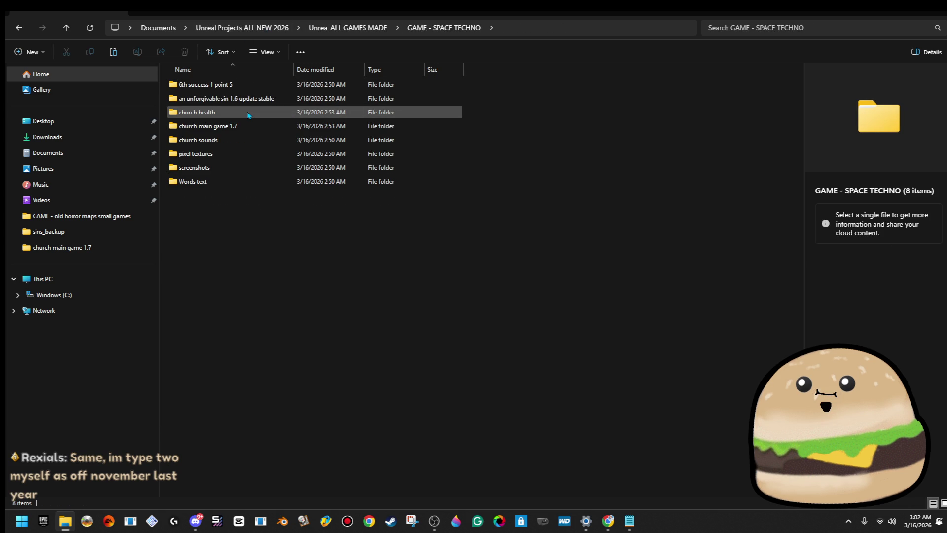
{"action": "double_click", "coordinate": [248, 125]}
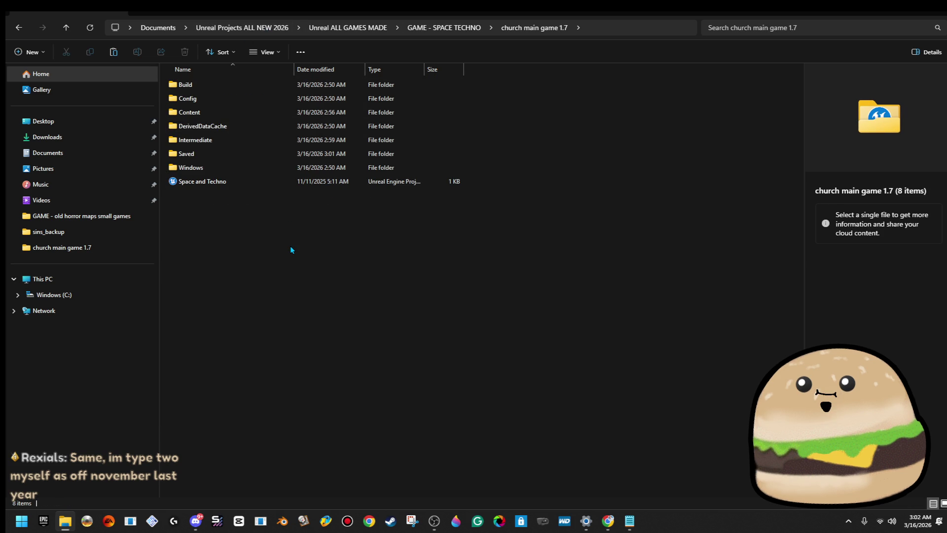
- Paste the copied files into church main game 1.7, replacing all same-named files
{"action": "key", "text": "ctrl+v"}
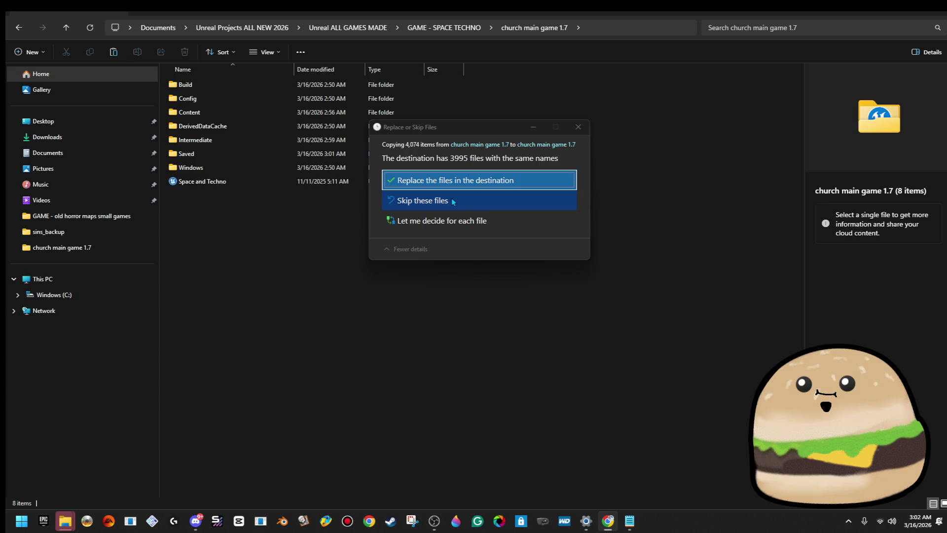
{"action": "left_click", "coordinate": [452, 184]}
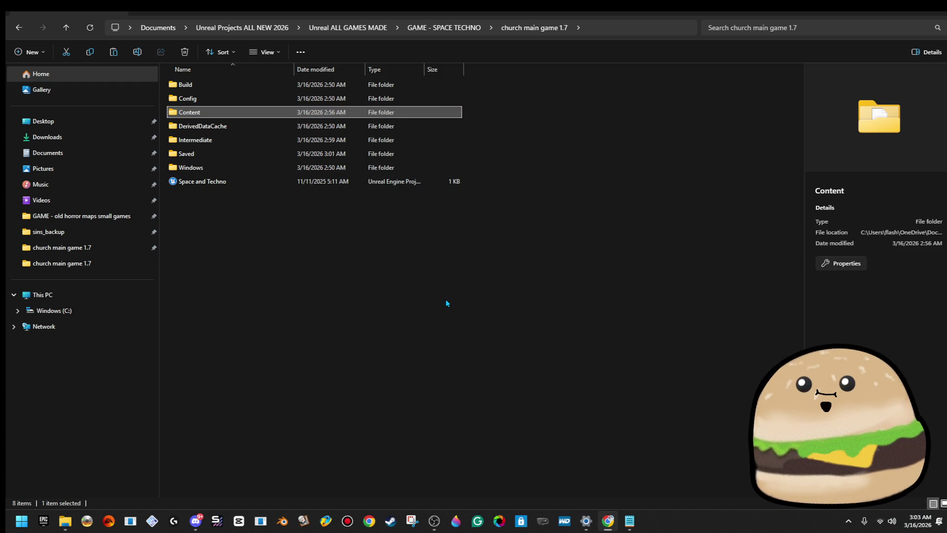
- Launch the Space and Techno .uproject, hide Explorer, and open level_SPACE from Maps
{"action": "double_click", "coordinate": [226, 182]}
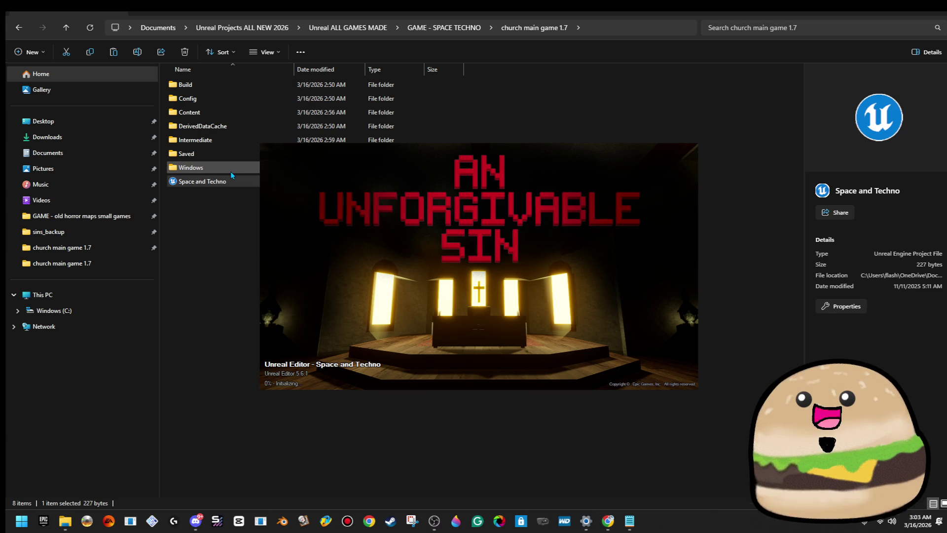
{"action": "left_click", "coordinate": [903, 11]}
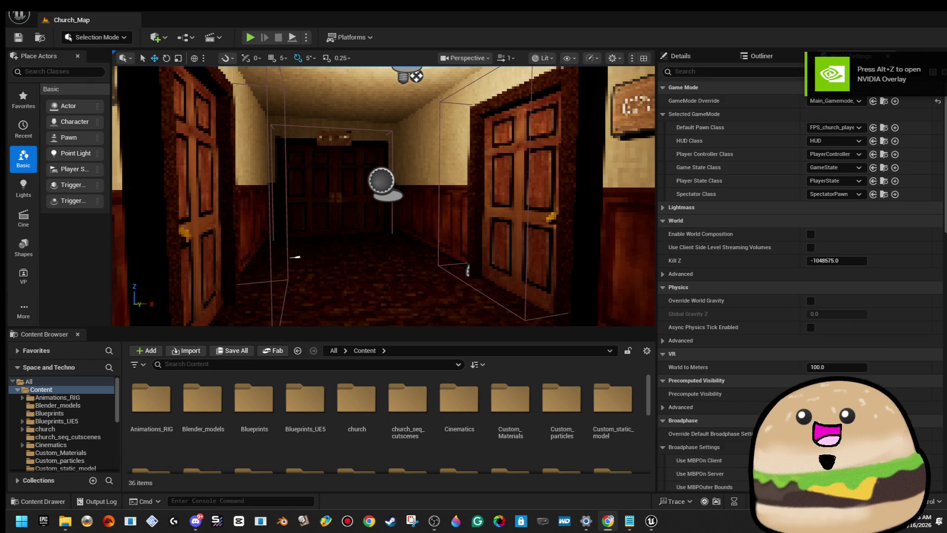
{"action": "left_click", "coordinate": [18, 15]}
{"action": "left_click", "coordinate": [74, 53]}
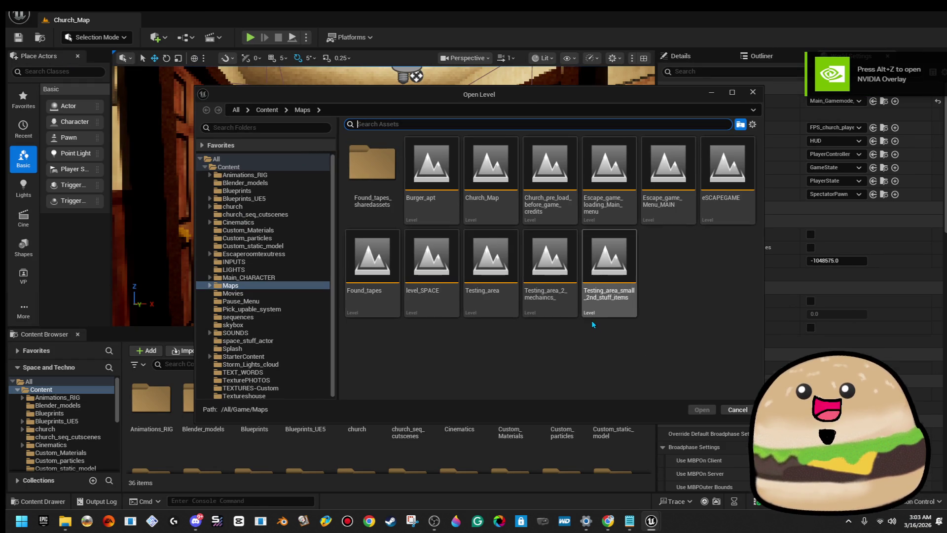
{"action": "left_click", "coordinate": [443, 301]}
{"action": "double_click", "coordinate": [451, 305]}
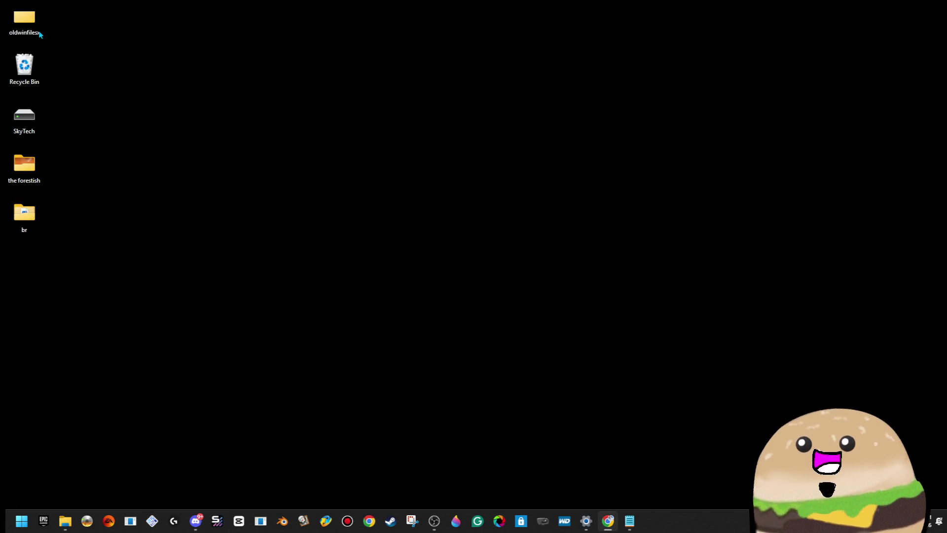
- Open the oldwinfilesx desktop folder and close it again
{"action": "double_click", "coordinate": [24, 19]}
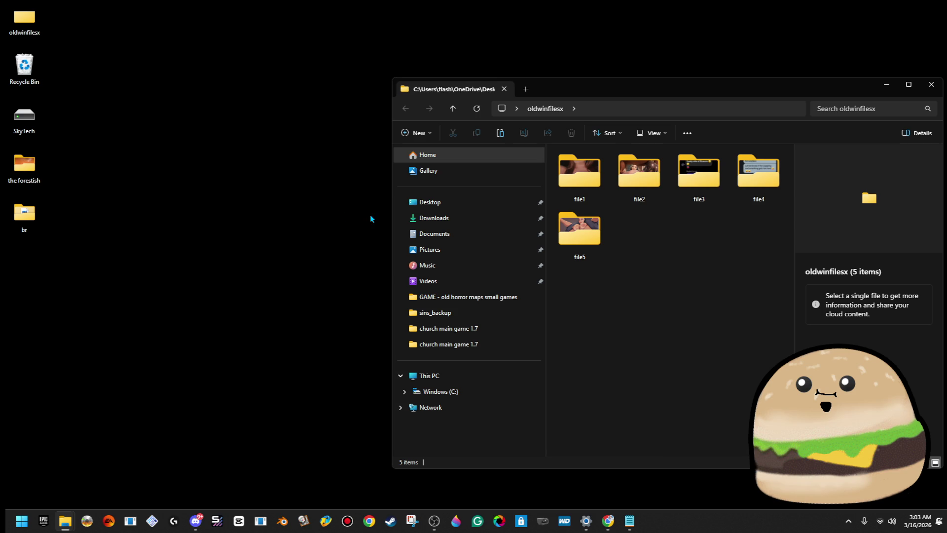
{"action": "left_click", "coordinate": [887, 84]}
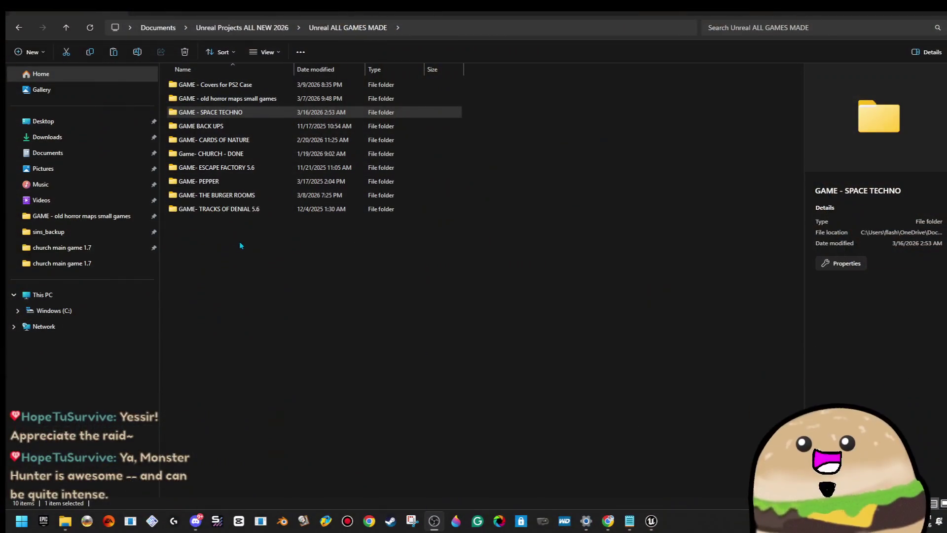
- Browse from Documents to Unreal Projects ALL NEW 2026 > Unreal ALL GAMES MADE
{"action": "left_click", "coordinate": [221, 30]}
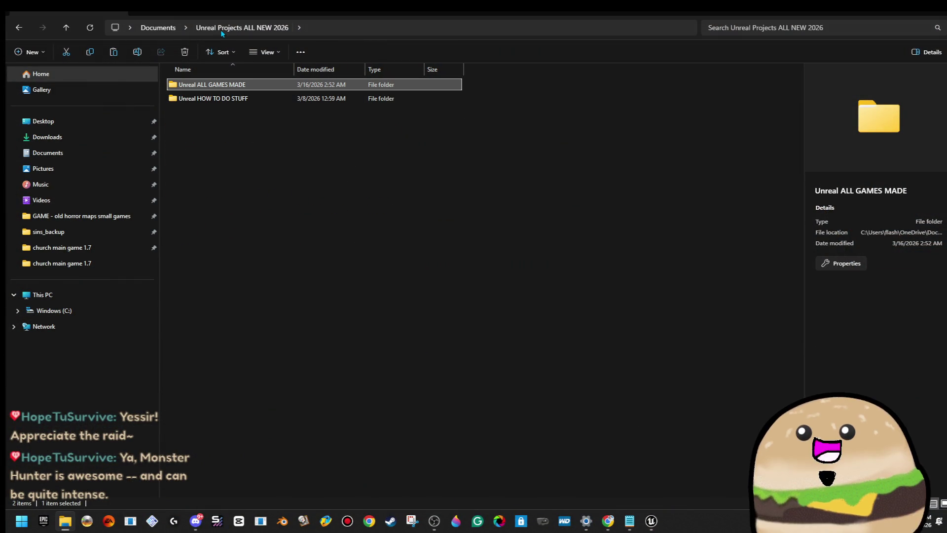
{"action": "left_click", "coordinate": [161, 30]}
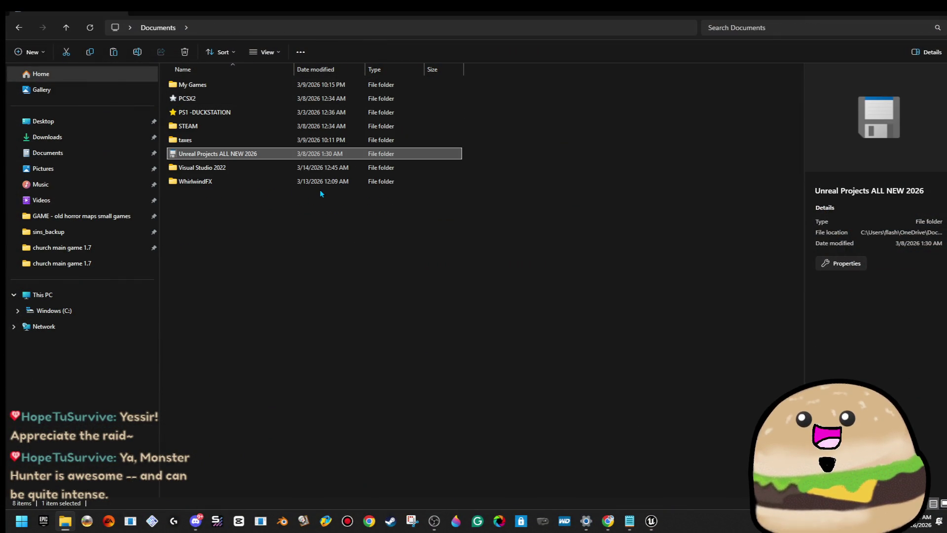
{"action": "double_click", "coordinate": [255, 156]}
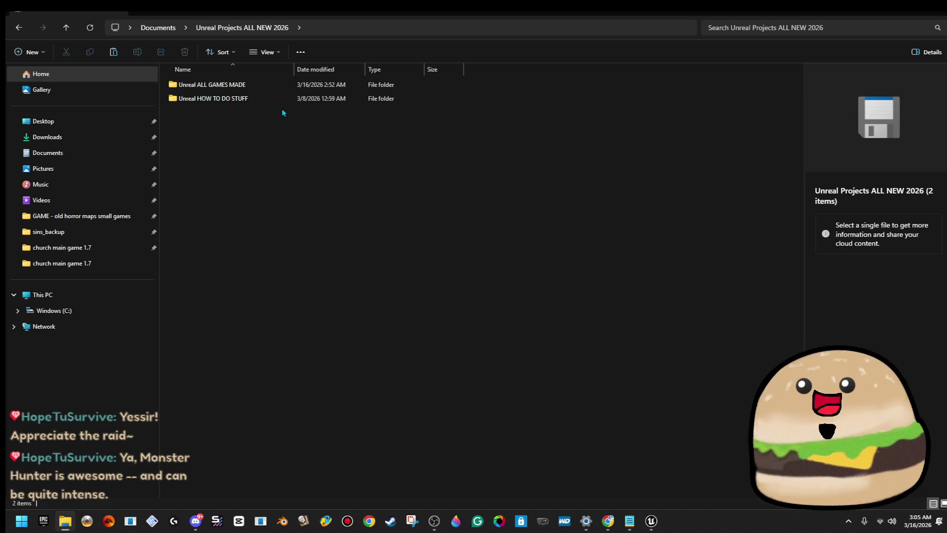
{"action": "double_click", "coordinate": [266, 89]}
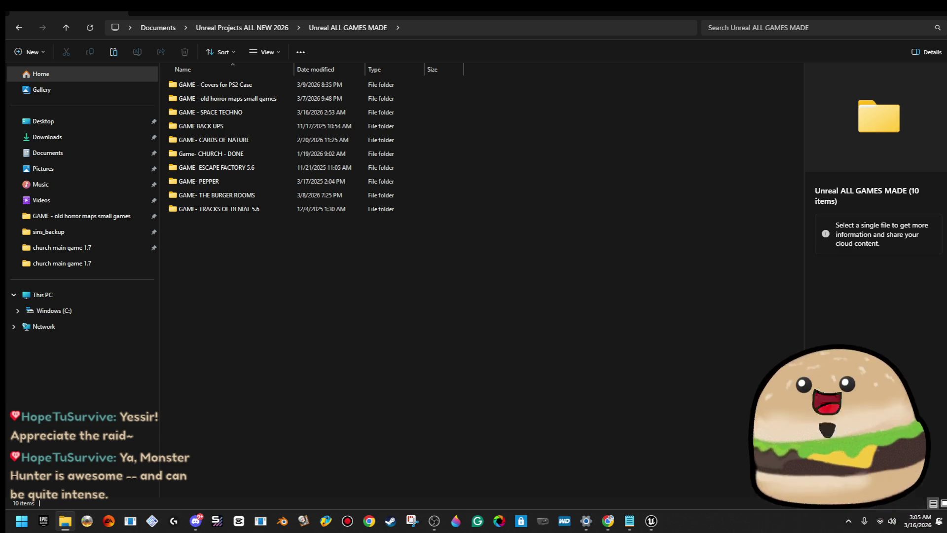
{"action": "left_click", "coordinate": [651, 521]}
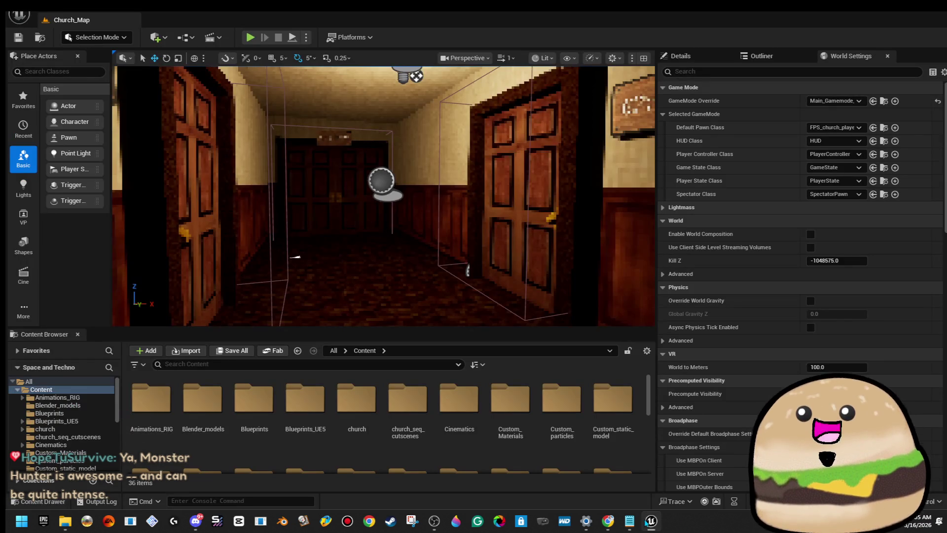
{"action": "key", "text": "alt+Tab"}
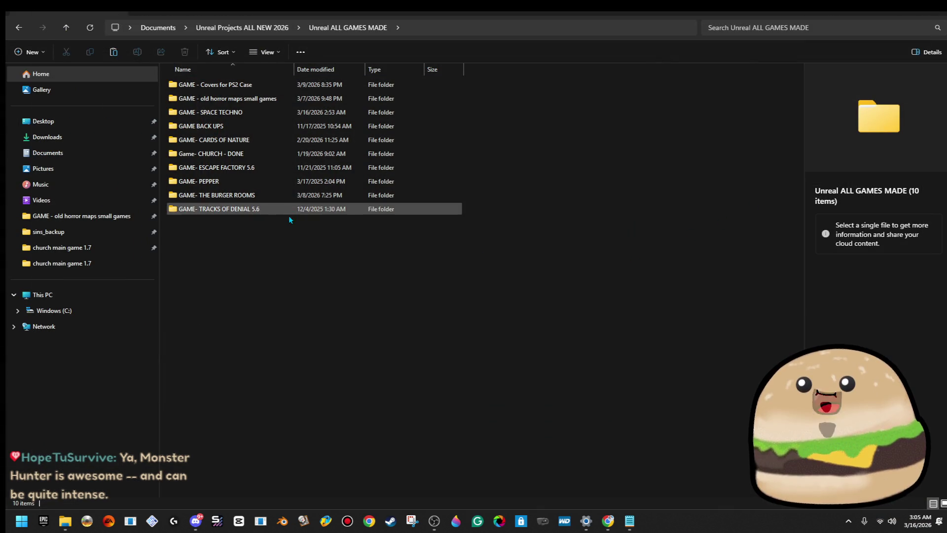
{"action": "left_click", "coordinate": [265, 111]}
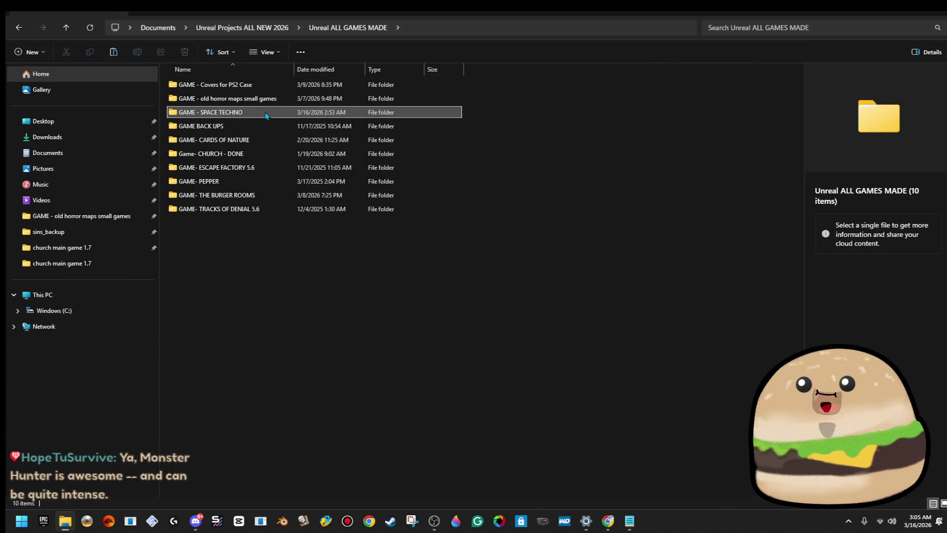
- Copy level_SPACE.umap from Game- CHURCH - DONE > church main game 1.7 > Content > Maps
{"action": "double_click", "coordinate": [266, 154]}
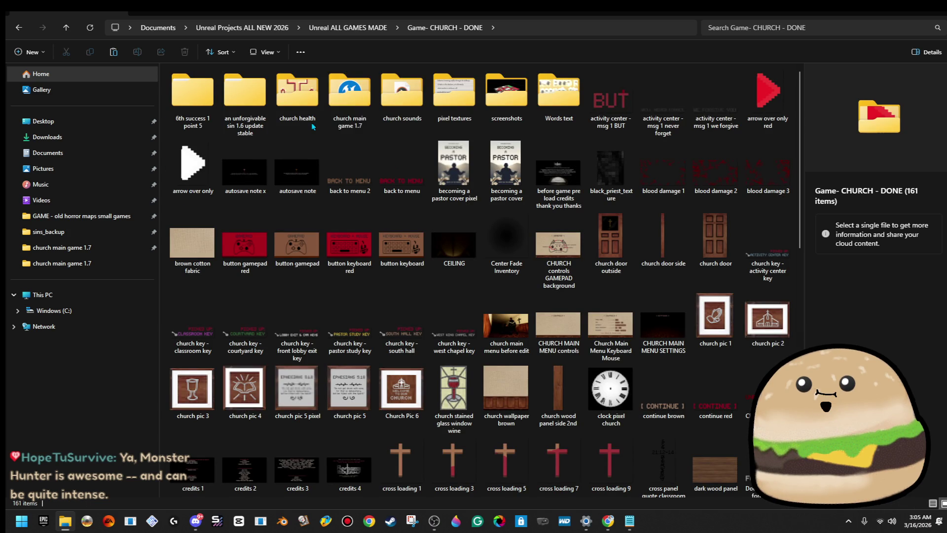
{"action": "double_click", "coordinate": [354, 92]}
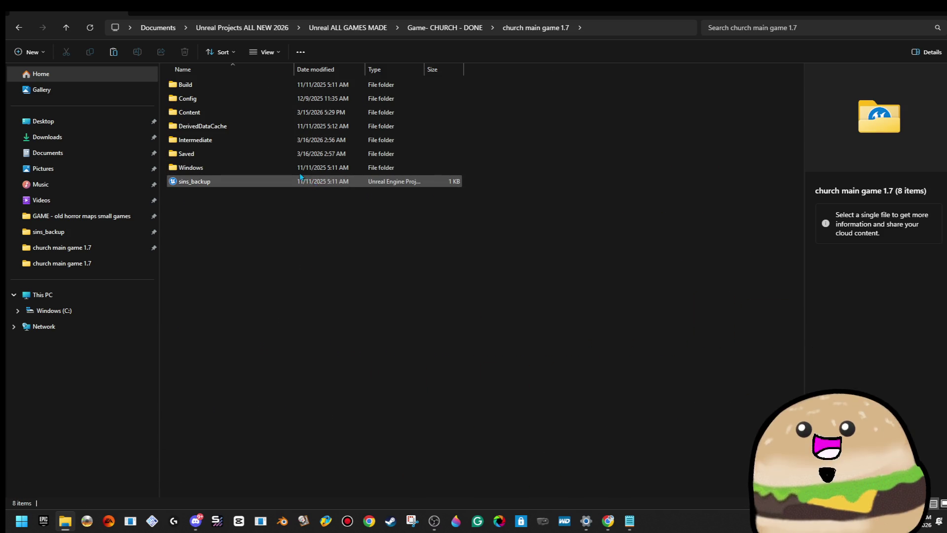
{"action": "double_click", "coordinate": [283, 115]}
{"action": "scroll", "coordinate": [302, 336], "scroll_direction": "down", "scroll_amount": 2}
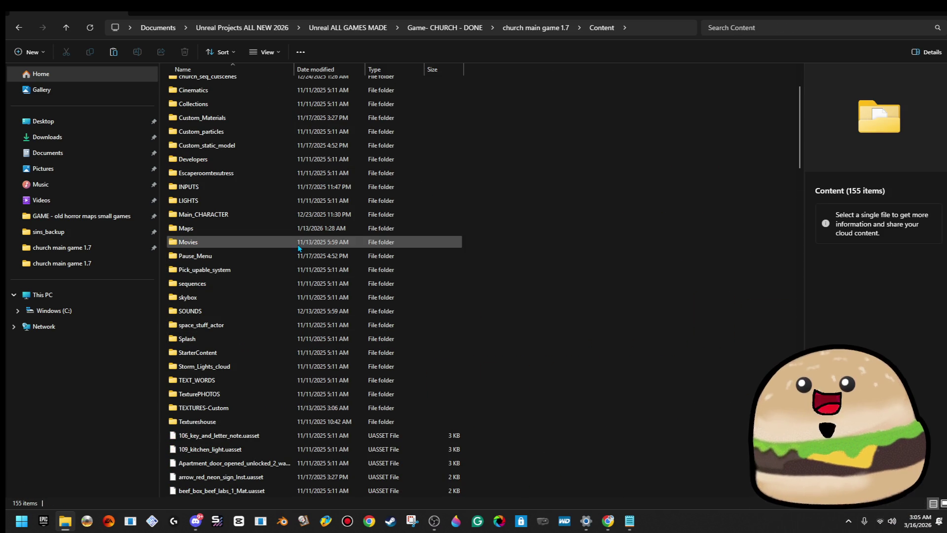
{"action": "double_click", "coordinate": [283, 231]}
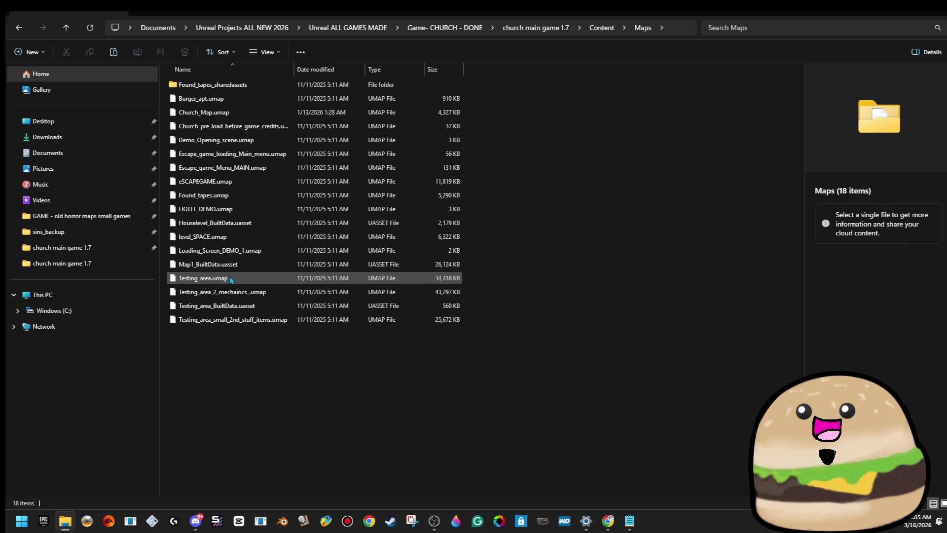
{"action": "left_click", "coordinate": [211, 238]}
{"action": "right_click", "coordinate": [211, 237]}
{"action": "left_click", "coordinate": [259, 249]}
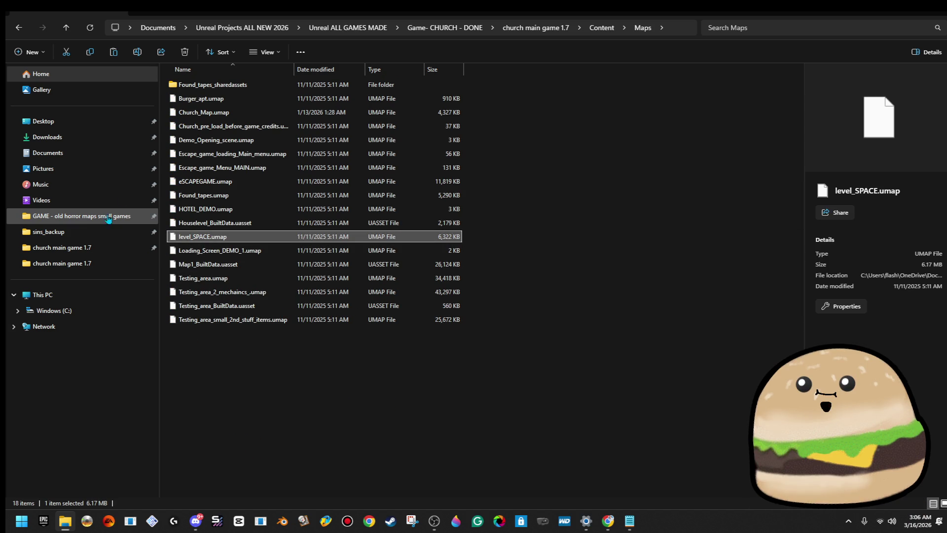
- Go back to GAME - SPACE TECHNO and bring up actions for church main game 1.7
{"action": "left_click", "coordinate": [244, 29]}
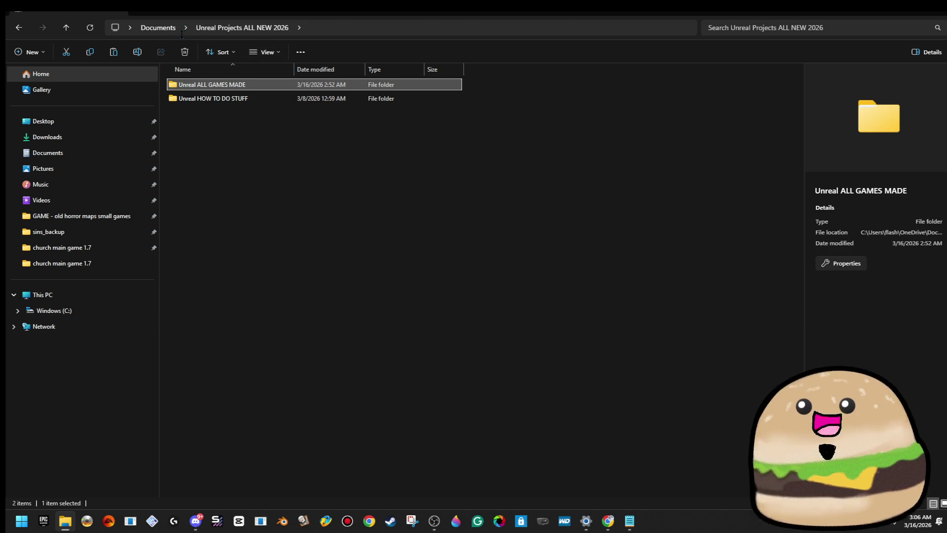
{"action": "double_click", "coordinate": [263, 88]}
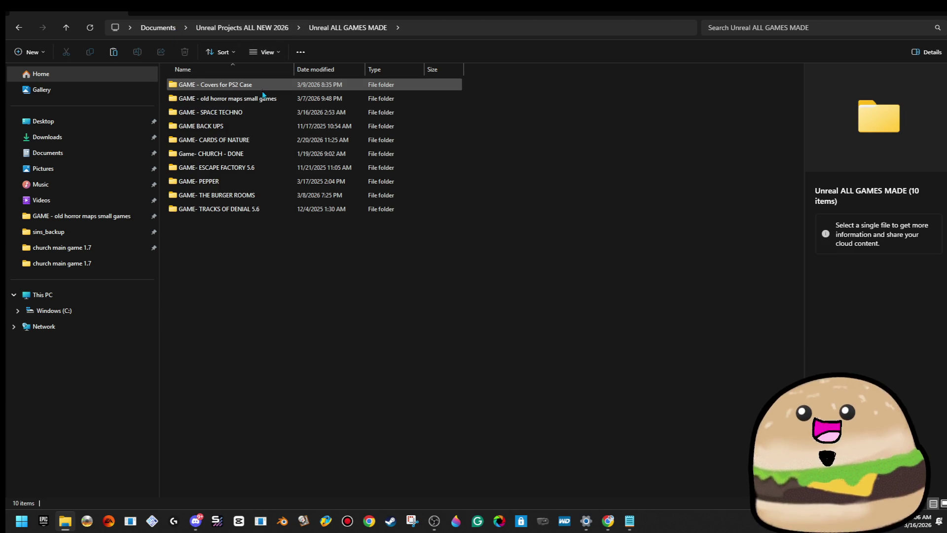
{"action": "double_click", "coordinate": [264, 113]}
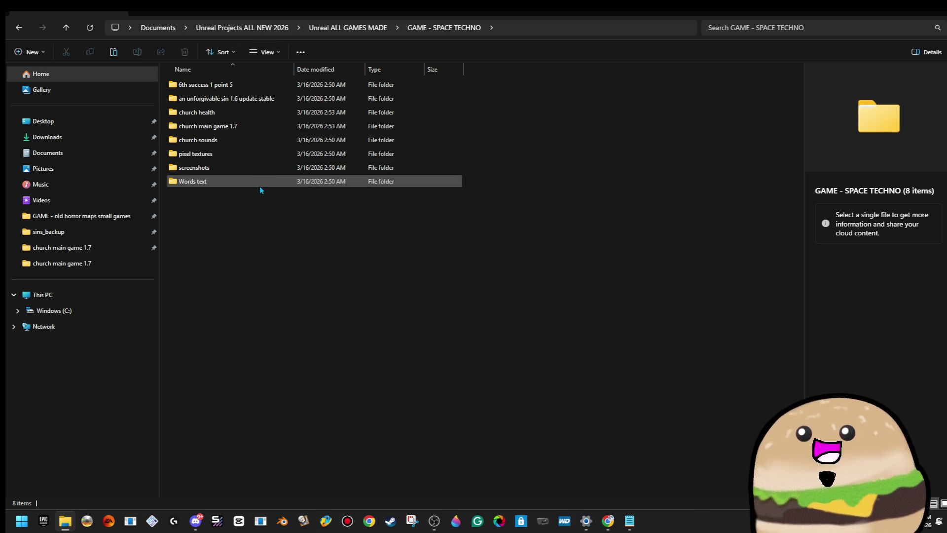
{"action": "right_click", "coordinate": [268, 129]}
- Attempt to rename the church main game 1.7 folder to SPACE, dismissing the folder-in-use warning
{"action": "right_click", "coordinate": [236, 128]}
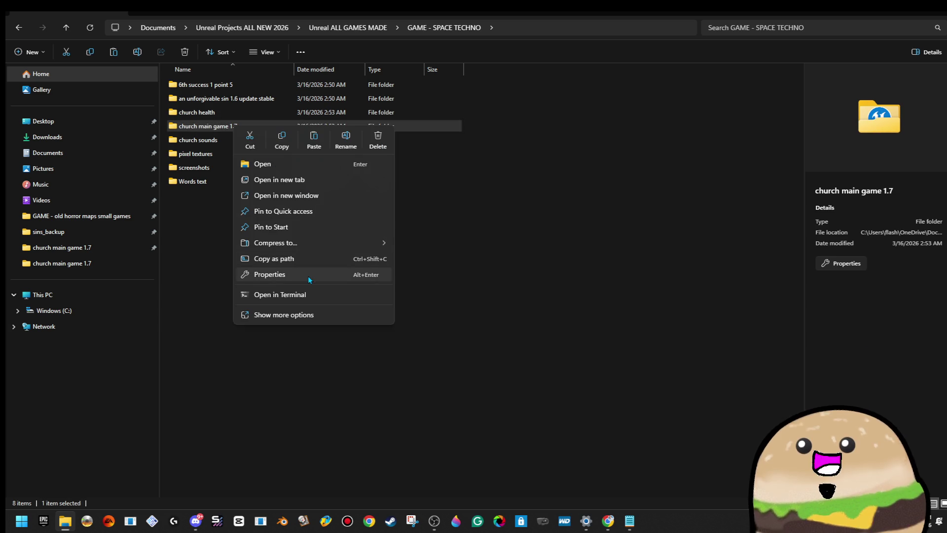
{"action": "left_click", "coordinate": [345, 144]}
{"action": "type", "text": "SPACE"}
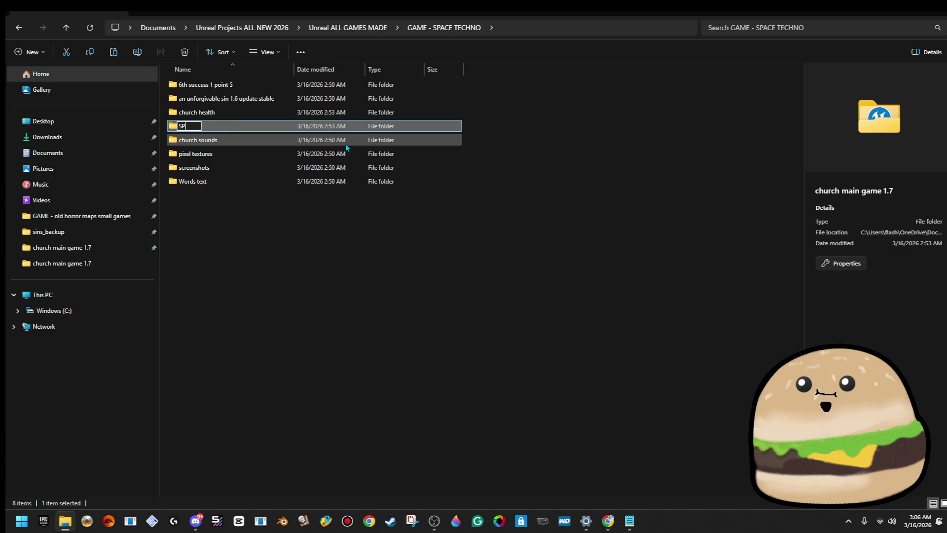
{"action": "key", "text": "Return"}
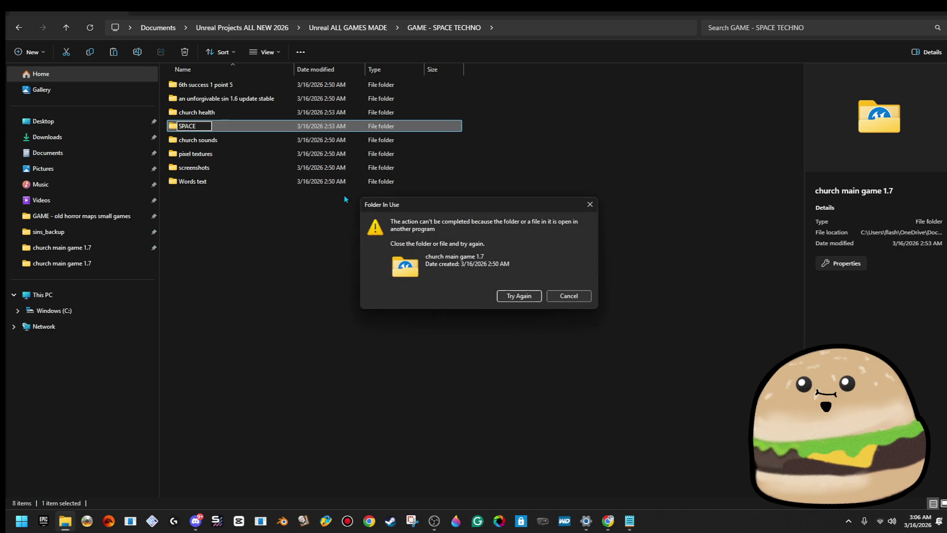
{"action": "left_click", "coordinate": [588, 204]}
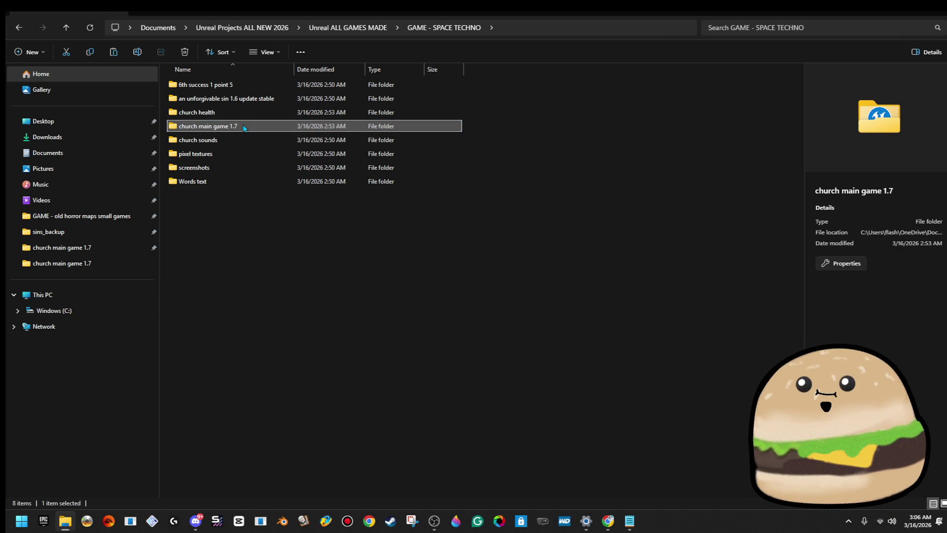
- Paste level_SPACE.umap into Content > Maps, replacing the existing file
{"action": "double_click", "coordinate": [248, 126]}
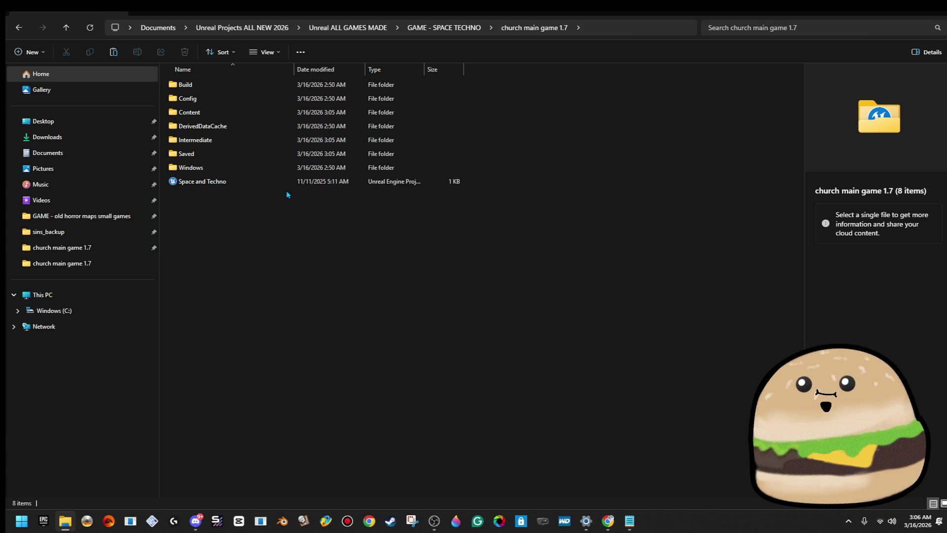
{"action": "double_click", "coordinate": [207, 112]}
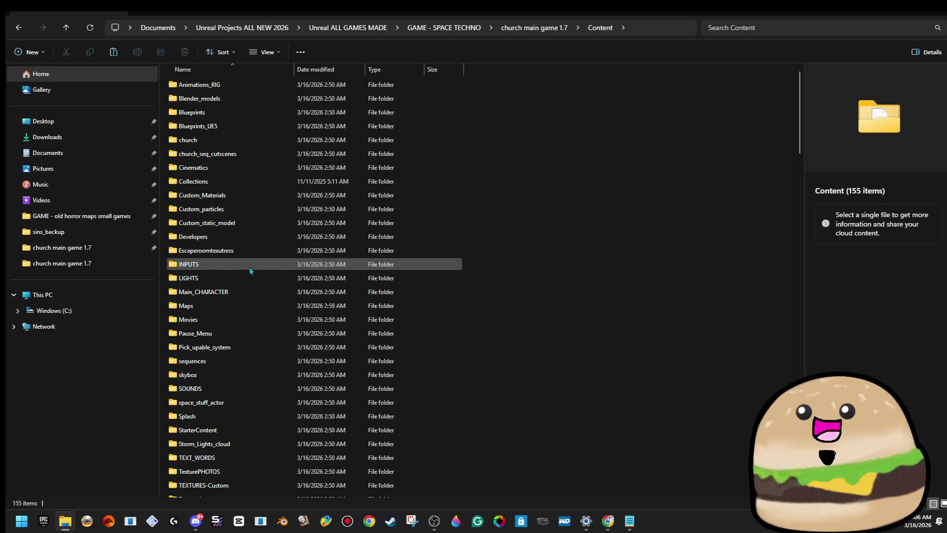
{"action": "left_click", "coordinate": [241, 310]}
{"action": "double_click", "coordinate": [241, 312]}
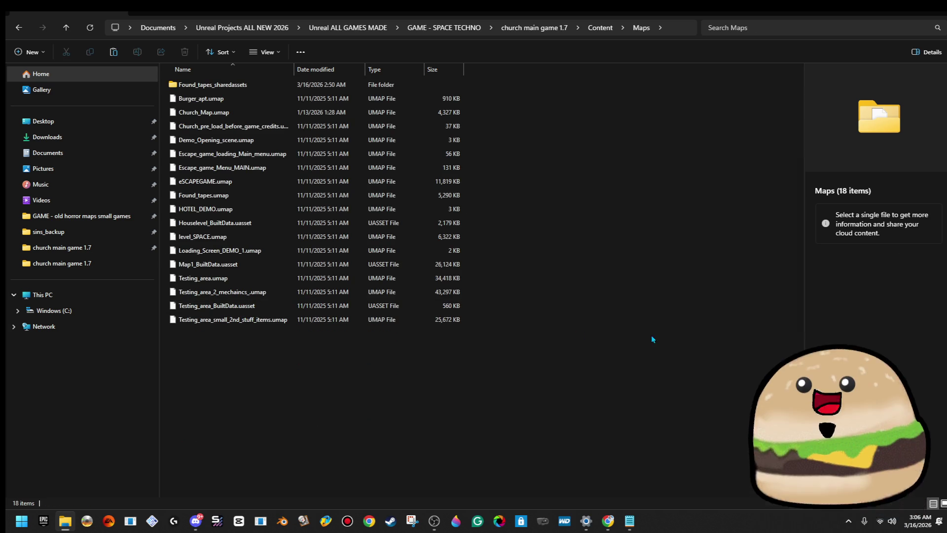
{"action": "key", "text": "ctrl+v"}
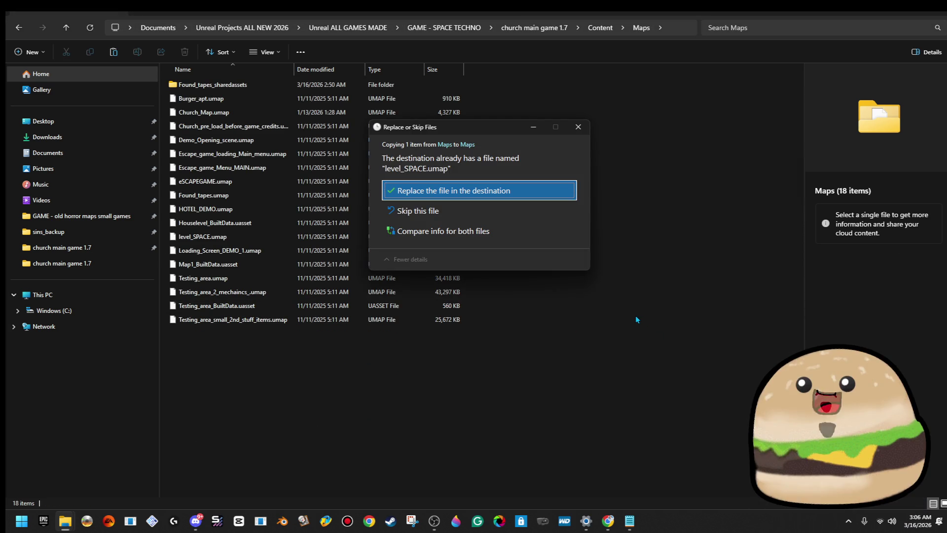
{"action": "left_click", "coordinate": [518, 187]}
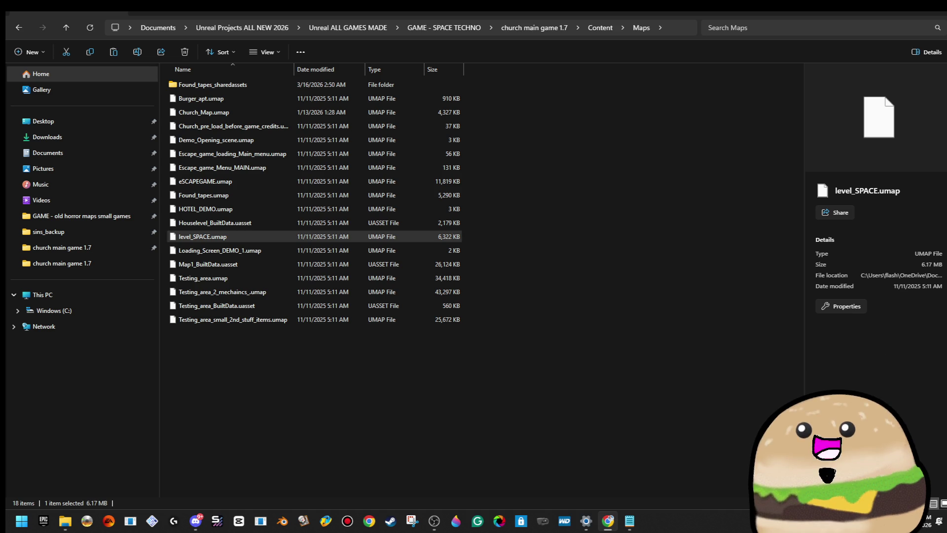
{"action": "left_click", "coordinate": [535, 191]}
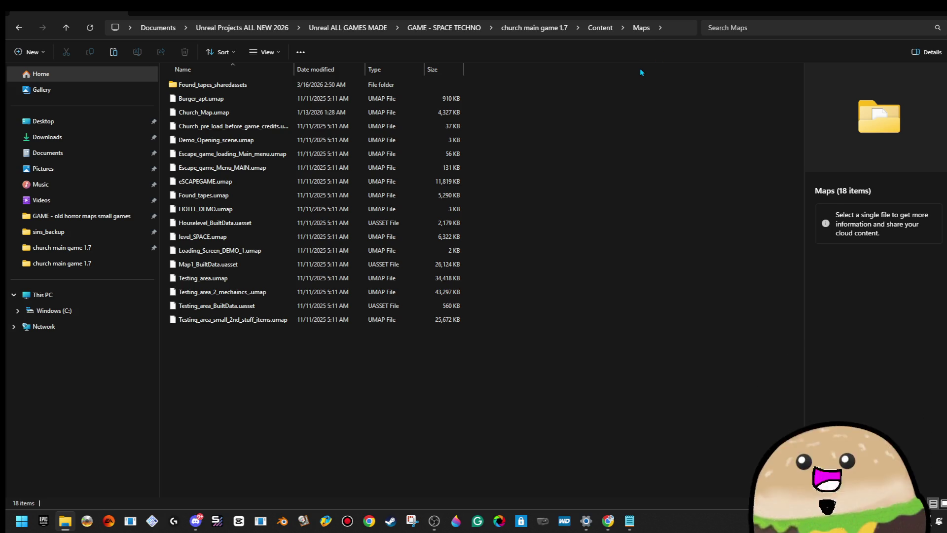
- Go back up to church main game 1.7 and select the Space and Techno project file
{"action": "left_click", "coordinate": [616, 27]}
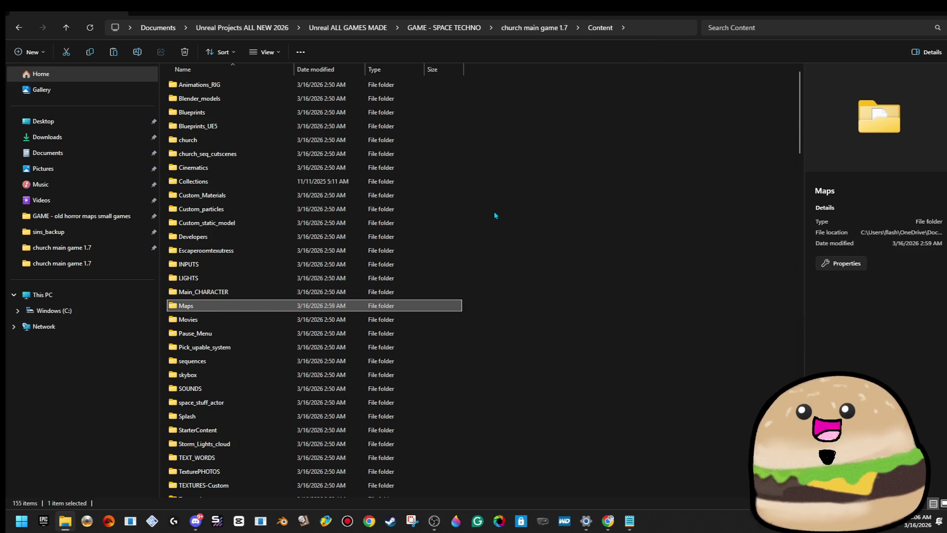
{"action": "scroll", "coordinate": [496, 227], "scroll_direction": "down", "scroll_amount": 8}
{"action": "scroll", "coordinate": [497, 239], "scroll_direction": "down", "scroll_amount": 3}
{"action": "left_click", "coordinate": [535, 27]}
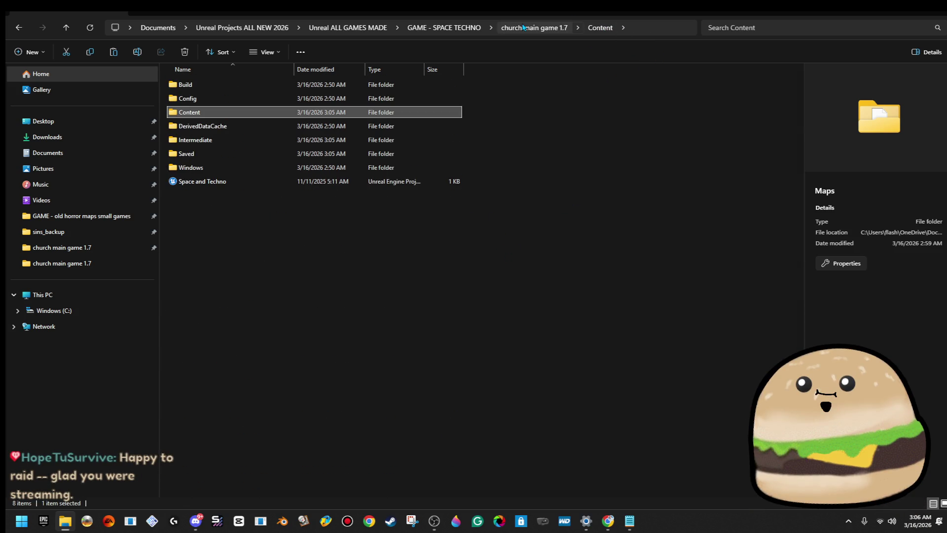
{"action": "left_click", "coordinate": [216, 183]}
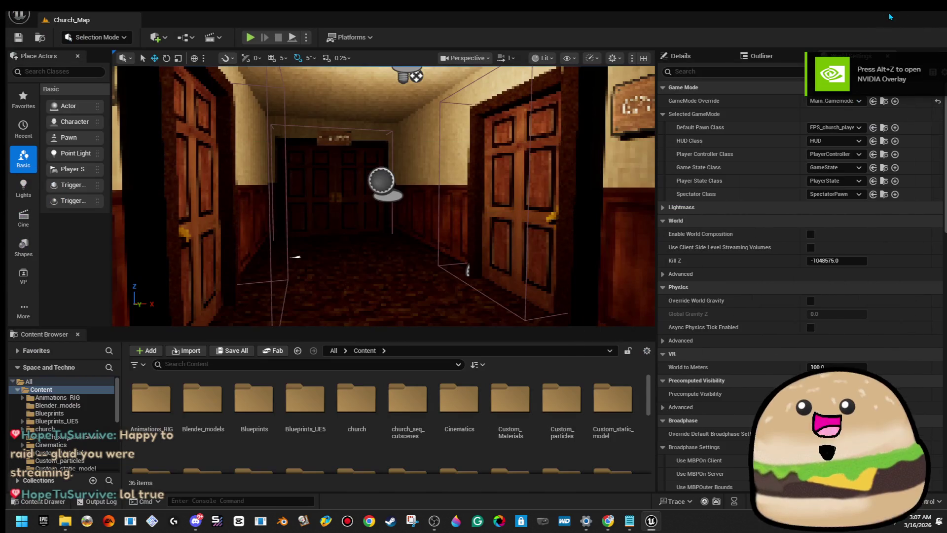
- Open the level_SPACE map from the Maps folder in the Open Level dialog
{"action": "left_click", "coordinate": [19, 15]}
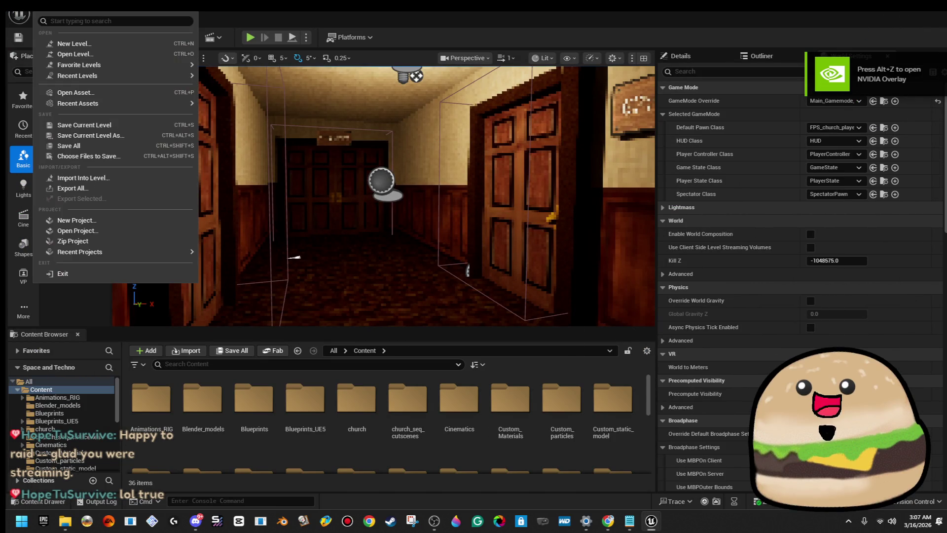
{"action": "key", "text": "Escape"}
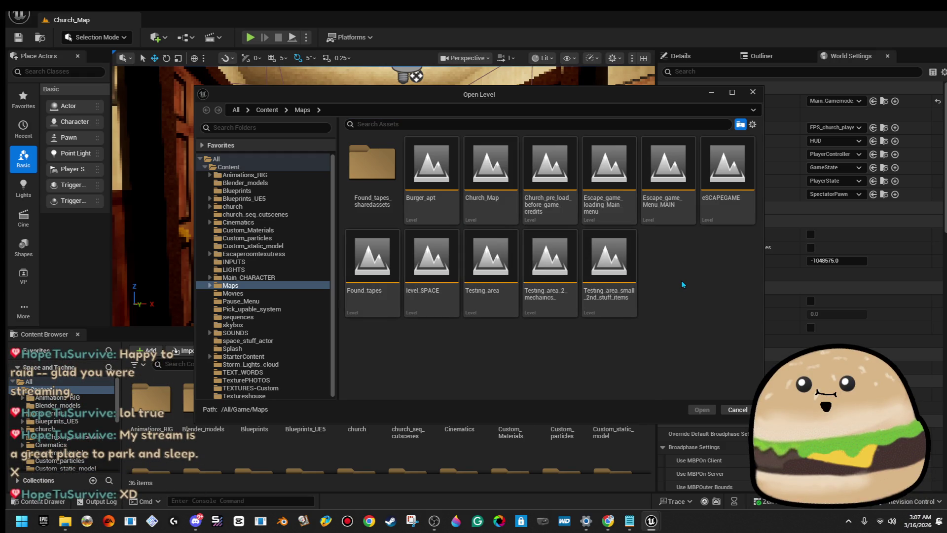
{"action": "left_click", "coordinate": [440, 304]}
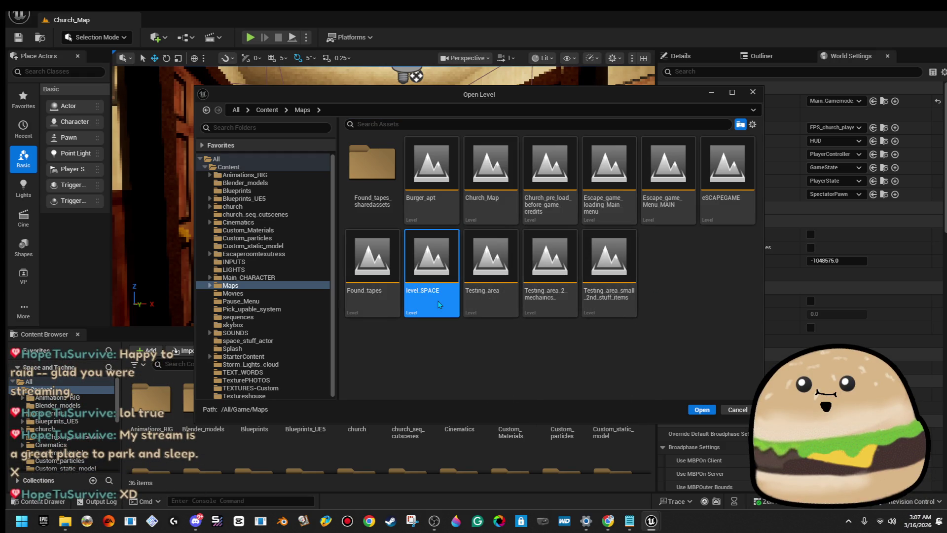
{"action": "double_click", "coordinate": [440, 304]}
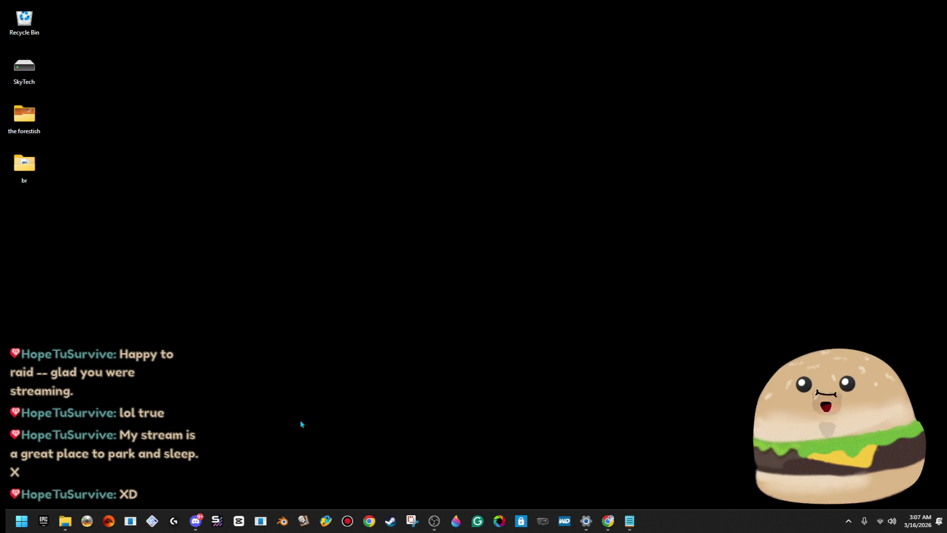
- Move the Space and Techno project file from church main game 1.7 up into GAME - SPACE TECHNO
{"action": "left_click", "coordinate": [66, 521]}
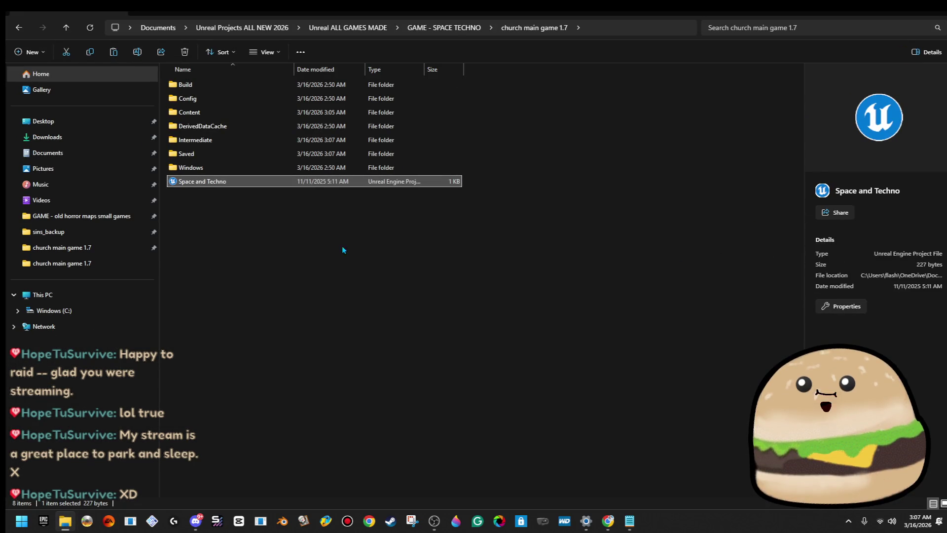
{"action": "left_click", "coordinate": [403, 27]}
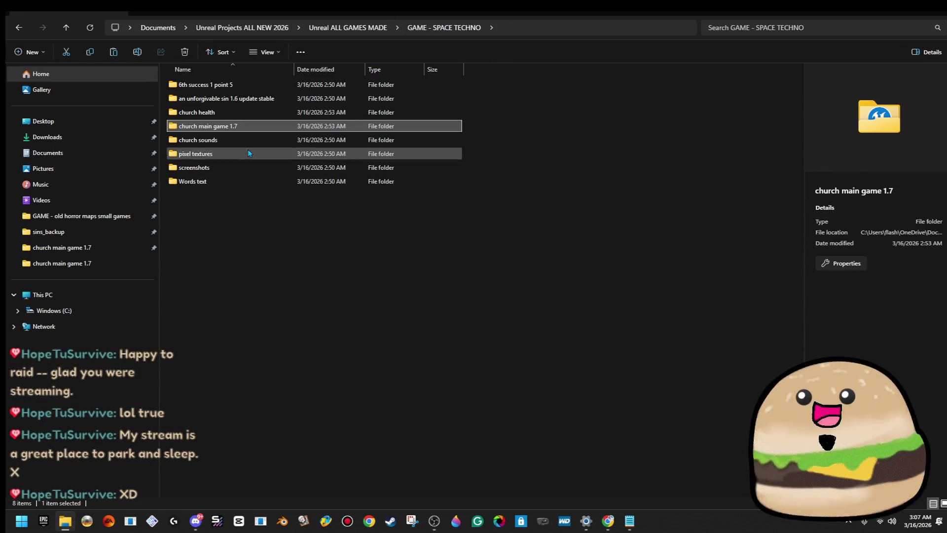
{"action": "double_click", "coordinate": [237, 126]}
{"action": "right_click", "coordinate": [206, 182]}
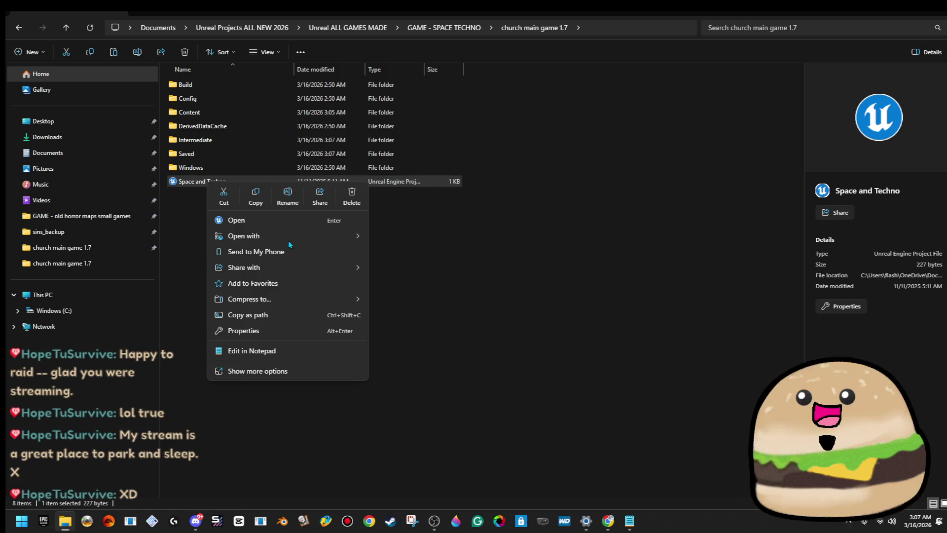
{"action": "left_click", "coordinate": [223, 195]}
{"action": "left_click", "coordinate": [443, 28]}
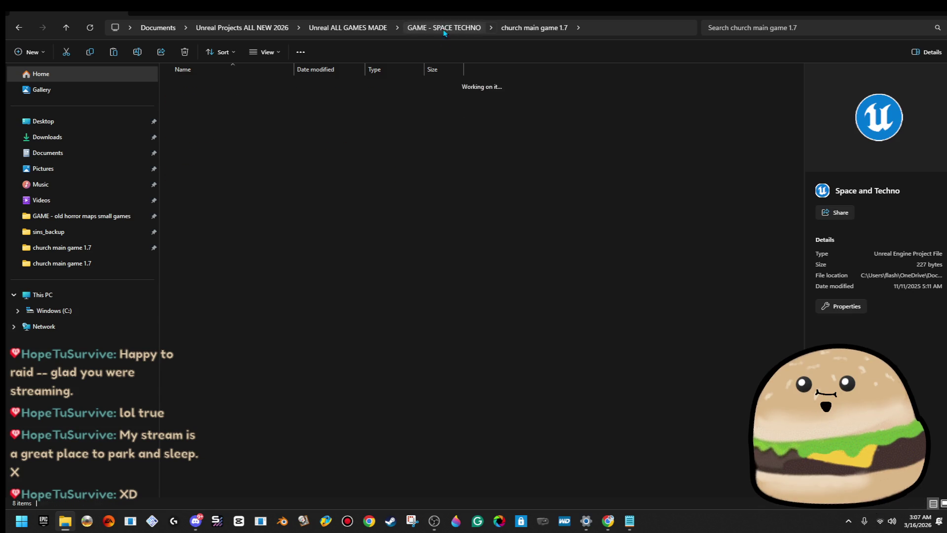
{"action": "key", "text": "ctrl+v"}
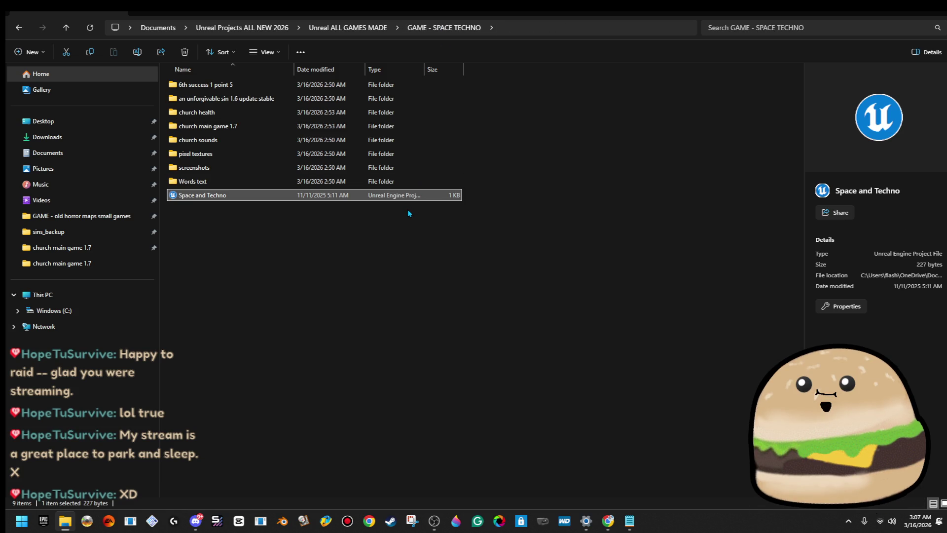
{"action": "left_click", "coordinate": [408, 213]}
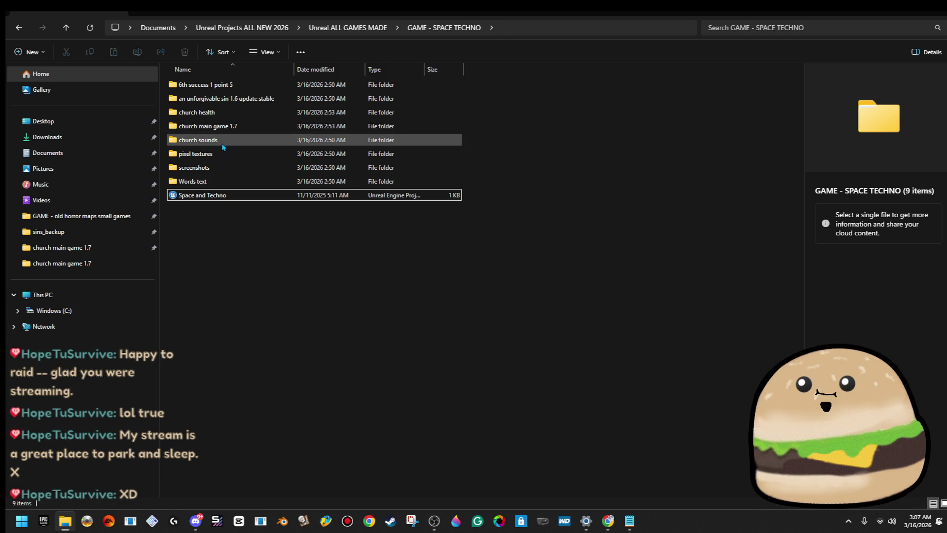
- Try renaming the church main game 1.7 folder to 'game', then dismiss the folder-in-use error
{"action": "right_click", "coordinate": [217, 129]}
{"action": "left_click", "coordinate": [292, 148]}
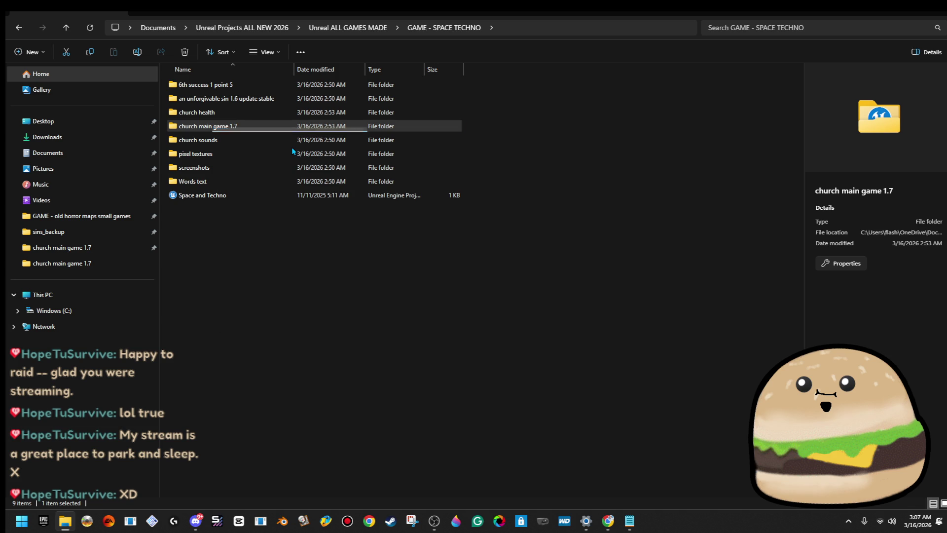
{"action": "type", "text": "game"}
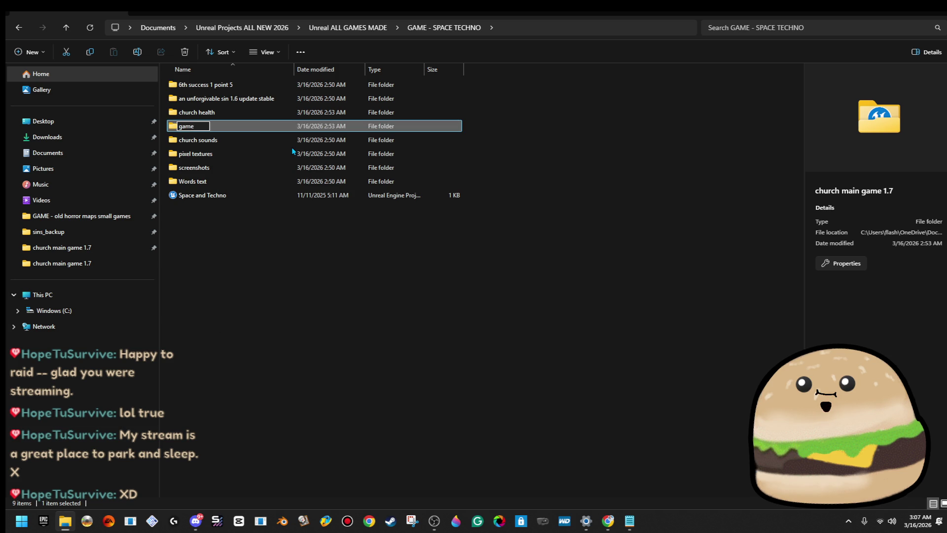
{"action": "key", "text": "Return"}
{"action": "left_click", "coordinate": [519, 296]}
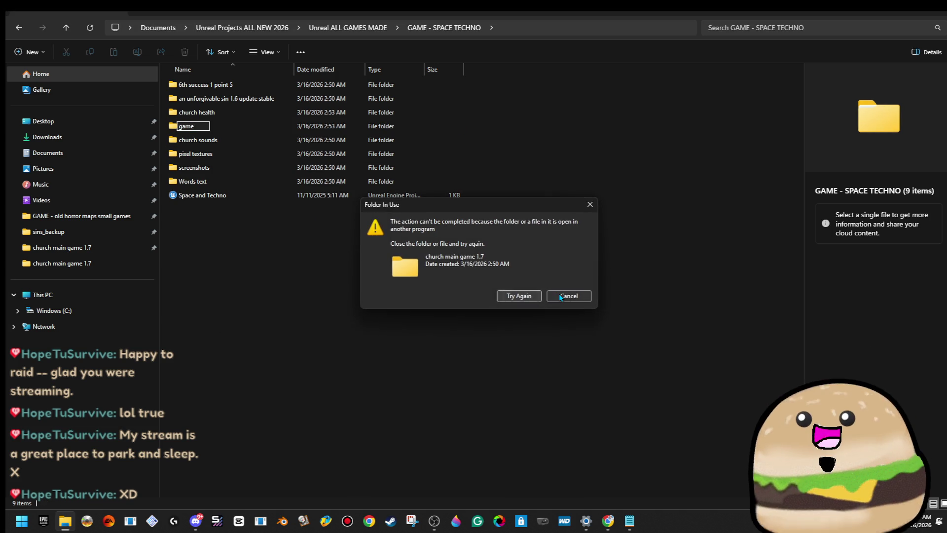
{"action": "left_click", "coordinate": [568, 295]}
- Reopen GAME - SPACE TECHNO and launch the Space and Techno project in Unreal
{"action": "left_click", "coordinate": [333, 30]}
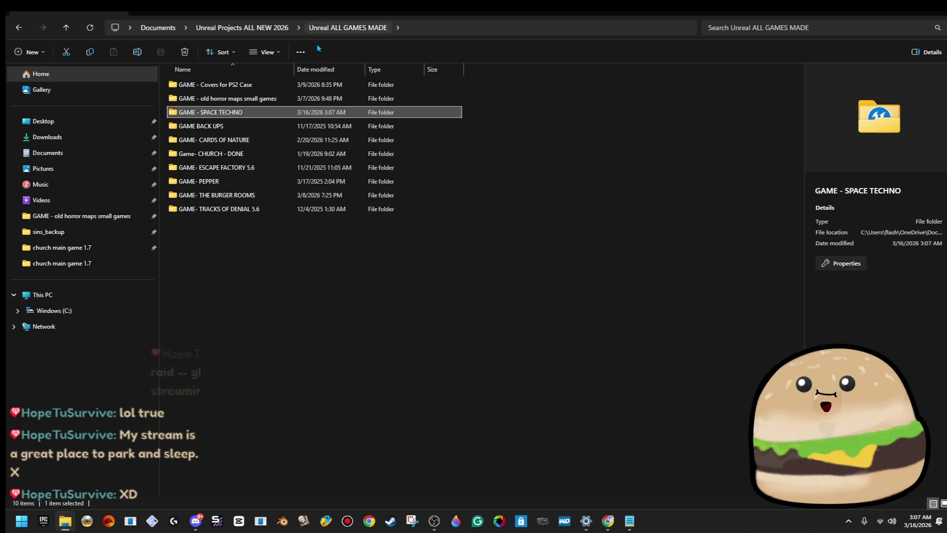
{"action": "double_click", "coordinate": [247, 112]}
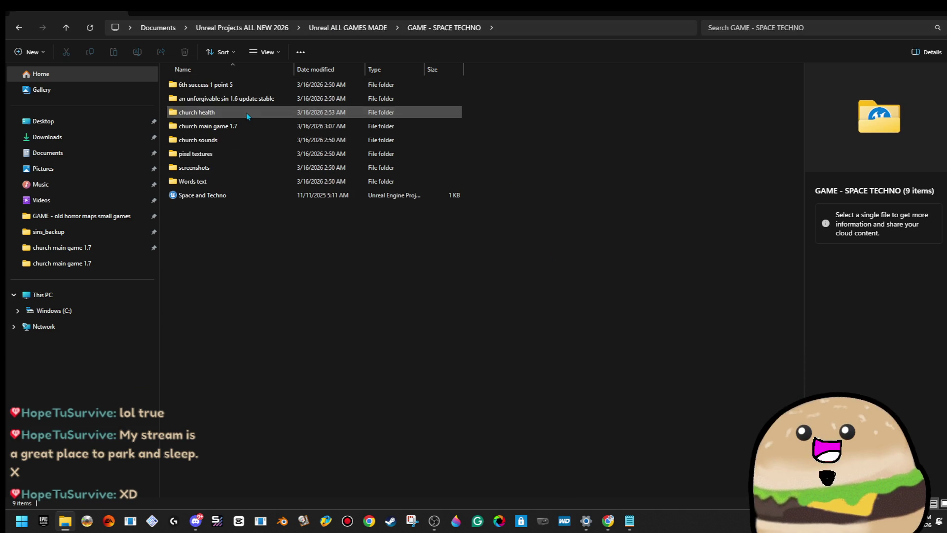
{"action": "double_click", "coordinate": [233, 190]}
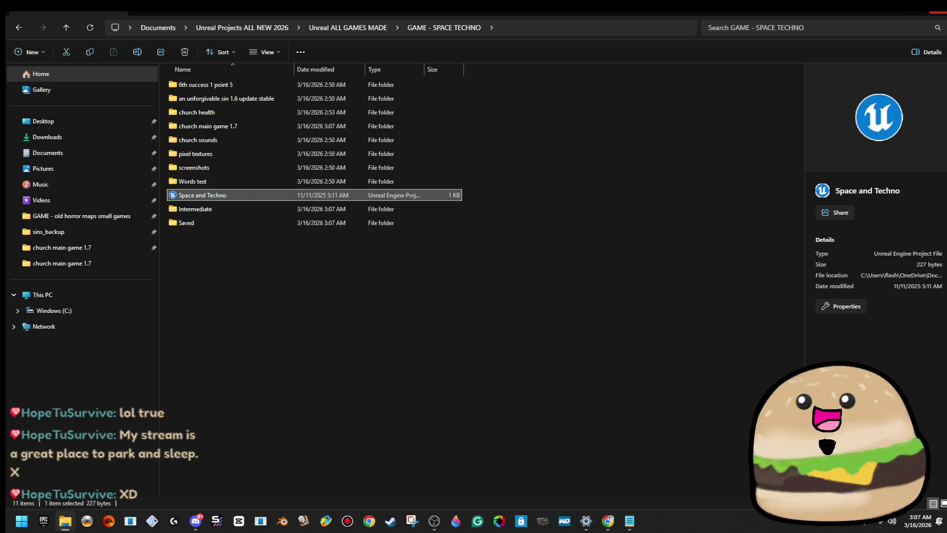
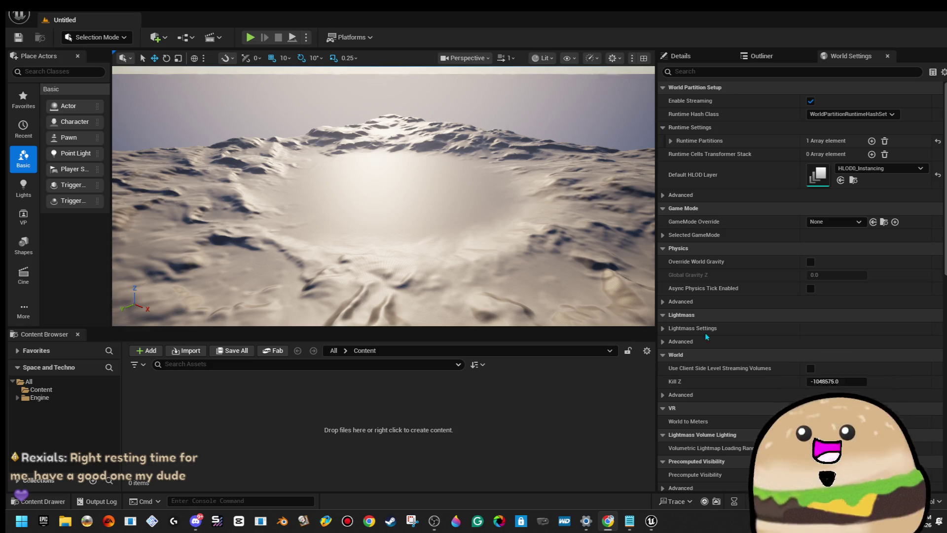
- Cancel the Open Level browser without loading a level, then close the Unreal Editor with Alt+F4
{"action": "left_click", "coordinate": [19, 15]}
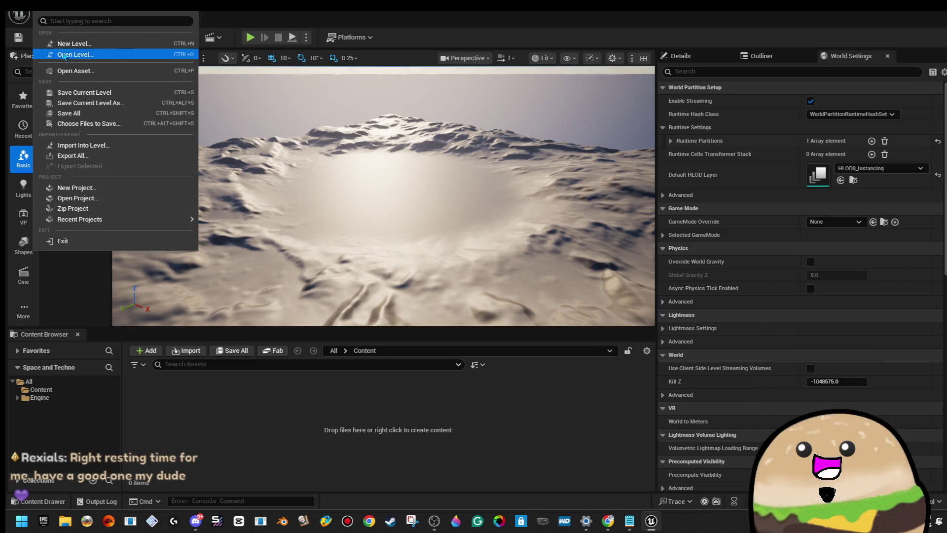
{"action": "left_click", "coordinate": [193, 54]}
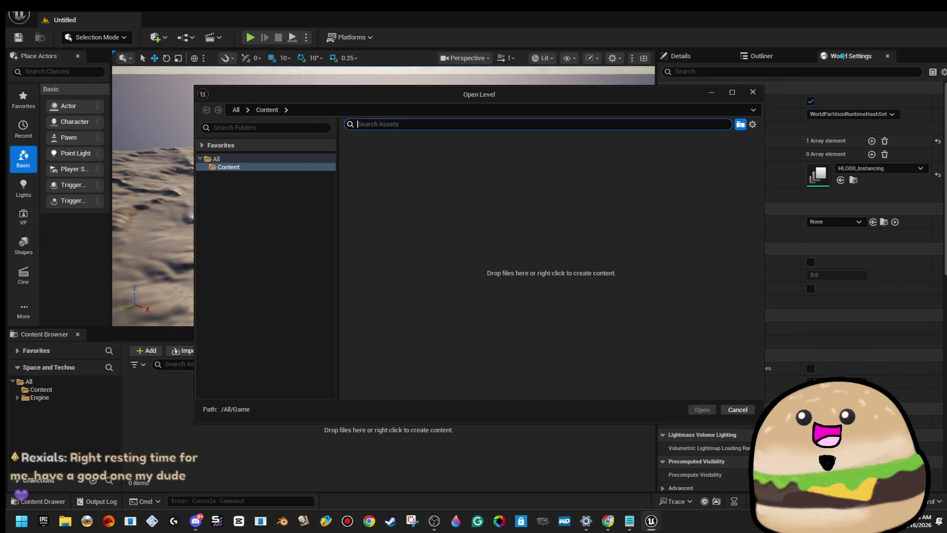
{"action": "key", "text": "Escape"}
{"action": "key", "text": "alt+F4"}
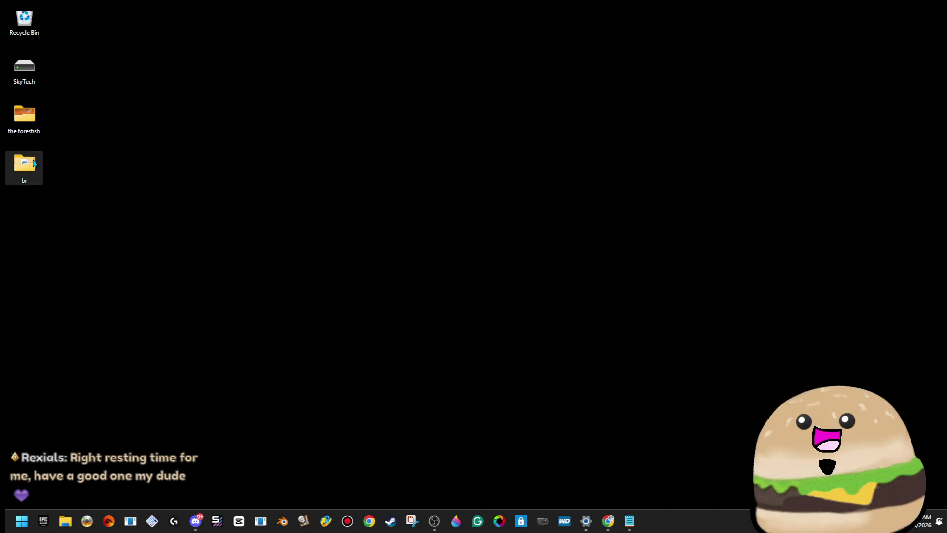
- From File Explorer's Recent list, locate the Space and Techno project file and copy it
{"action": "double_click", "coordinate": [33, 164]}
{"action": "left_click", "coordinate": [937, 11]}
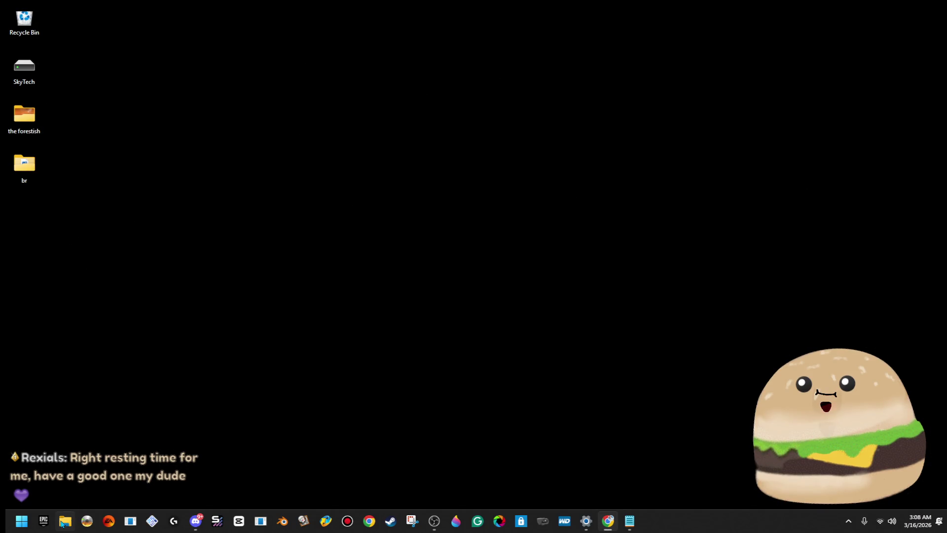
{"action": "left_click", "coordinate": [63, 522]}
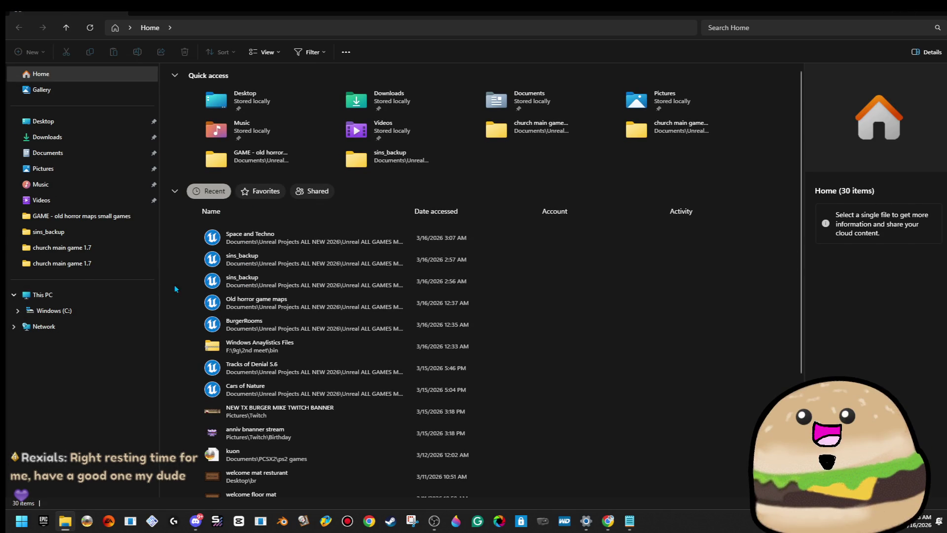
{"action": "right_click", "coordinate": [263, 236]}
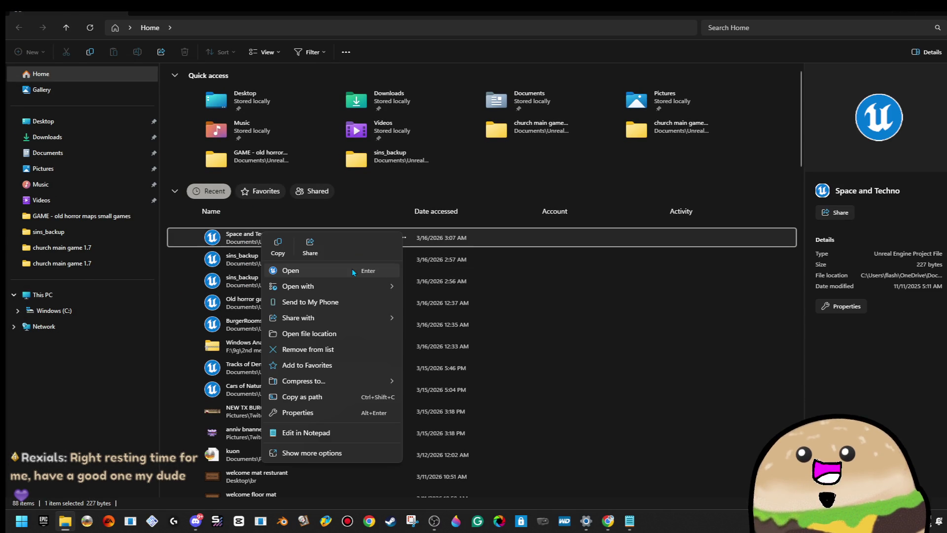
{"action": "left_click", "coordinate": [344, 335]}
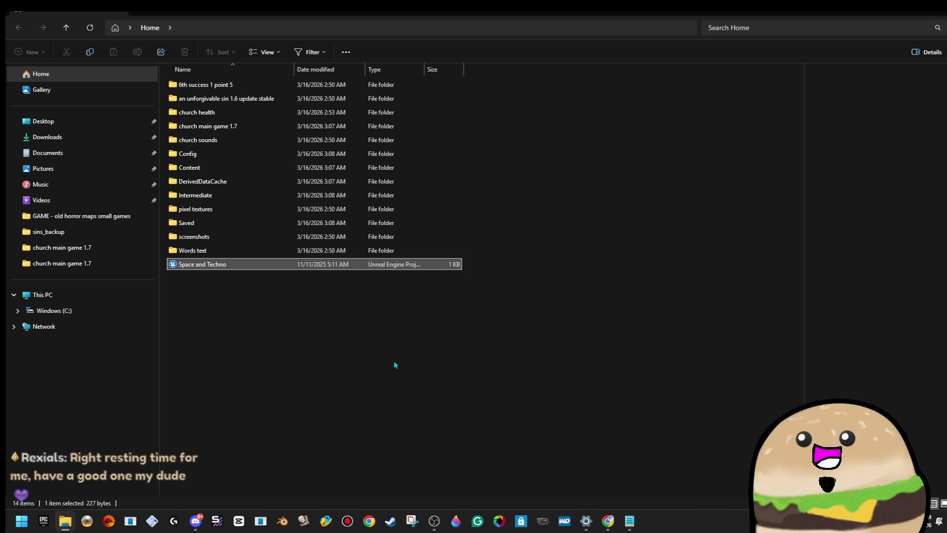
{"action": "right_click", "coordinate": [223, 267]}
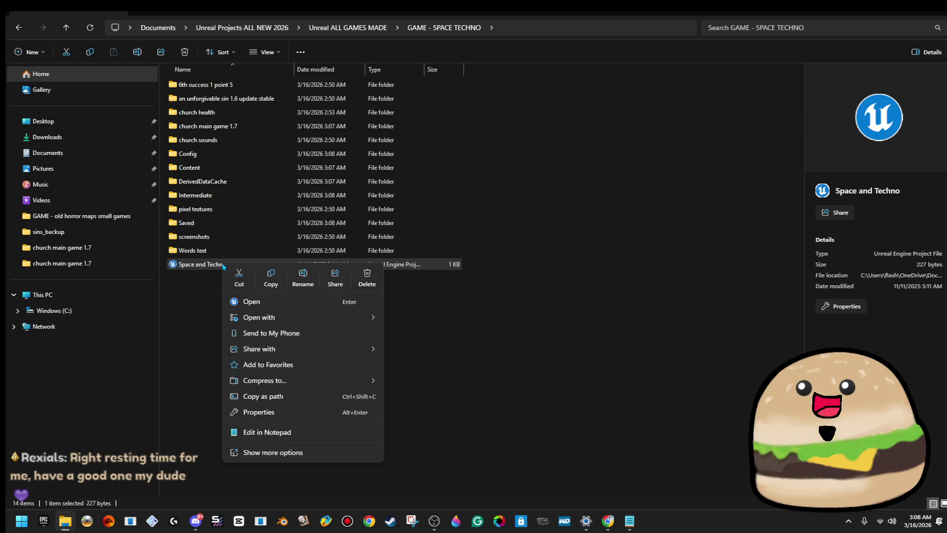
{"action": "left_click", "coordinate": [239, 279]}
- Paste the project into the church main game 1.7 folder and launch the pasted copy in Unreal
{"action": "double_click", "coordinate": [242, 129]}
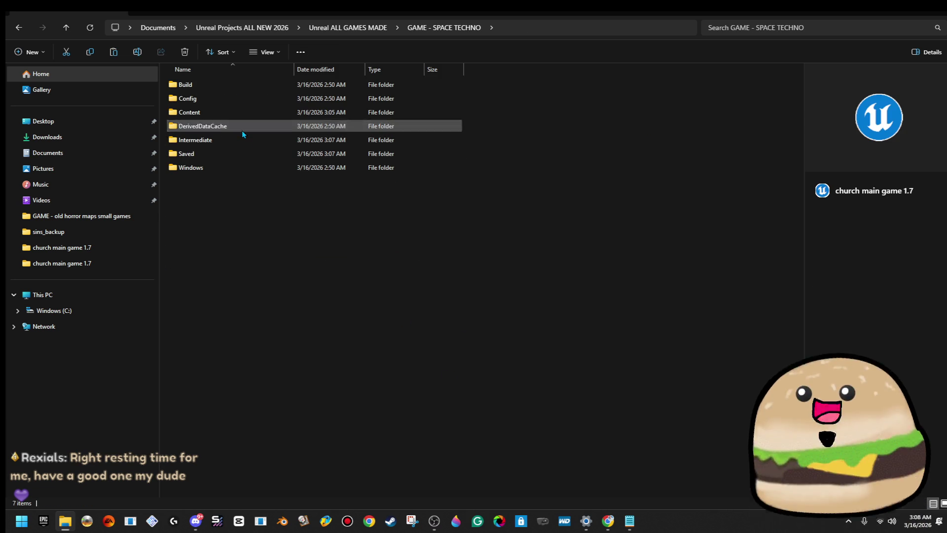
{"action": "key", "text": "ctrl+v"}
{"action": "left_click", "coordinate": [359, 346]}
{"action": "double_click", "coordinate": [220, 186]}
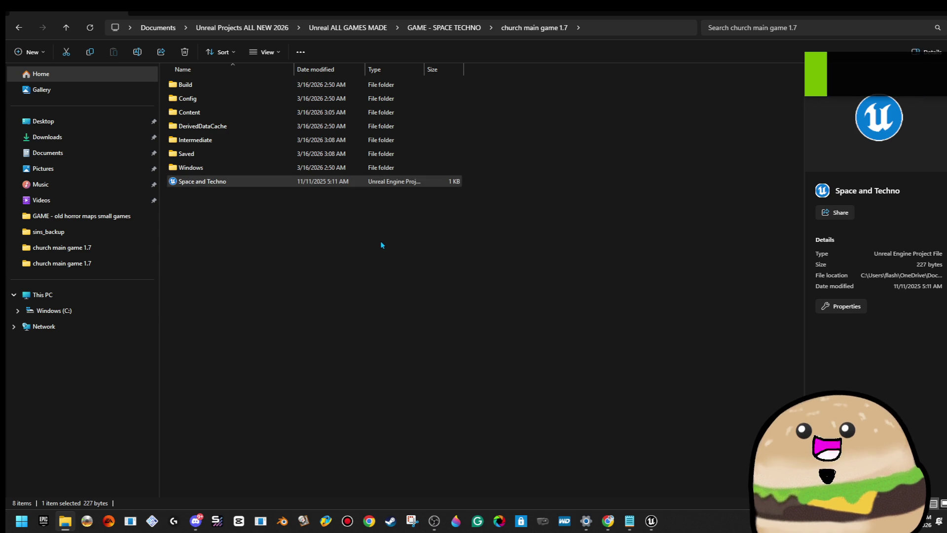
{"action": "left_click", "coordinate": [649, 526]}
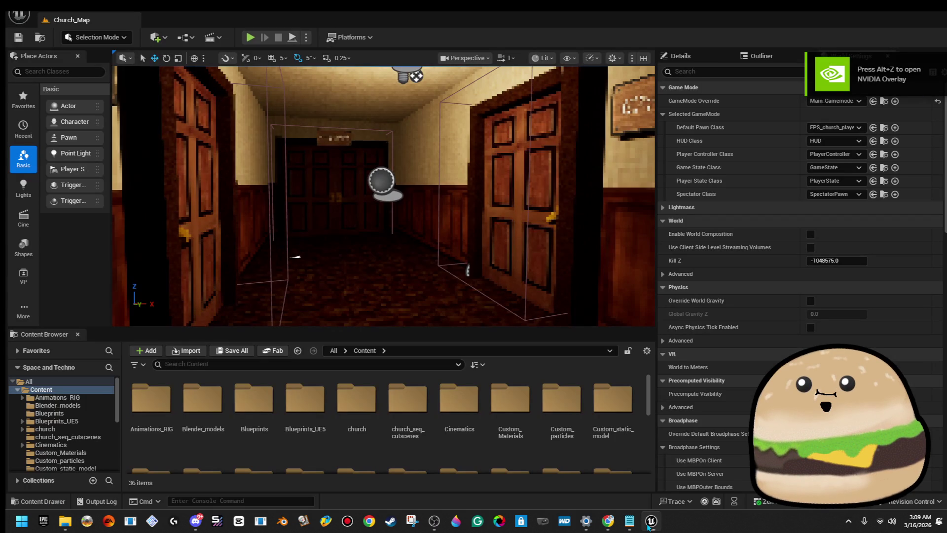
- Open the level_SPACE map and test-play it with Alt+P, stopping with Esc
{"action": "left_click", "coordinate": [18, 15]}
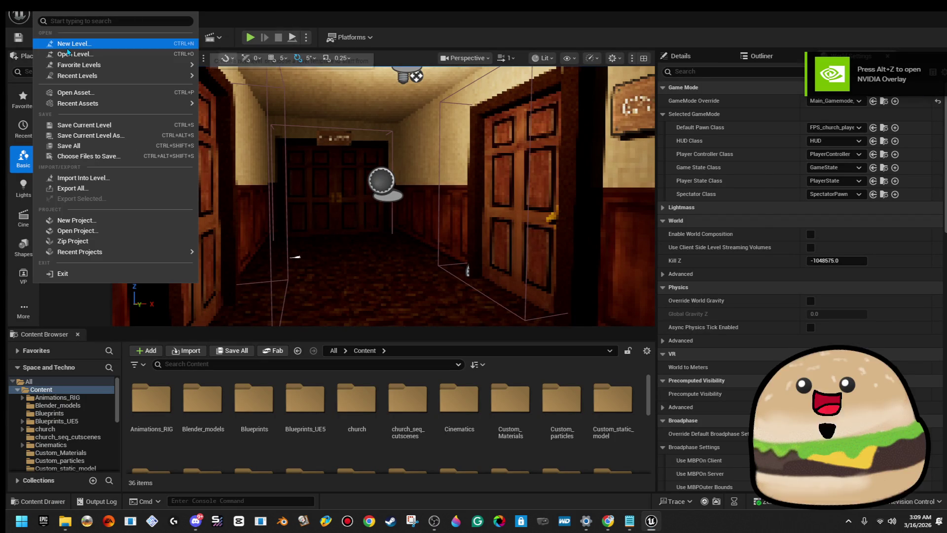
{"action": "left_click", "coordinate": [74, 53]}
{"action": "double_click", "coordinate": [460, 307]}
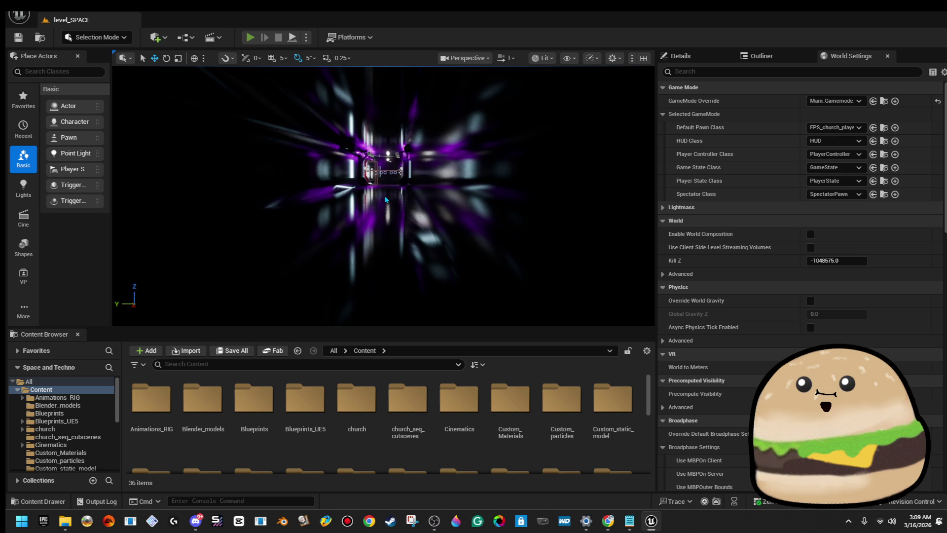
{"action": "key", "text": "alt+p"}
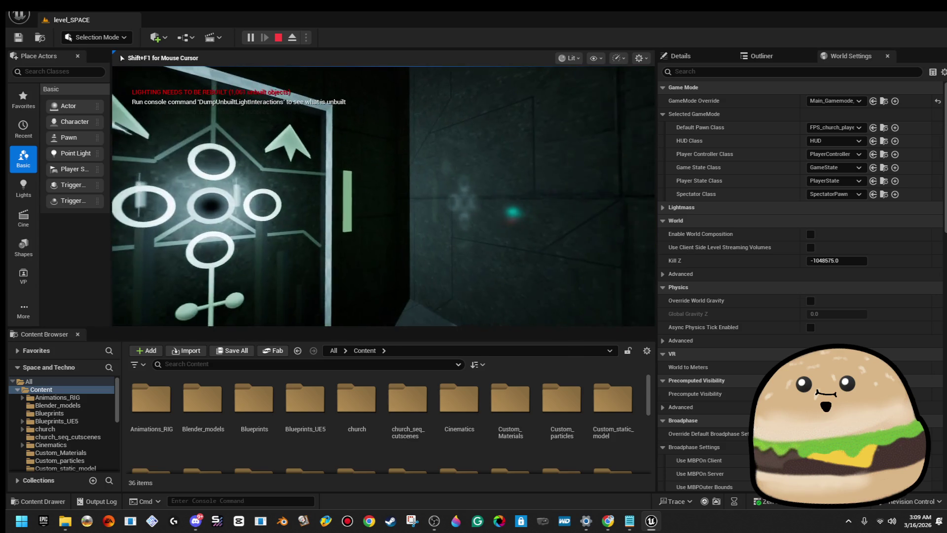
{"action": "key", "text": "Escape"}
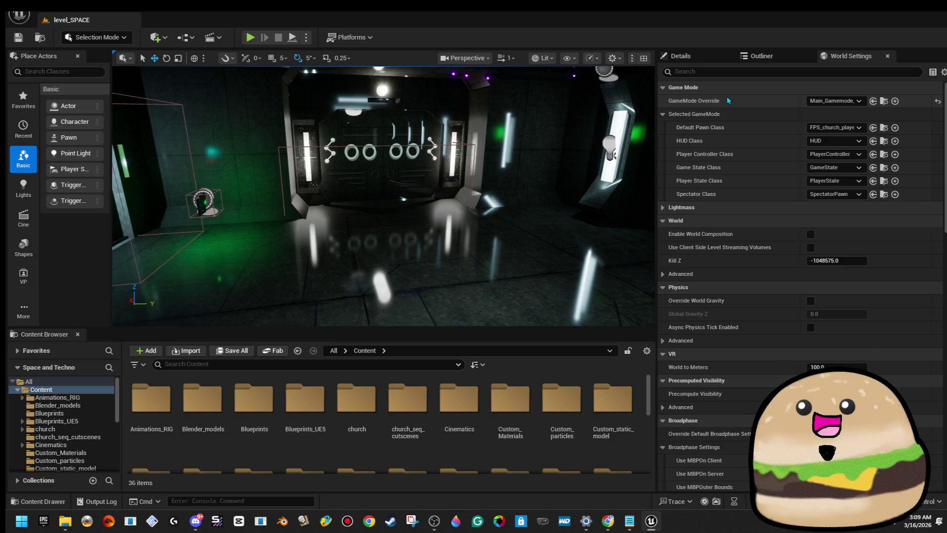
- Open the Level Blueprint for level_SPACE from the Blueprints menu
{"action": "left_click", "coordinate": [222, 124]}
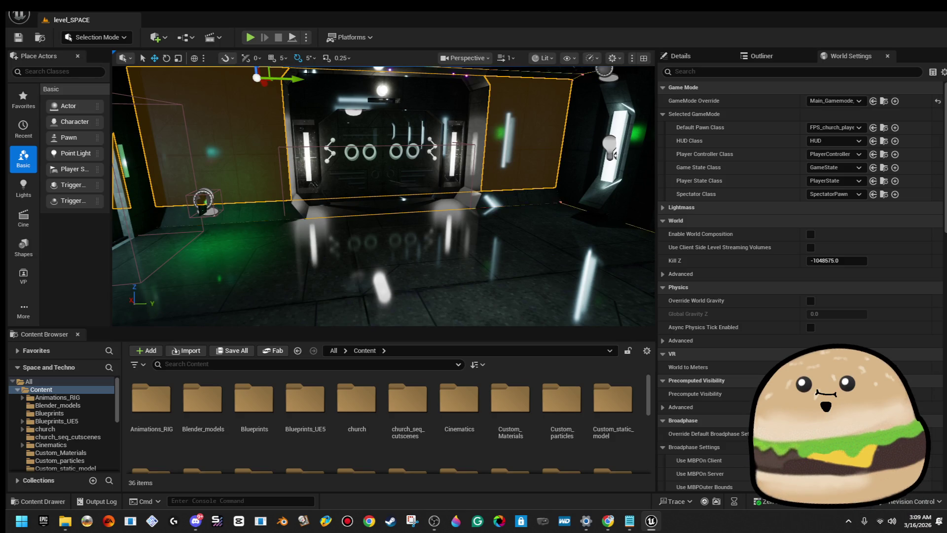
{"action": "left_click", "coordinate": [181, 39]}
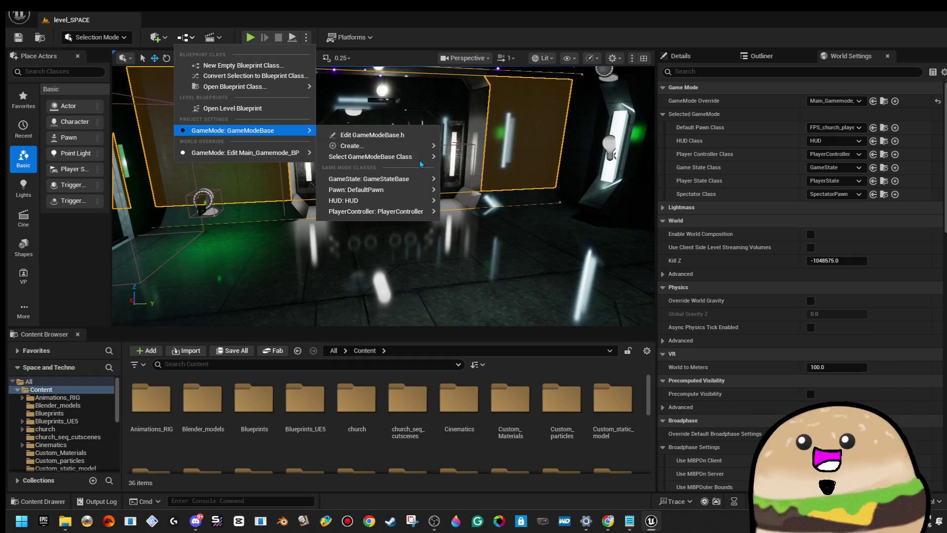
{"action": "left_click", "coordinate": [272, 109]}
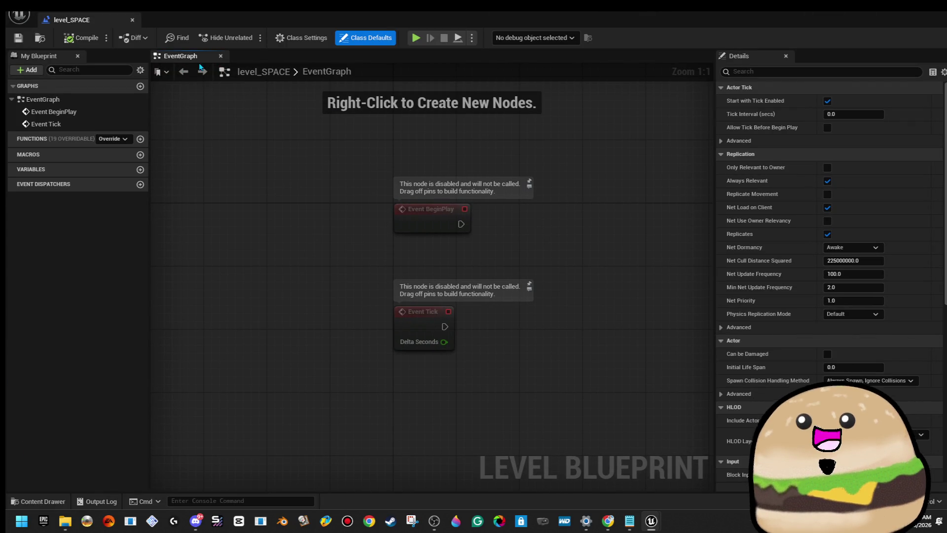
- Pan around the EventGraph, then close the level_SPACE Level Blueprint tab
{"action": "left_click_drag", "start_coordinate": [443, 249], "coordinate": [348, 247]}
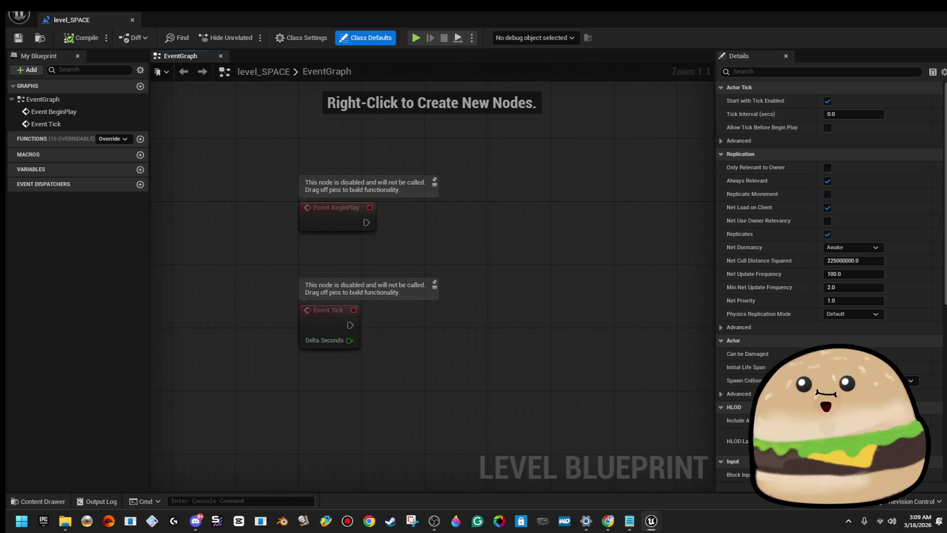
{"action": "left_click", "coordinate": [42, 5]}
{"action": "left_click", "coordinate": [229, 218]}
{"action": "scroll", "coordinate": [230, 217], "scroll_direction": "down", "scroll_amount": 4}
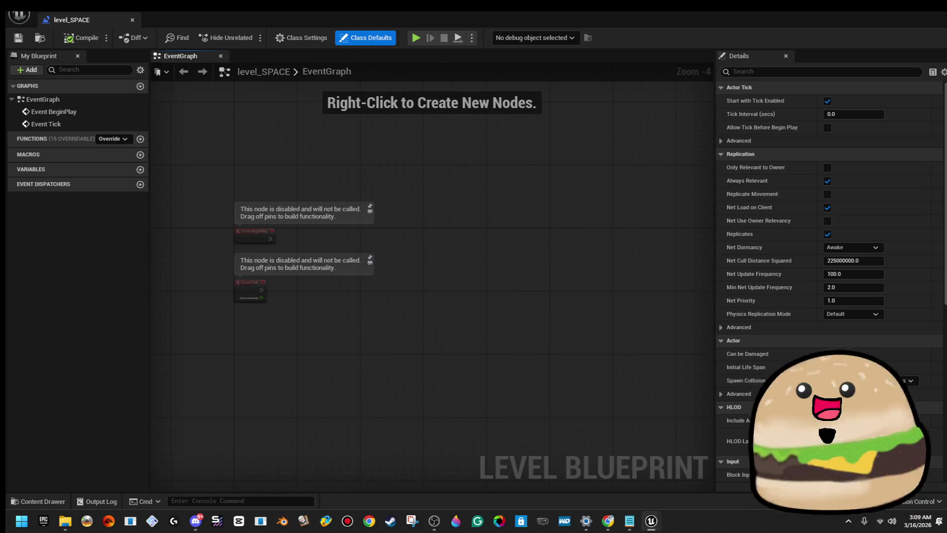
{"action": "left_click", "coordinate": [42, 6]}
{"action": "left_click", "coordinate": [405, 124]}
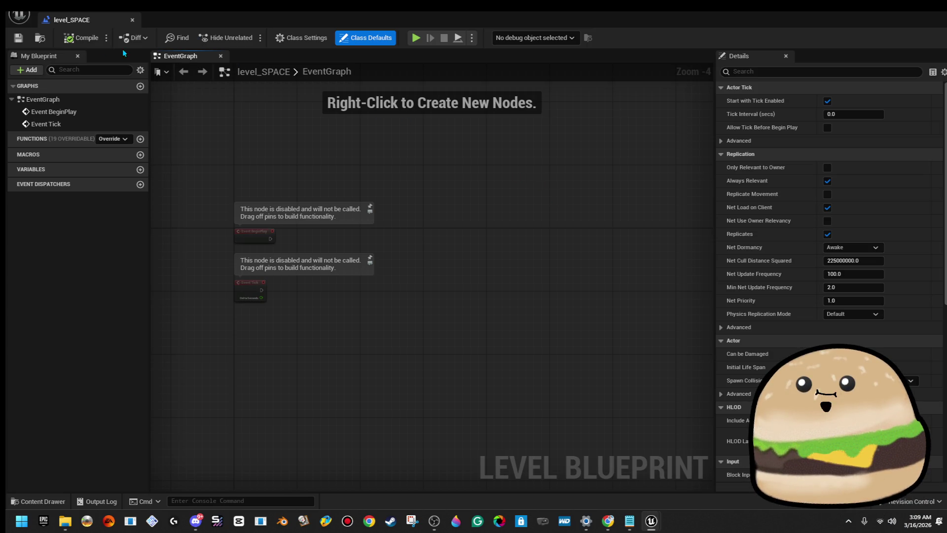
{"action": "left_click", "coordinate": [133, 20]}
- Open the Church_Map level from the Maps folder
{"action": "left_click", "coordinate": [42, 6]}
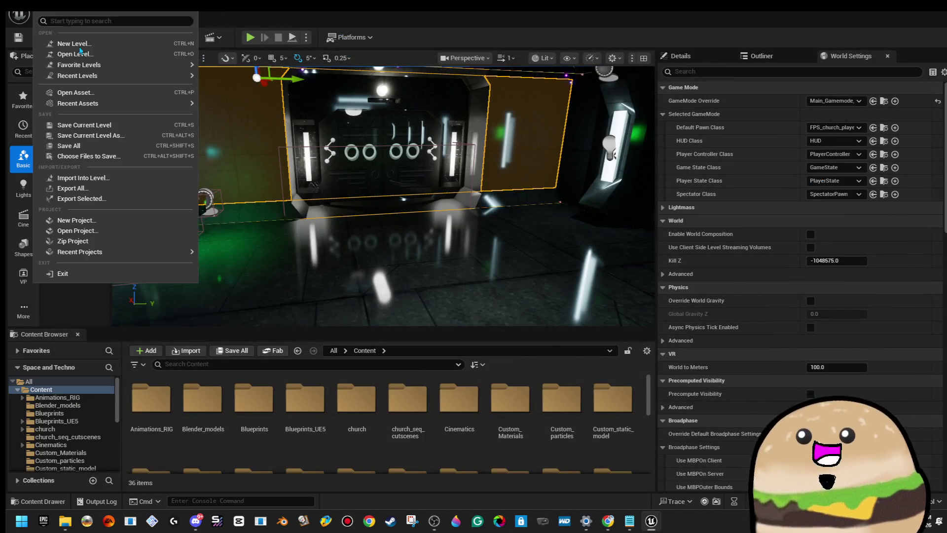
{"action": "left_click", "coordinate": [69, 56]}
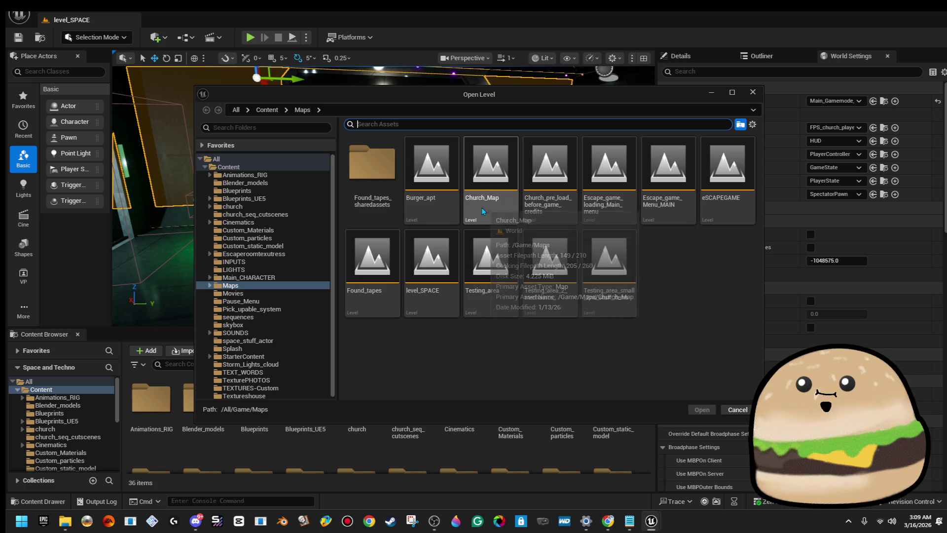
{"action": "left_click", "coordinate": [511, 209]}
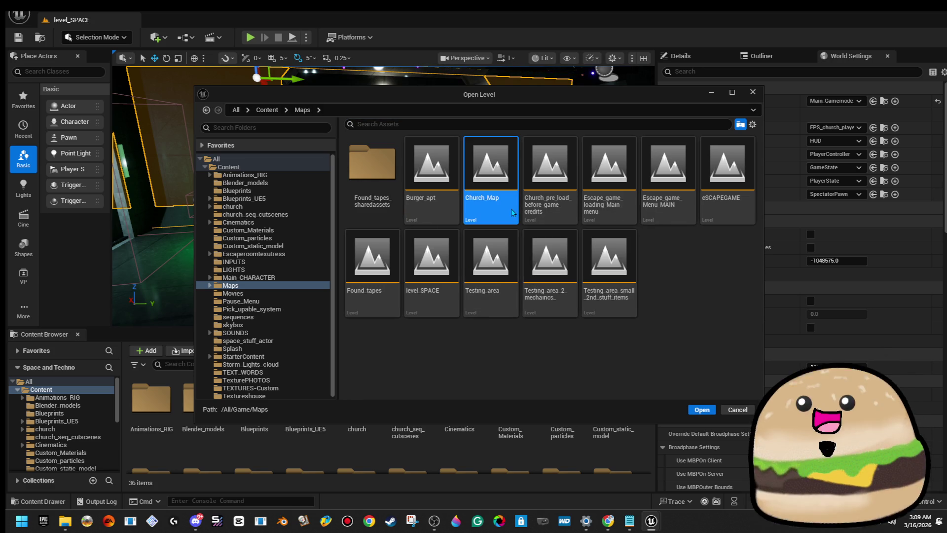
{"action": "double_click", "coordinate": [512, 212]}
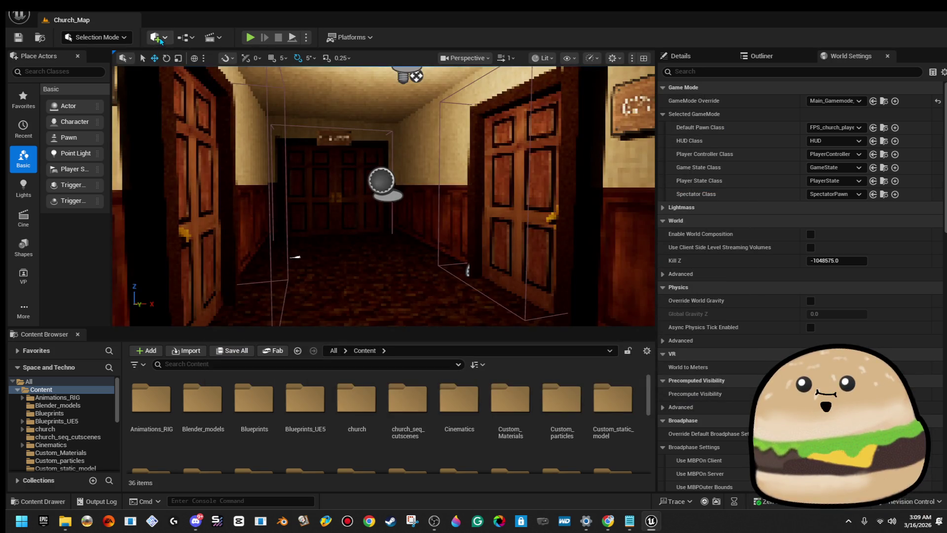
{"action": "left_click", "coordinate": [185, 37]}
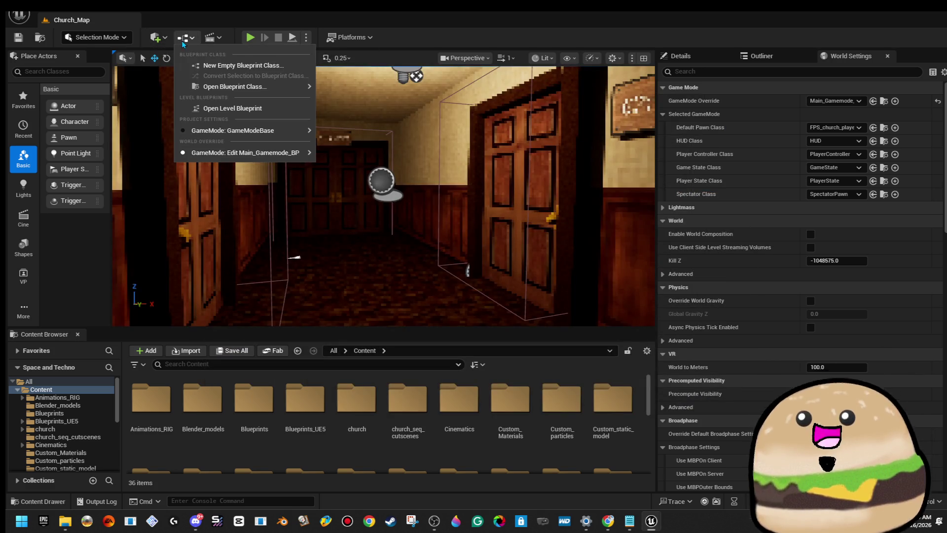
{"action": "left_click", "coordinate": [252, 117]}
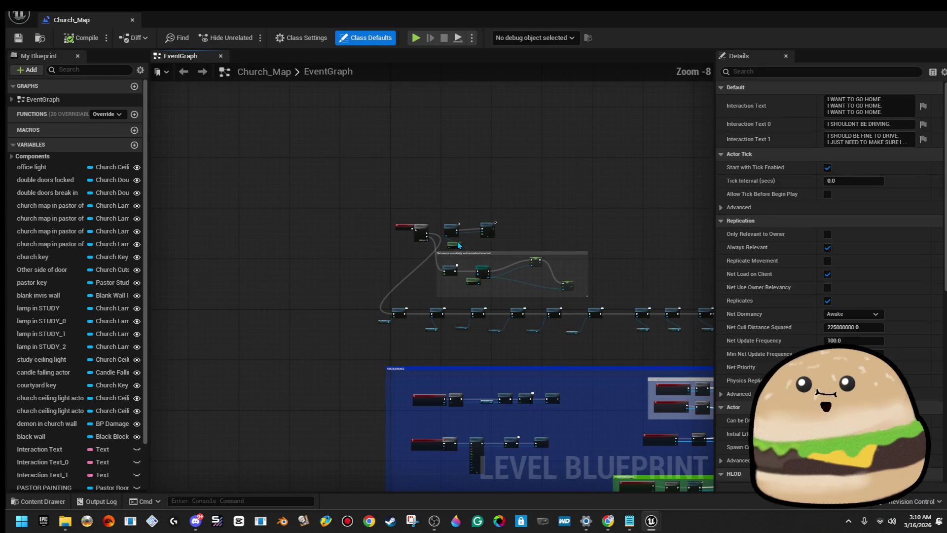
{"action": "scroll", "coordinate": [331, 212], "scroll_direction": "up", "scroll_amount": 5}
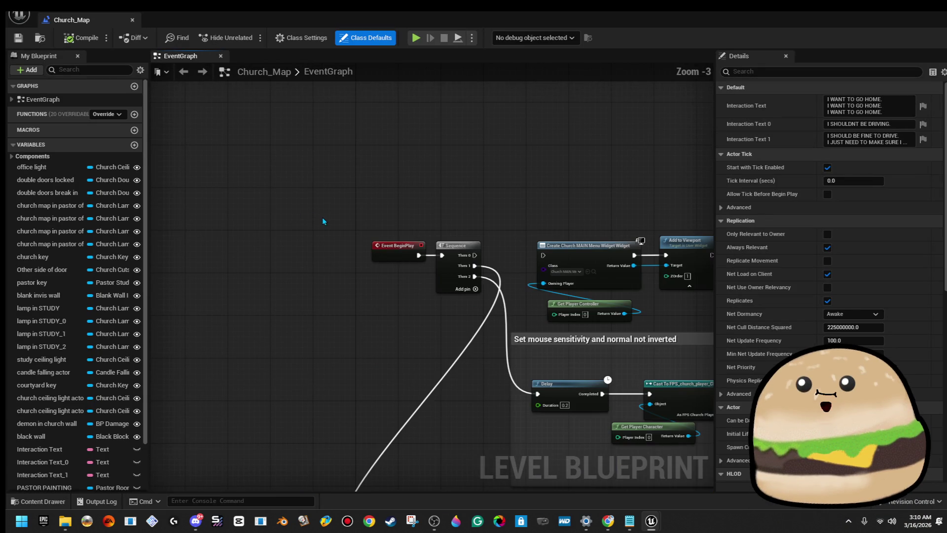
{"action": "left_click_drag", "start_coordinate": [376, 223], "coordinate": [257, 207]}
{"action": "scroll", "coordinate": [263, 205], "scroll_direction": "down", "scroll_amount": 6}
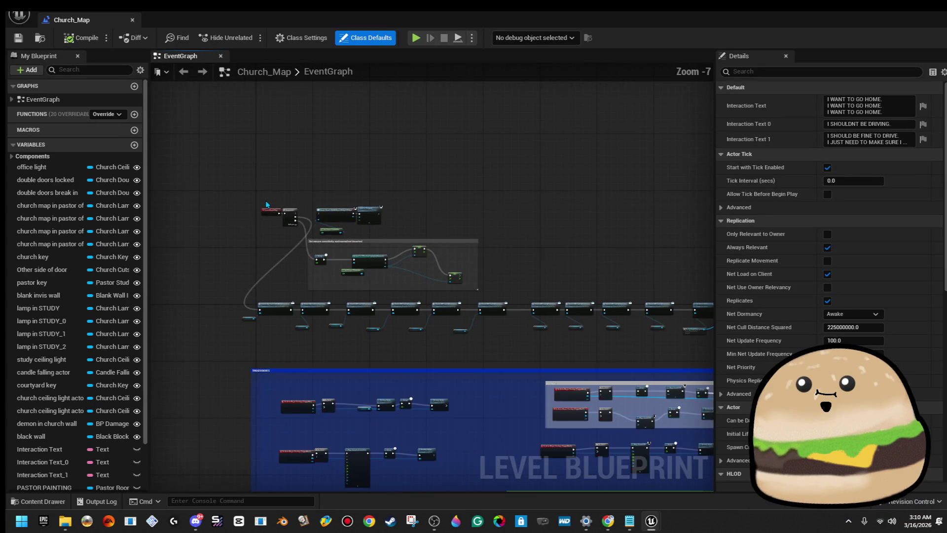
{"action": "scroll", "coordinate": [229, 258], "scroll_direction": "up", "scroll_amount": 6}
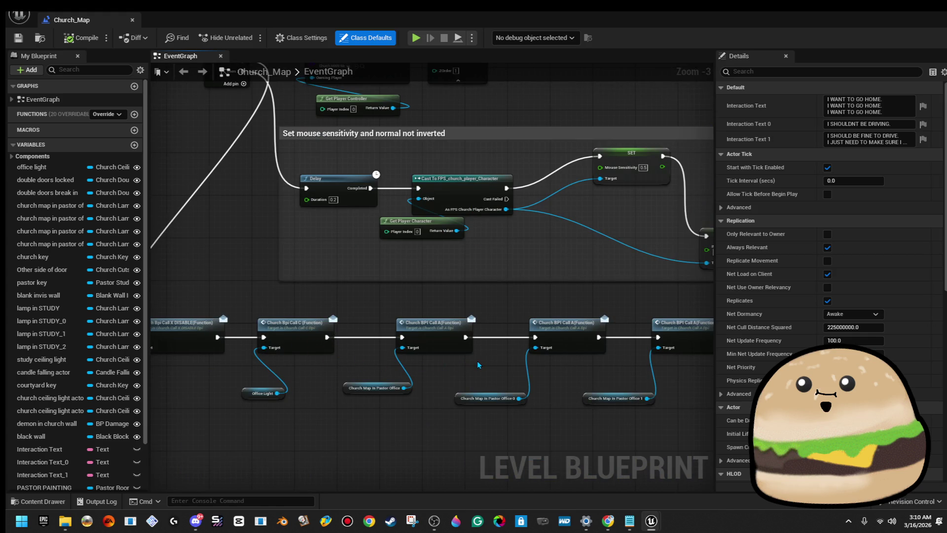
{"action": "scroll", "coordinate": [448, 408], "scroll_direction": "down", "scroll_amount": 5}
{"action": "mouse_move", "coordinate": [448, 409]}
{"action": "left_mouse_down"}
{"action": "mouse_move", "coordinate": [461, 381]}
{"action": "mouse_move", "coordinate": [327, 302]}
{"action": "mouse_move", "coordinate": [427, 326]}
{"action": "left_mouse_up"}
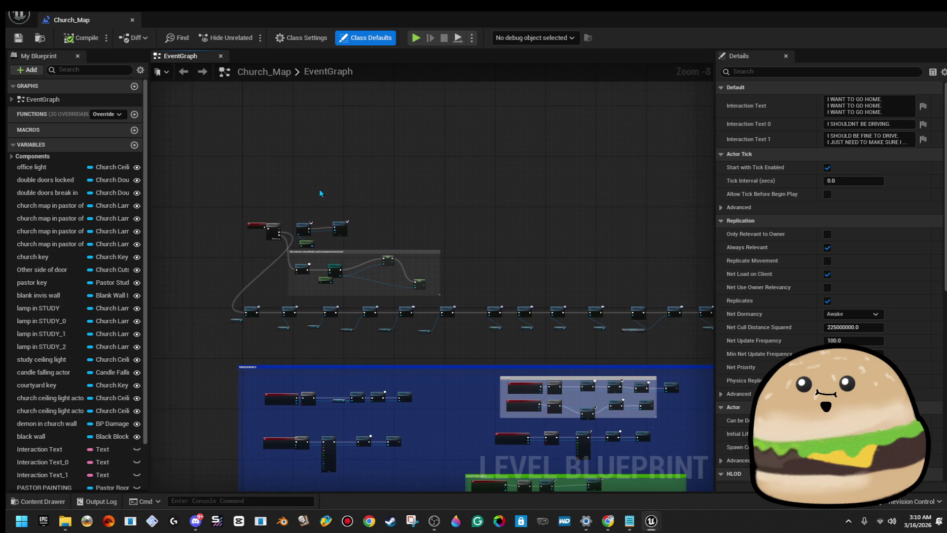
{"action": "scroll", "coordinate": [413, 286], "scroll_direction": "up", "scroll_amount": 5}
{"action": "scroll", "coordinate": [413, 286], "scroll_direction": "down", "scroll_amount": 3}
{"action": "mouse_move", "coordinate": [413, 286]}
{"action": "left_mouse_down"}
{"action": "mouse_move", "coordinate": [489, 250]}
{"action": "mouse_move", "coordinate": [207, 220]}
{"action": "left_mouse_up"}
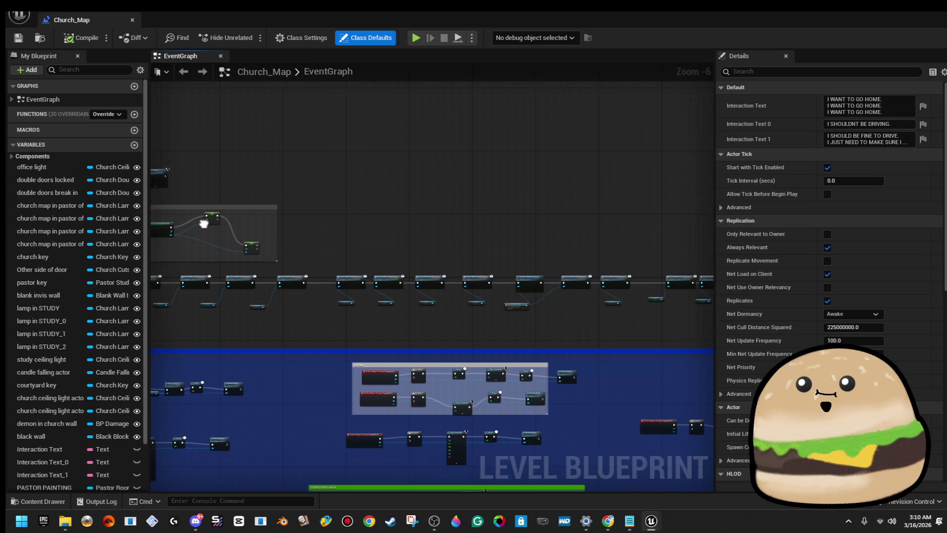
{"action": "scroll", "coordinate": [602, 310], "scroll_direction": "up", "scroll_amount": 5}
{"action": "mouse_move", "coordinate": [602, 310]}
{"action": "left_mouse_down"}
{"action": "mouse_move", "coordinate": [430, 299]}
{"action": "mouse_move", "coordinate": [547, 297]}
{"action": "mouse_move", "coordinate": [434, 286]}
{"action": "left_mouse_up"}
{"action": "scroll", "coordinate": [535, 299], "scroll_direction": "down", "scroll_amount": 6}
{"action": "left_click_drag", "start_coordinate": [536, 299], "coordinate": [207, 296]}
{"action": "scroll", "coordinate": [388, 309], "scroll_direction": "up", "scroll_amount": 5}
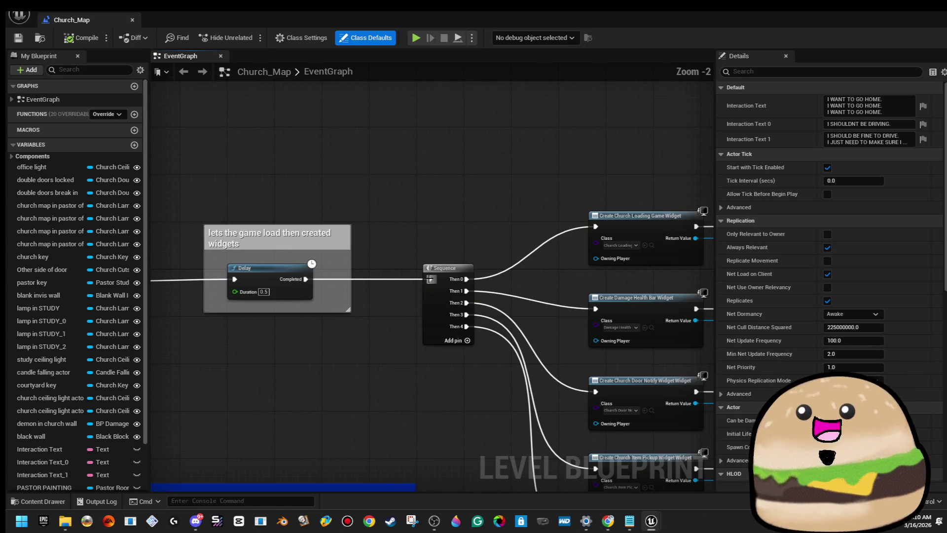
{"action": "left_click_drag", "start_coordinate": [388, 309], "coordinate": [253, 274]}
{"action": "scroll", "coordinate": [252, 272], "scroll_direction": "up", "scroll_amount": 2}
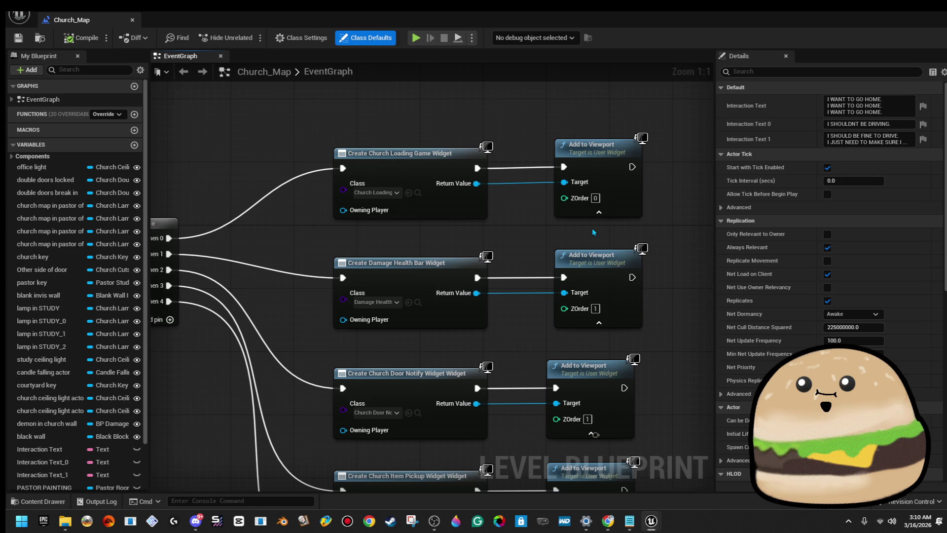
{"action": "scroll", "coordinate": [351, 232], "scroll_direction": "down", "scroll_amount": 12}
{"action": "scroll", "coordinate": [352, 231], "scroll_direction": "up", "scroll_amount": 12}
{"action": "scroll", "coordinate": [438, 228], "scroll_direction": "down", "scroll_amount": 7}
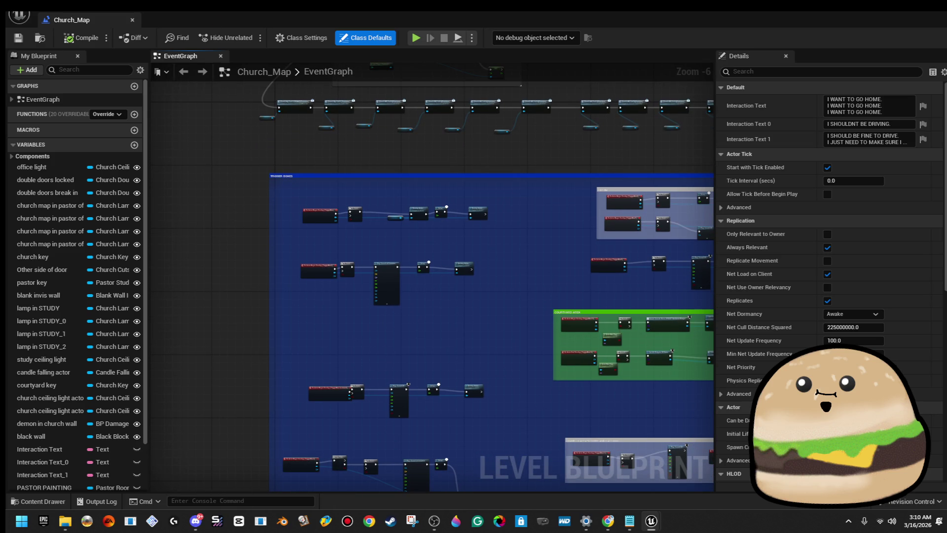
{"action": "left_click", "coordinate": [19, 17]}
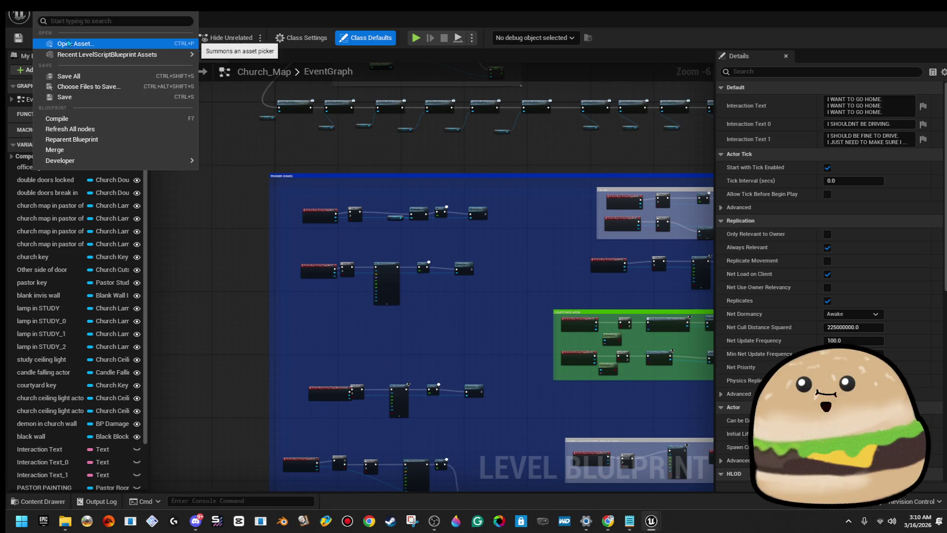
{"action": "left_click", "coordinate": [350, 196]}
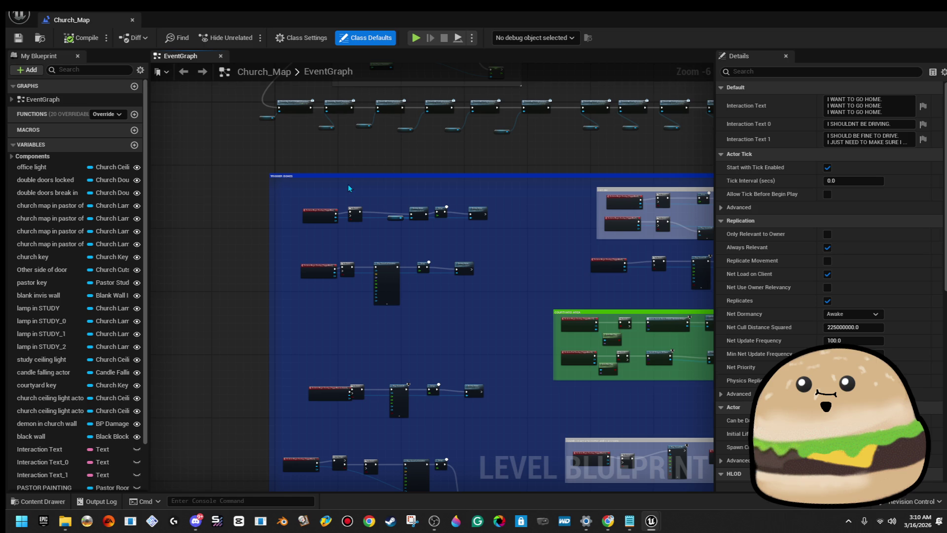
- Close the level blueprint and search the Default Pawn Class list for 'fps', keeping FPS_church_player
{"action": "left_click", "coordinate": [132, 20]}
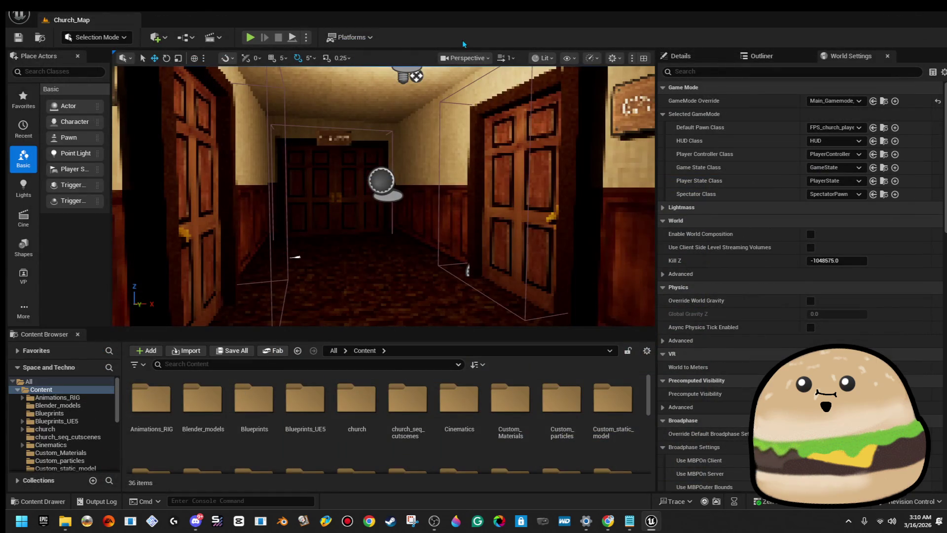
{"action": "left_click", "coordinate": [845, 128]}
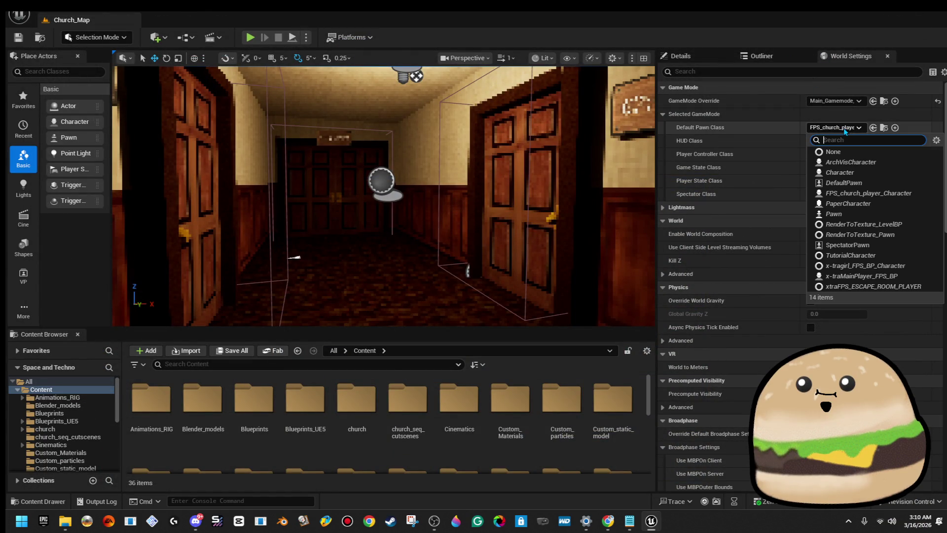
{"action": "type", "text": "fp"}
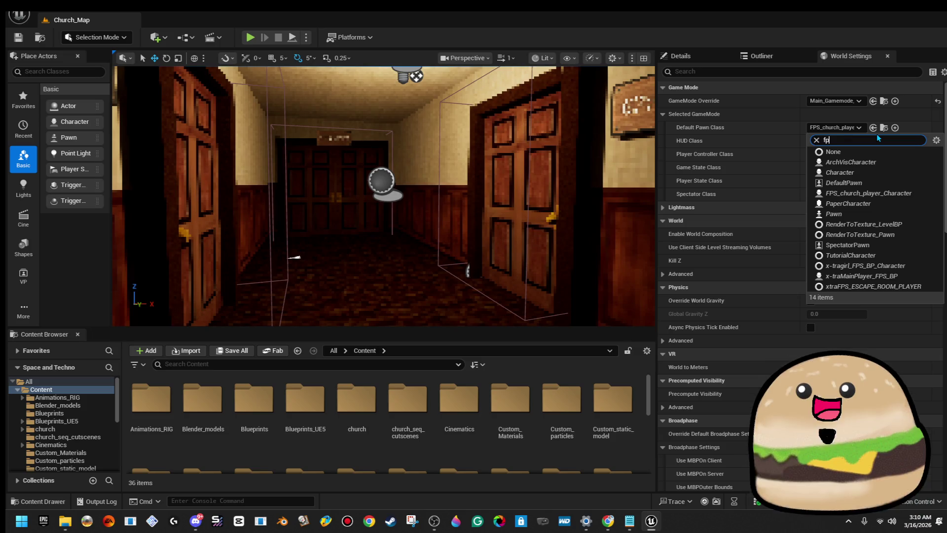
{"action": "type", "text": "s"}
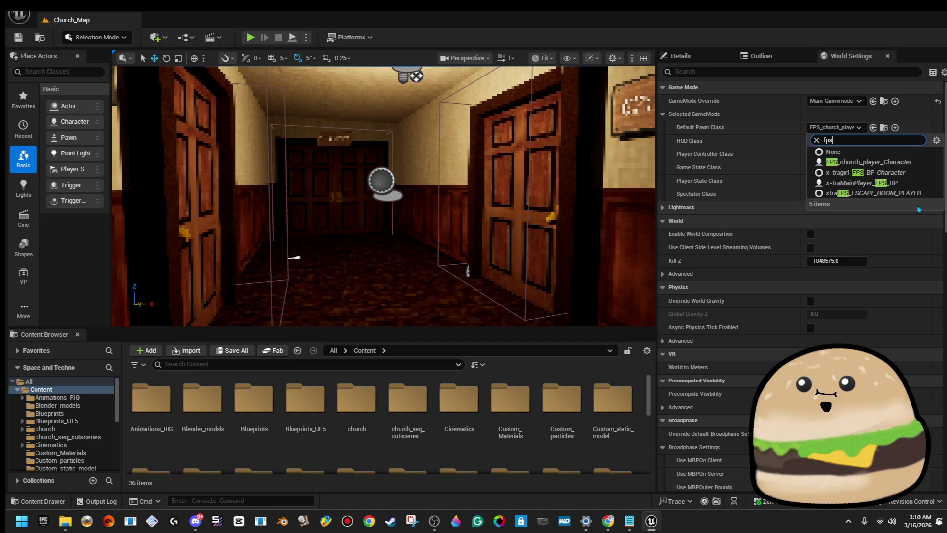
{"action": "mouse_move", "coordinate": [383, 197]}
{"action": "left_mouse_down"}
{"action": "mouse_move", "coordinate": [395, 207]}
{"action": "mouse_move", "coordinate": [375, 197]}
{"action": "mouse_move", "coordinate": [375, 207]}
{"action": "left_mouse_up"}
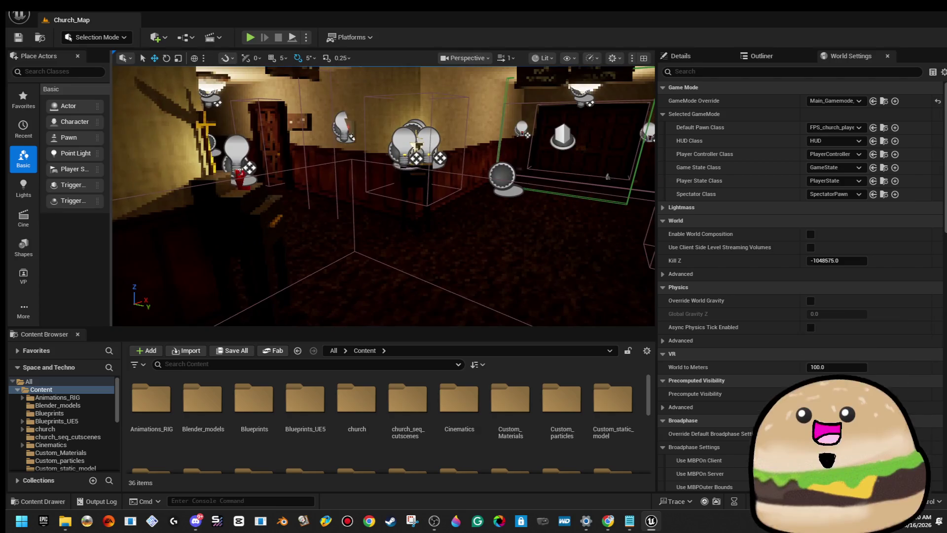
{"action": "left_click", "coordinate": [15, 15]}
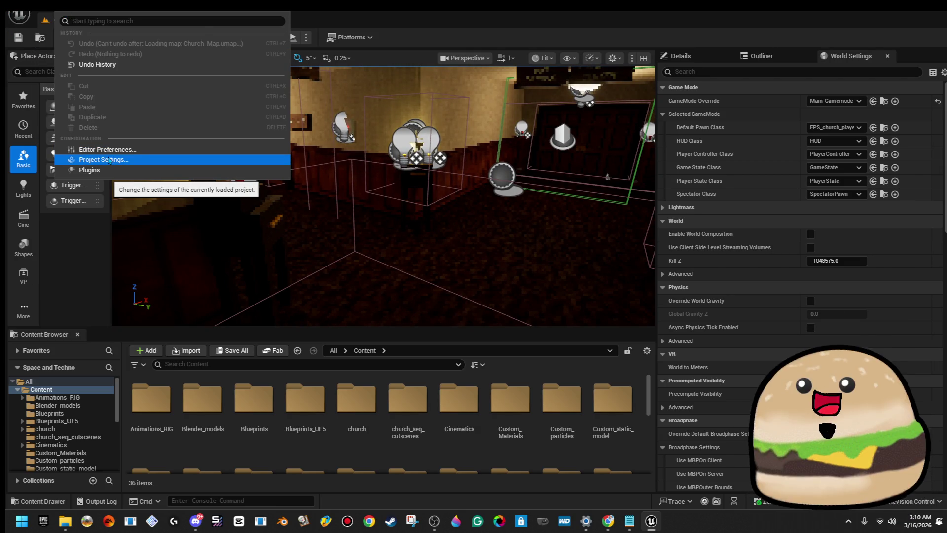
- Open Project Settings and browse to the Windows platform settings
{"action": "left_click", "coordinate": [110, 161]}
{"action": "scroll", "coordinate": [143, 222], "scroll_direction": "down", "scroll_amount": 10}
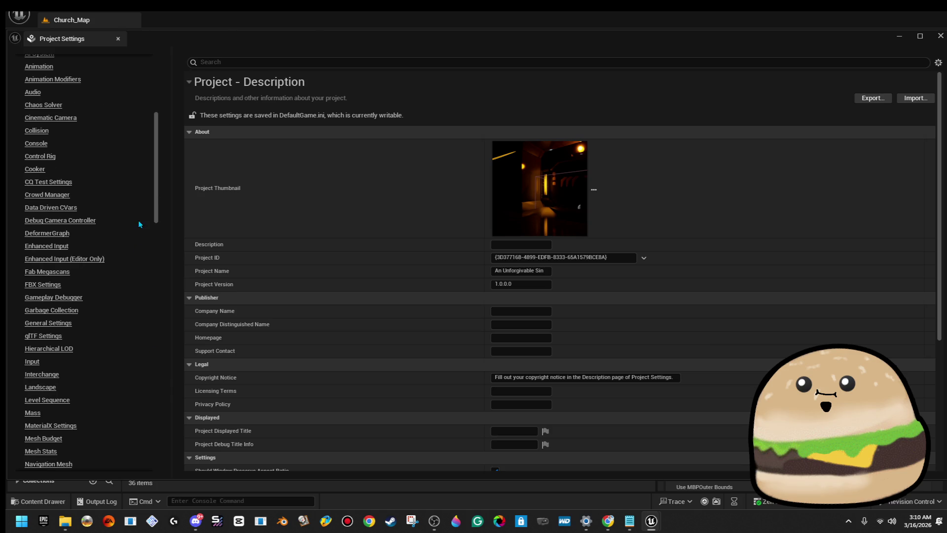
{"action": "mouse_move", "coordinate": [157, 211]}
{"action": "left_mouse_down"}
{"action": "mouse_move", "coordinate": [175, 442]}
{"action": "mouse_move", "coordinate": [180, 381]}
{"action": "left_mouse_up"}
{"action": "scroll", "coordinate": [96, 340], "scroll_direction": "down", "scroll_amount": 10}
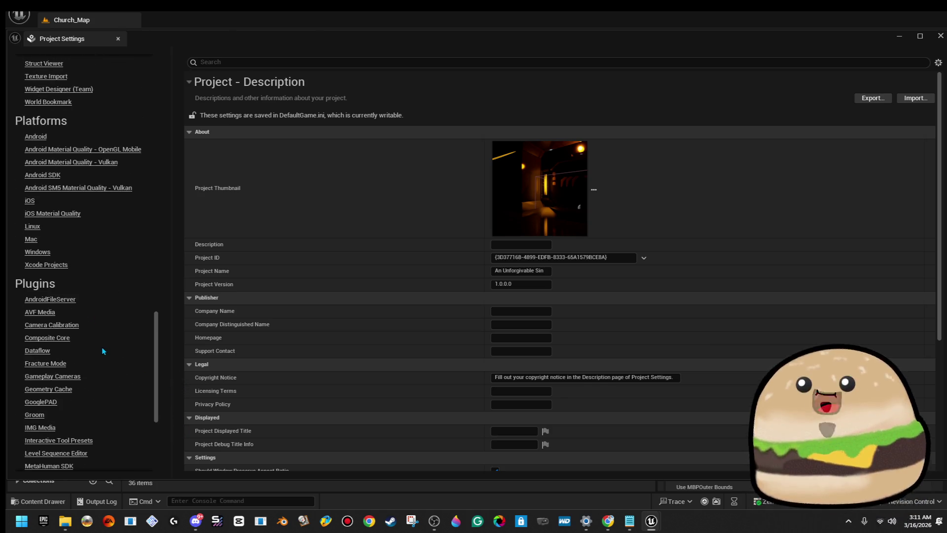
{"action": "scroll", "coordinate": [125, 369], "scroll_direction": "up", "scroll_amount": 7}
{"action": "scroll", "coordinate": [126, 368], "scroll_direction": "up", "scroll_amount": 8}
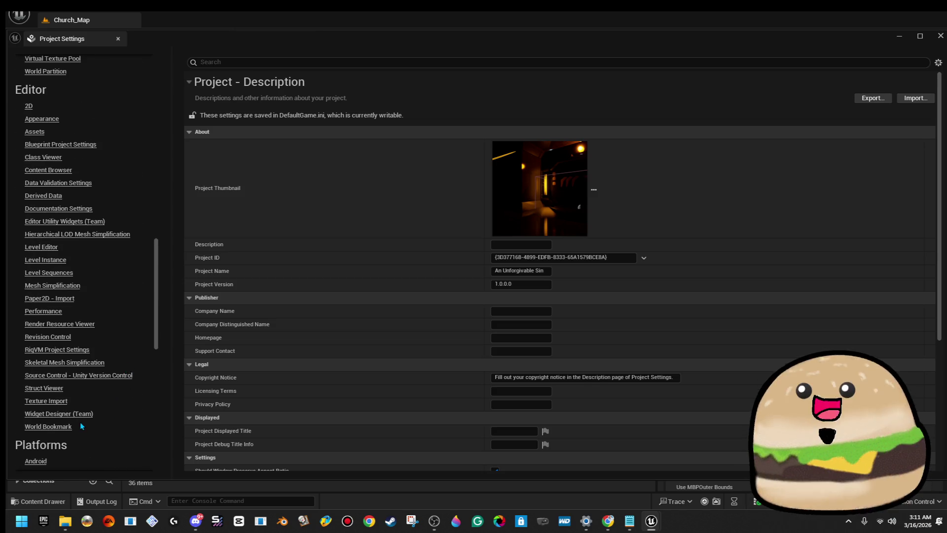
{"action": "scroll", "coordinate": [90, 416], "scroll_direction": "down", "scroll_amount": 7}
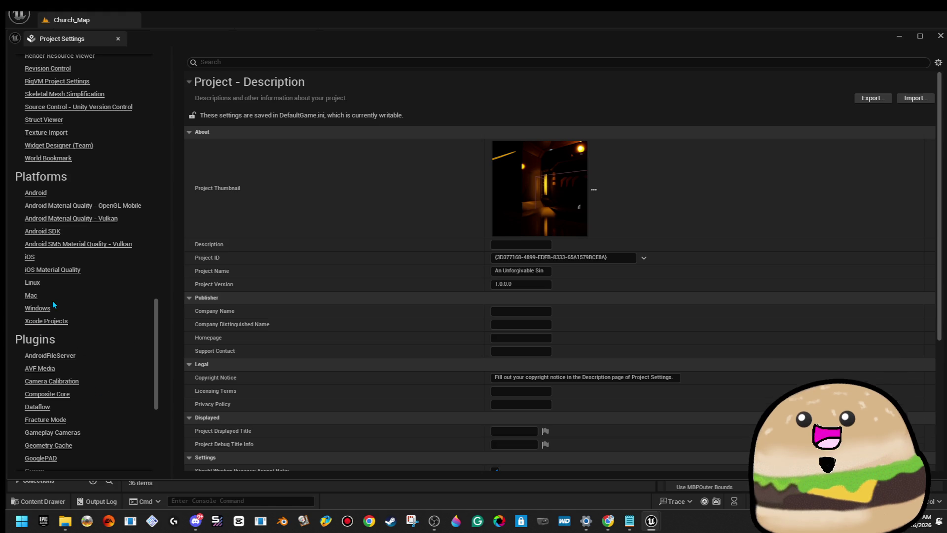
{"action": "left_click", "coordinate": [37, 309]}
{"action": "scroll", "coordinate": [691, 345], "scroll_direction": "down", "scroll_amount": 2}
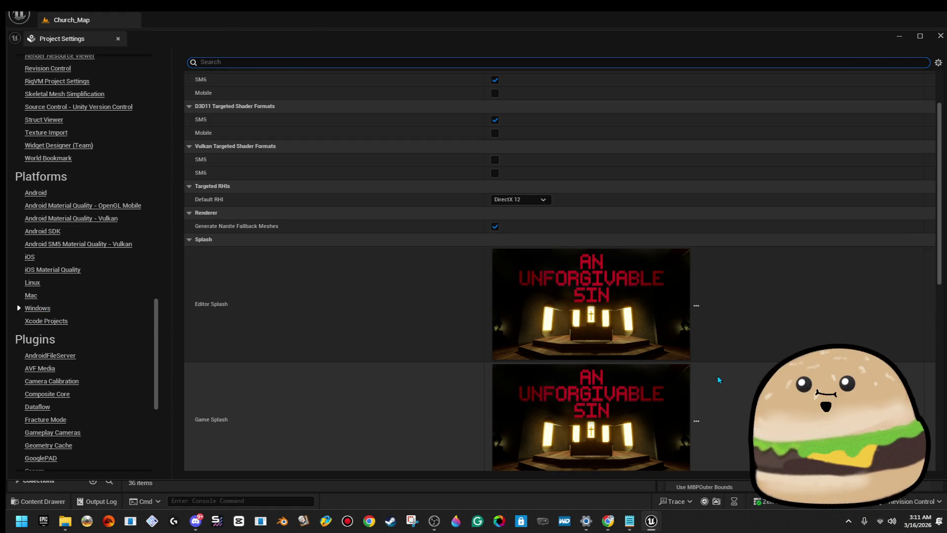
{"action": "scroll", "coordinate": [718, 375], "scroll_direction": "down", "scroll_amount": 3}
{"action": "scroll", "coordinate": [718, 376], "scroll_direction": "up", "scroll_amount": 2}
{"action": "scroll", "coordinate": [719, 380], "scroll_direction": "up", "scroll_amount": 3}
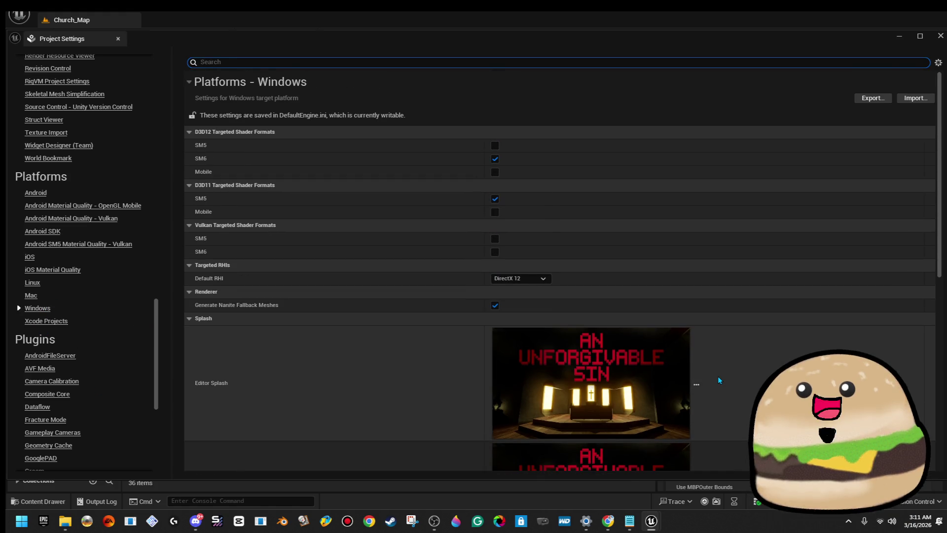
{"action": "scroll", "coordinate": [75, 257], "scroll_direction": "up", "scroll_amount": 7}
{"action": "scroll", "coordinate": [75, 257], "scroll_direction": "up", "scroll_amount": 10}
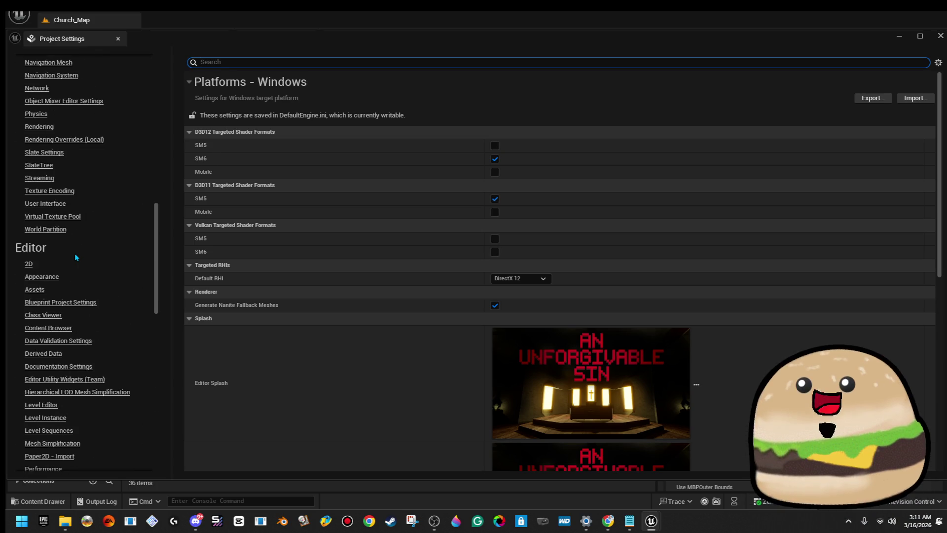
{"action": "scroll", "coordinate": [85, 262], "scroll_direction": "down", "scroll_amount": 9}
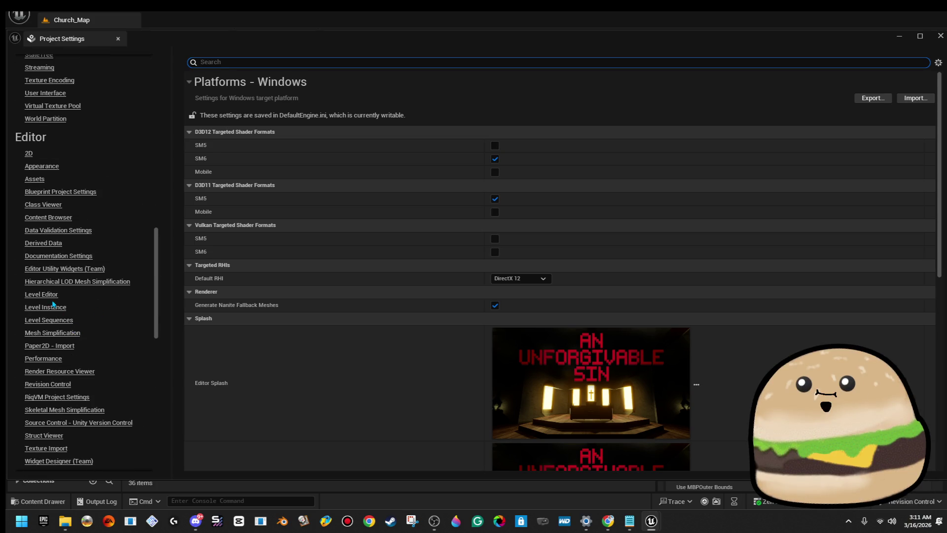
- Browse the Level Editor, Level Instance, Level Sequences and engine Level Sequence settings pages
{"action": "left_click", "coordinate": [49, 294]}
{"action": "left_click", "coordinate": [55, 308]}
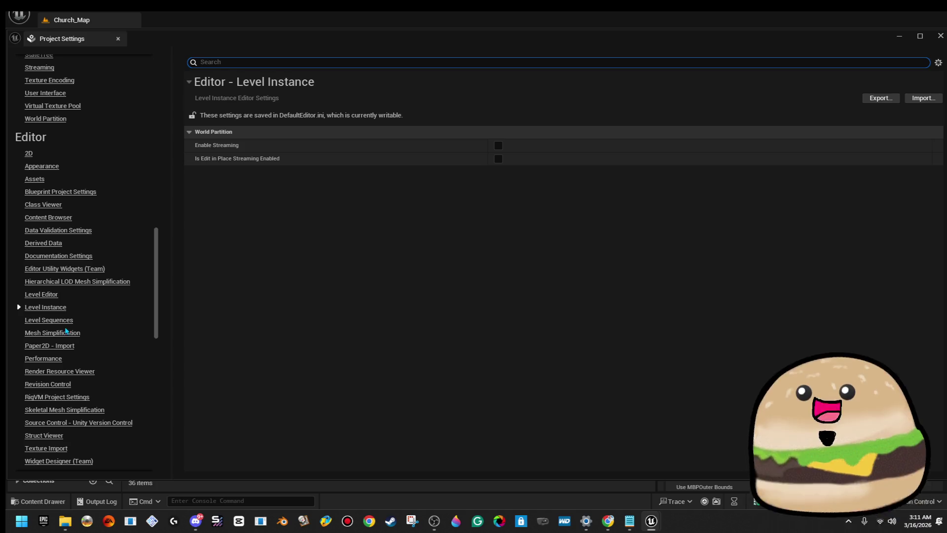
{"action": "left_click", "coordinate": [107, 324]}
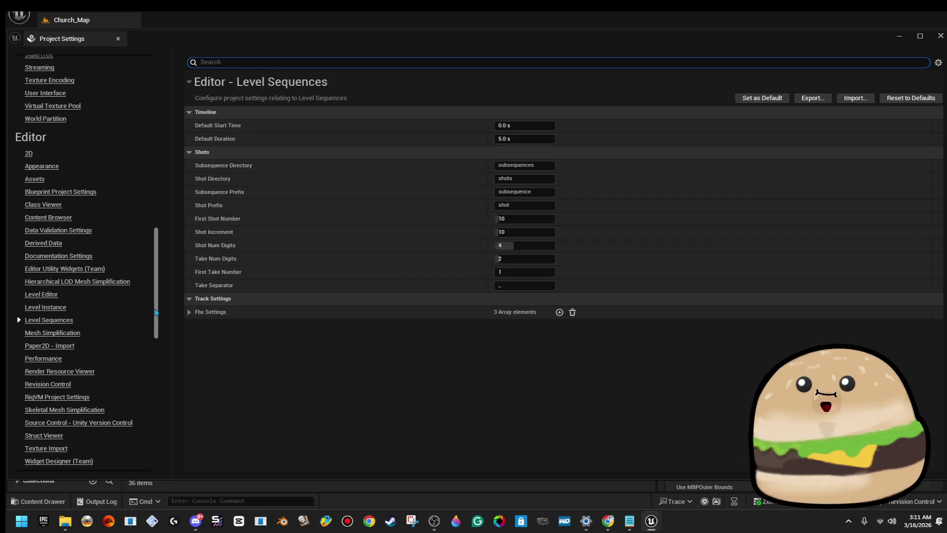
{"action": "scroll", "coordinate": [157, 311], "scroll_direction": "up", "scroll_amount": 5}
{"action": "scroll", "coordinate": [166, 220], "scroll_direction": "up", "scroll_amount": 15}
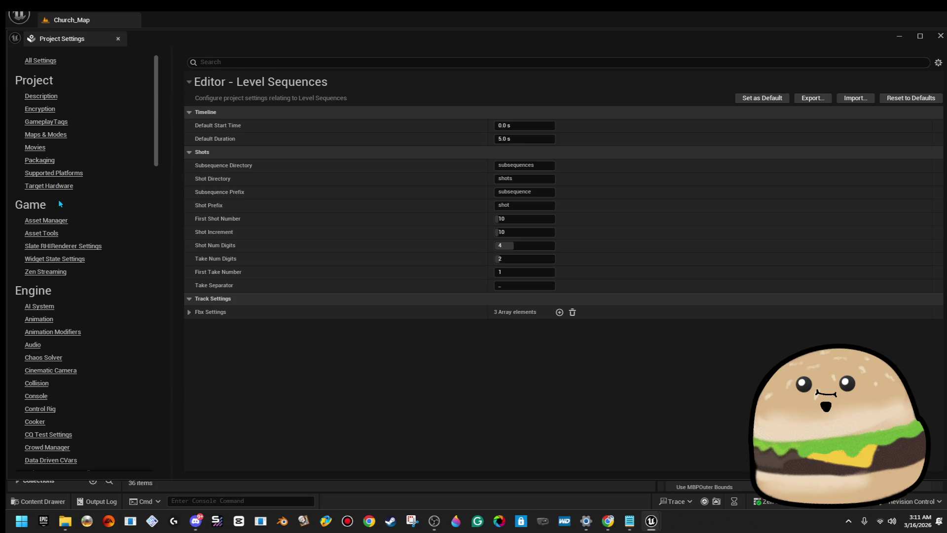
{"action": "scroll", "coordinate": [76, 348], "scroll_direction": "down", "scroll_amount": 6}
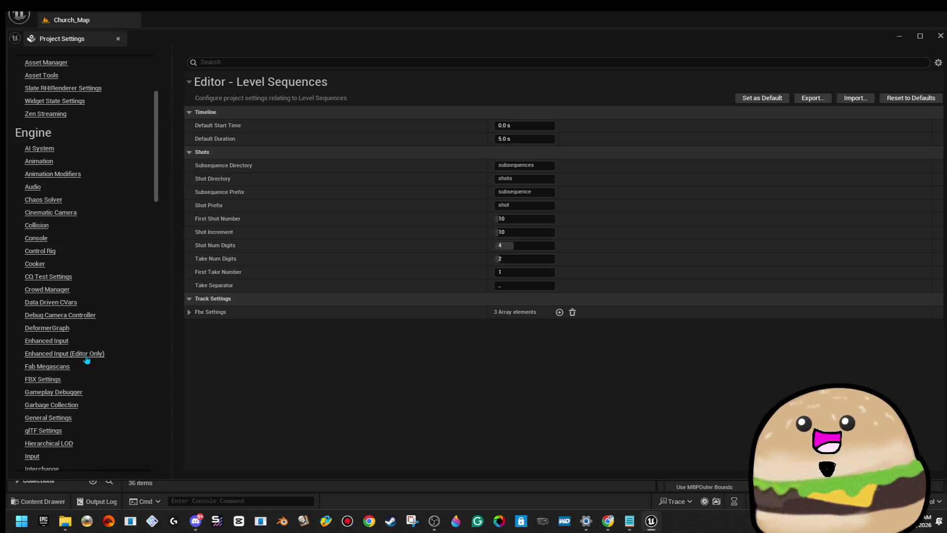
{"action": "scroll", "coordinate": [87, 355], "scroll_direction": "down", "scroll_amount": 4}
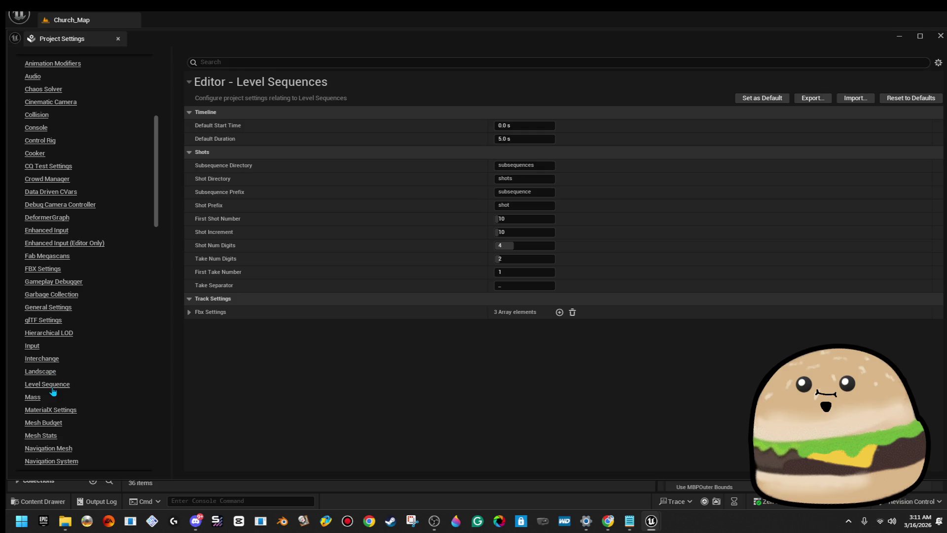
{"action": "left_click", "coordinate": [53, 389]}
- View the project Description settings, then the Encryption settings
{"action": "scroll", "coordinate": [52, 163], "scroll_direction": "up", "scroll_amount": 8}
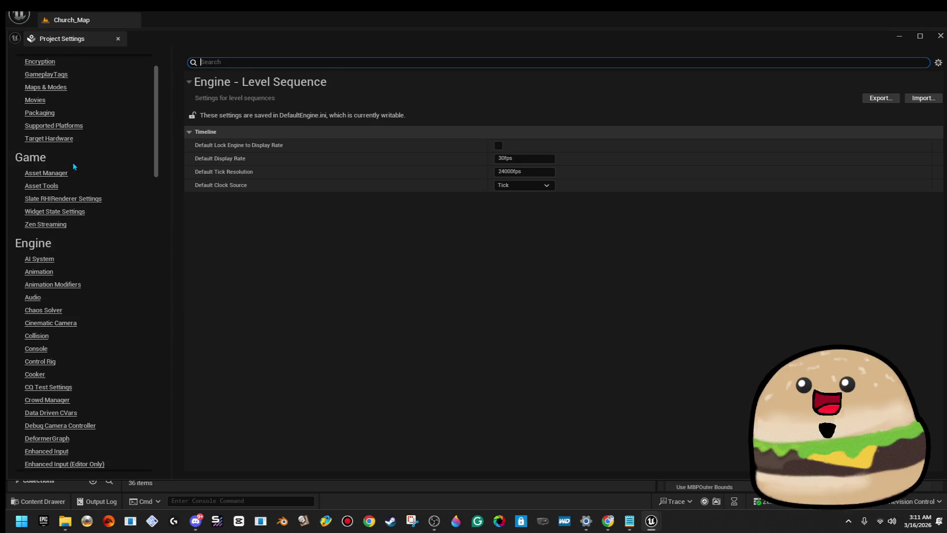
{"action": "scroll", "coordinate": [74, 165], "scroll_direction": "up", "scroll_amount": 2}
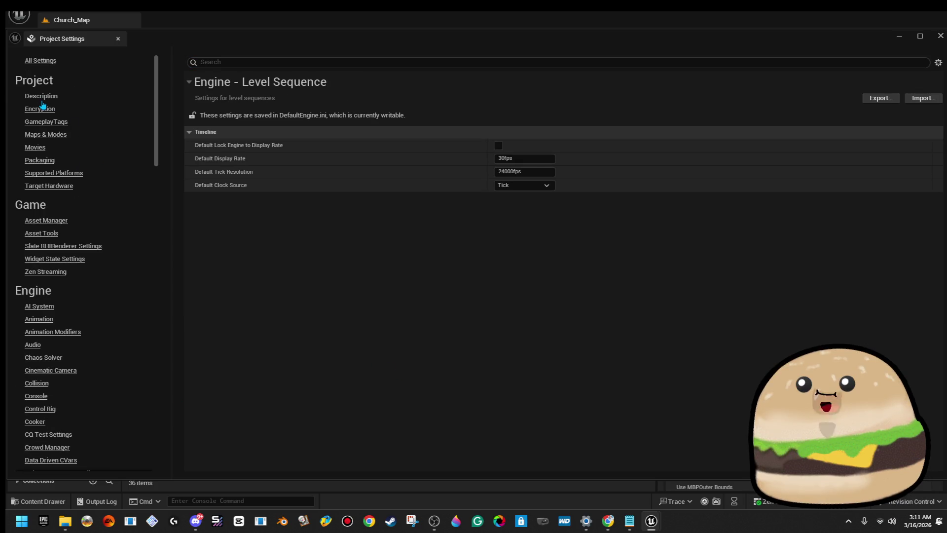
{"action": "left_click", "coordinate": [42, 101]}
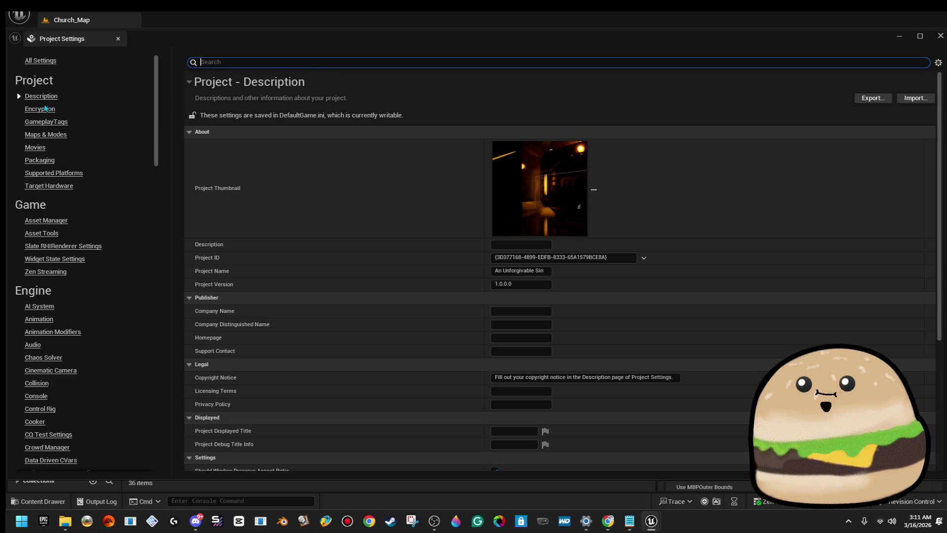
{"action": "left_click", "coordinate": [40, 109]}
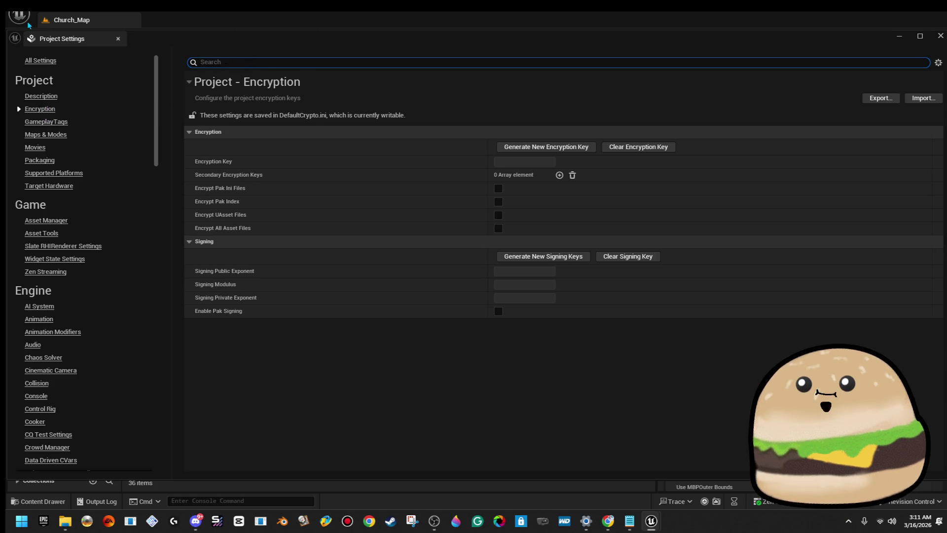
- Scroll through the 'level' search results, then clear the search and view the Movies page
{"action": "type", "text": "level"}
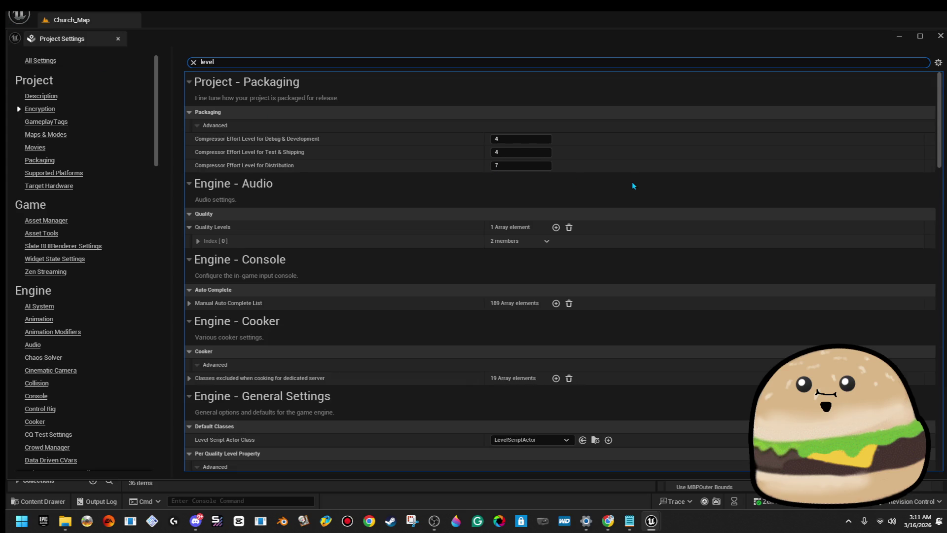
{"action": "scroll", "coordinate": [656, 226], "scroll_direction": "down", "scroll_amount": 3}
{"action": "scroll", "coordinate": [560, 353], "scroll_direction": "up", "scroll_amount": 3}
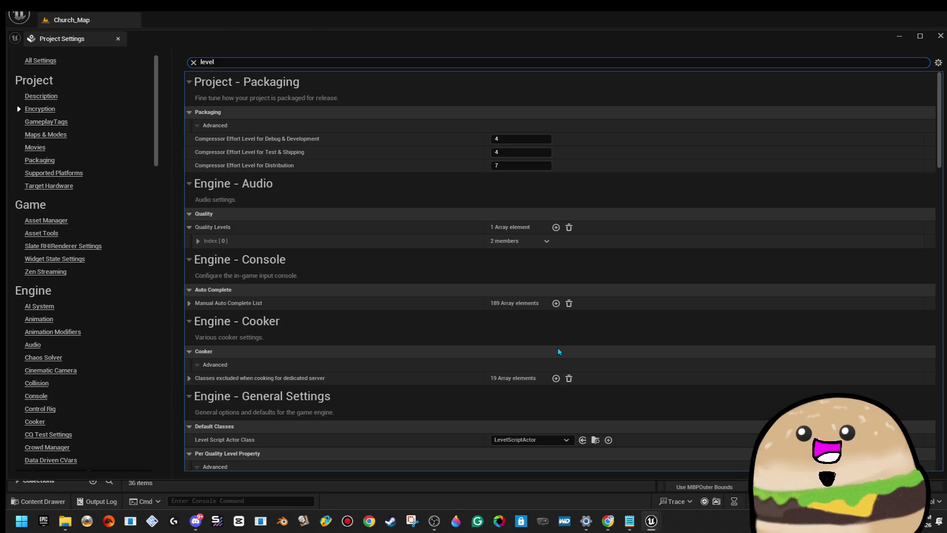
{"action": "scroll", "coordinate": [559, 345], "scroll_direction": "down", "scroll_amount": 12}
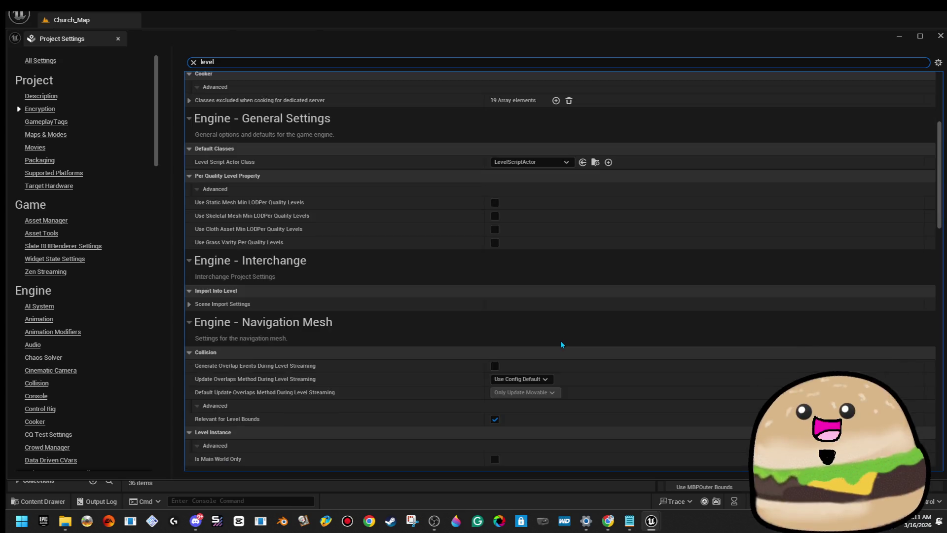
{"action": "scroll", "coordinate": [561, 341], "scroll_direction": "down", "scroll_amount": 12}
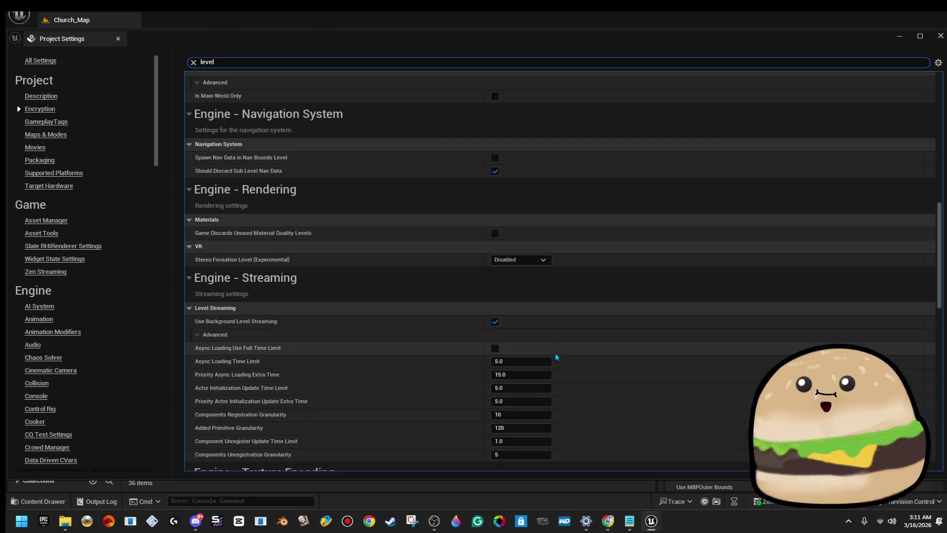
{"action": "scroll", "coordinate": [555, 358], "scroll_direction": "down", "scroll_amount": 10}
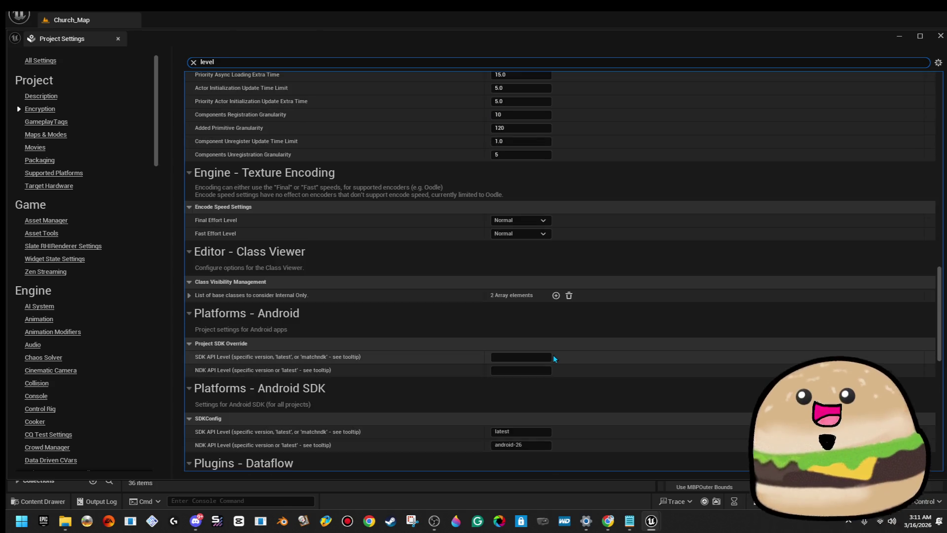
{"action": "scroll", "coordinate": [554, 359], "scroll_direction": "down", "scroll_amount": 8}
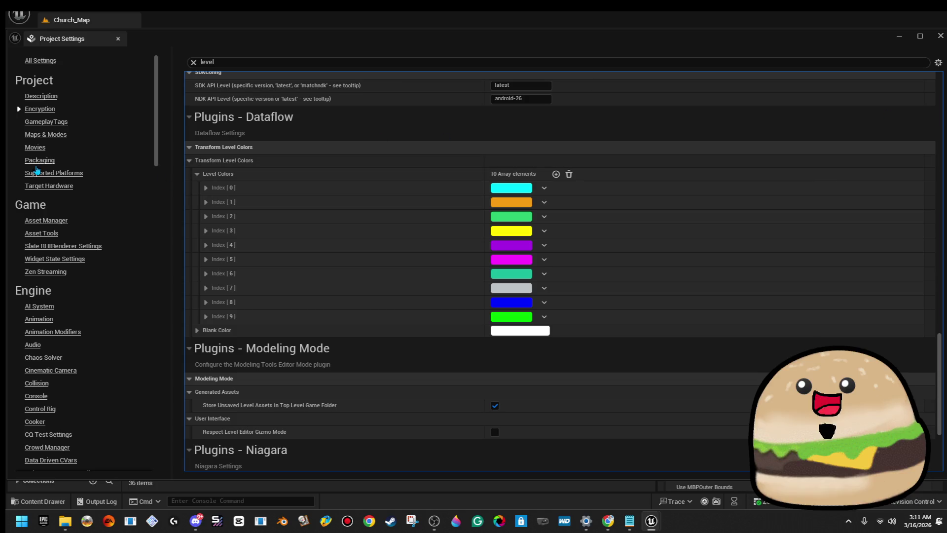
{"action": "left_click", "coordinate": [46, 162]}
{"action": "left_click", "coordinate": [41, 150]}
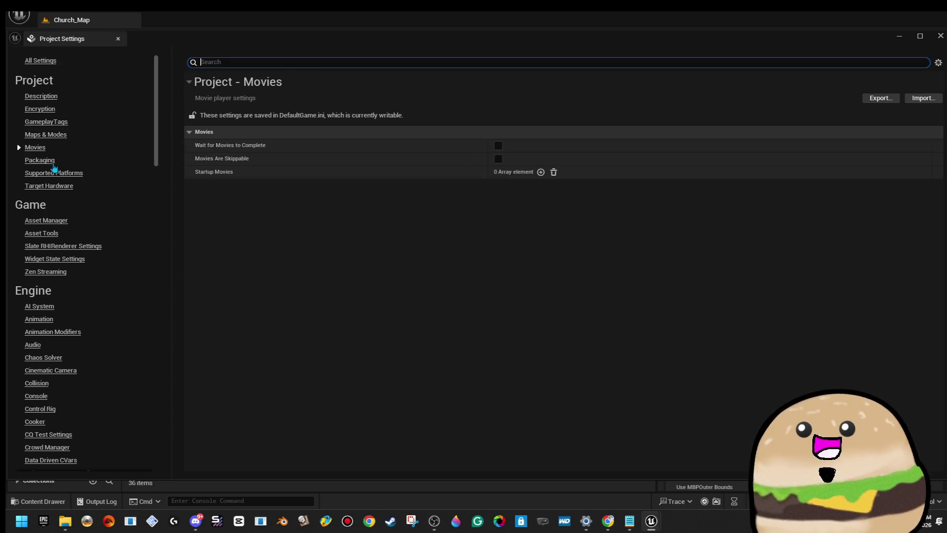
- In Maps & Modes, set Editor Startup Map and Game Default Map to level_SPACE, then close Project Settings
{"action": "left_click", "coordinate": [58, 173]}
{"action": "left_click", "coordinate": [45, 135]}
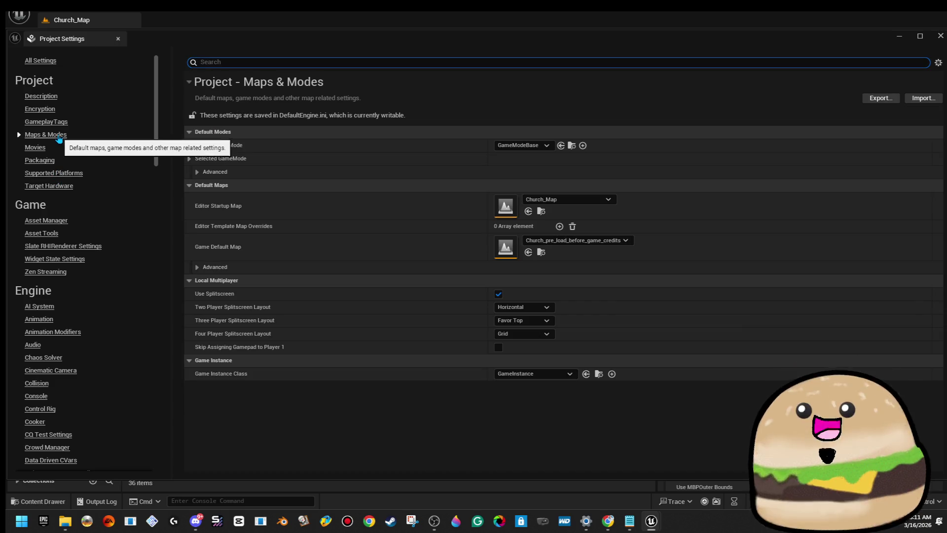
{"action": "left_click", "coordinate": [604, 200]}
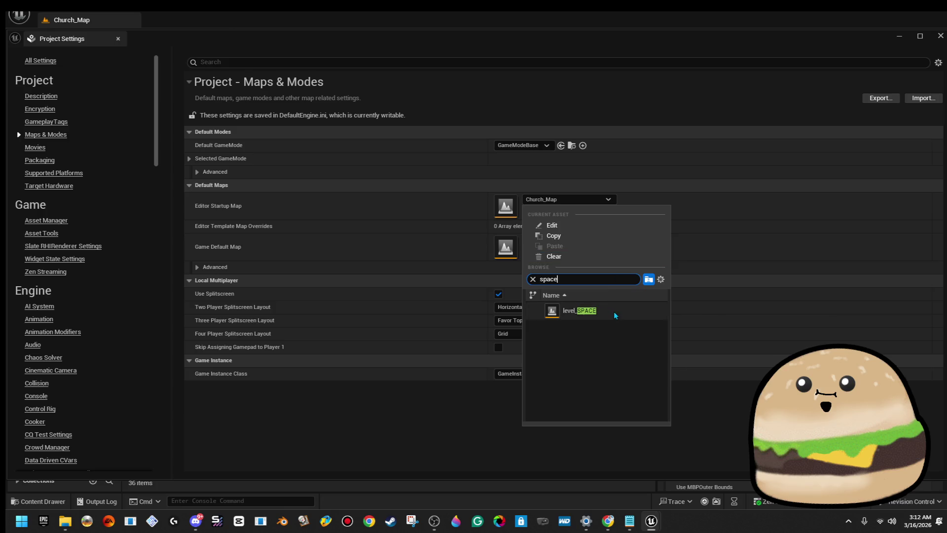
{"action": "left_click", "coordinate": [573, 311]}
{"action": "left_click", "coordinate": [605, 245]}
{"action": "type", "text": "spac"}
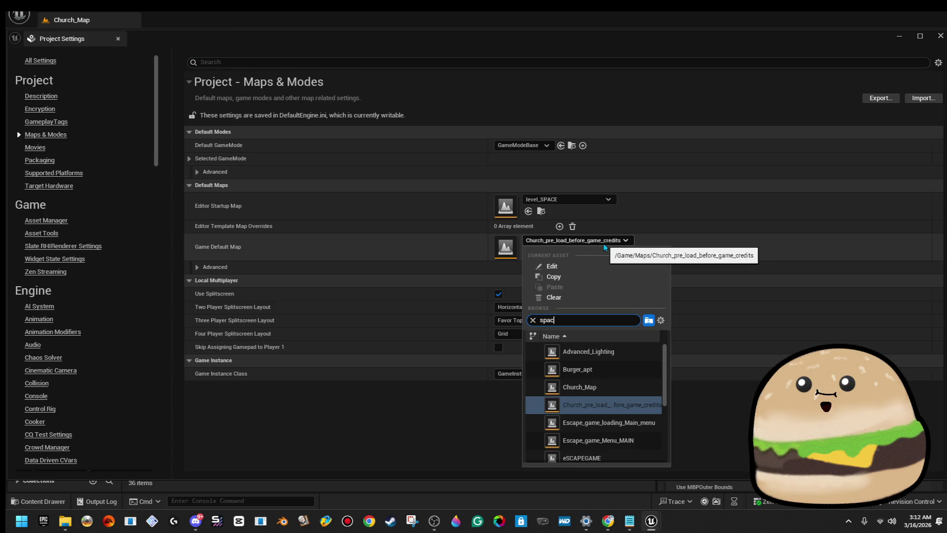
{"action": "type", "text": "e"}
{"action": "left_click", "coordinate": [600, 353]}
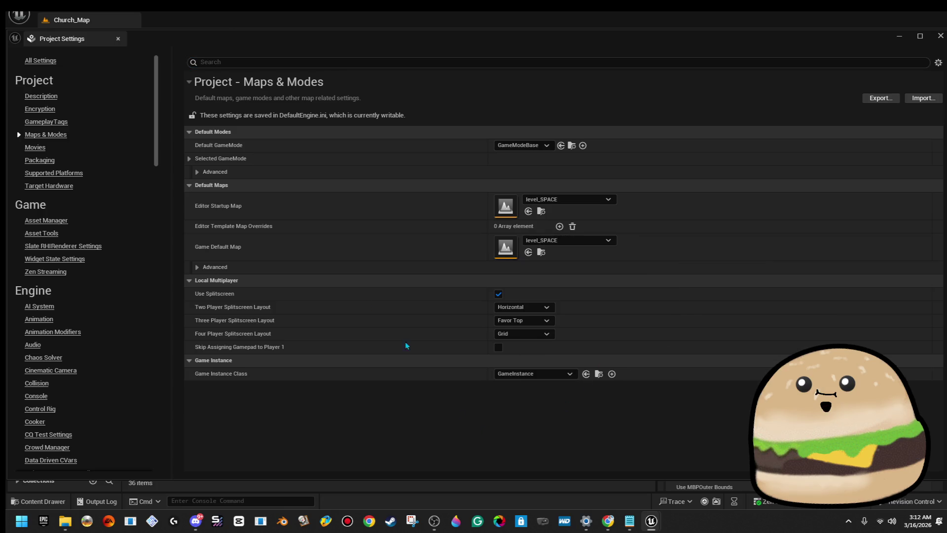
{"action": "left_click", "coordinate": [117, 40]}
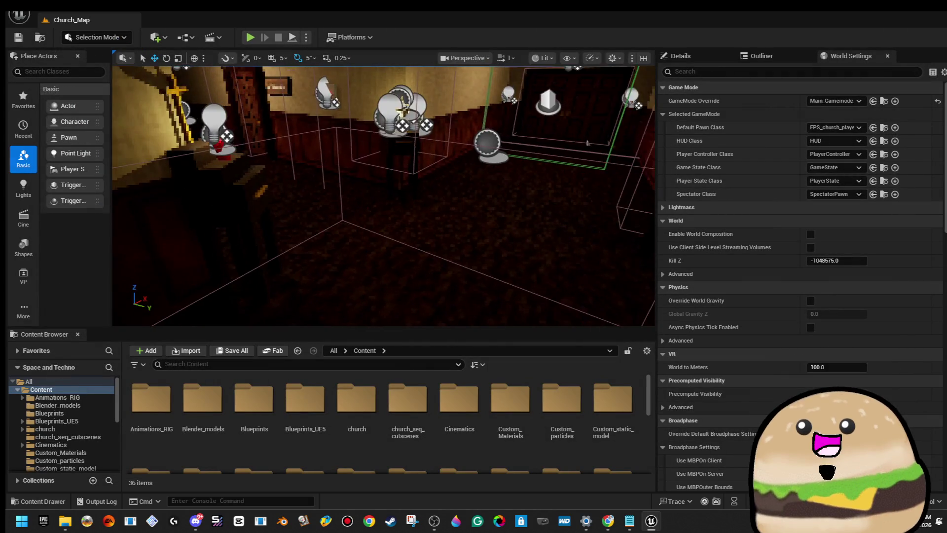
- Open level_SPACE, run Play From Here on the room floor, then stop with Esc
{"action": "left_click", "coordinate": [18, 14]}
{"action": "left_click", "coordinate": [84, 55]}
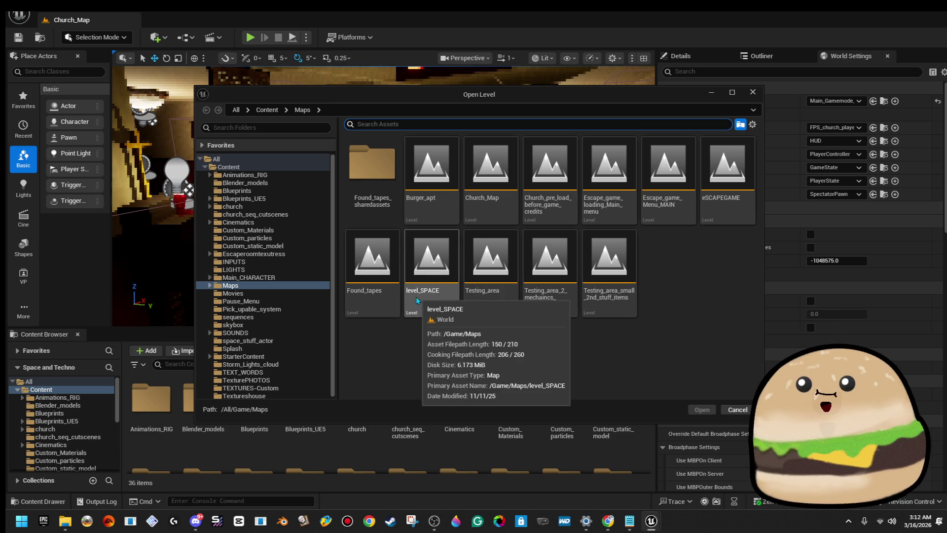
{"action": "double_click", "coordinate": [428, 299]}
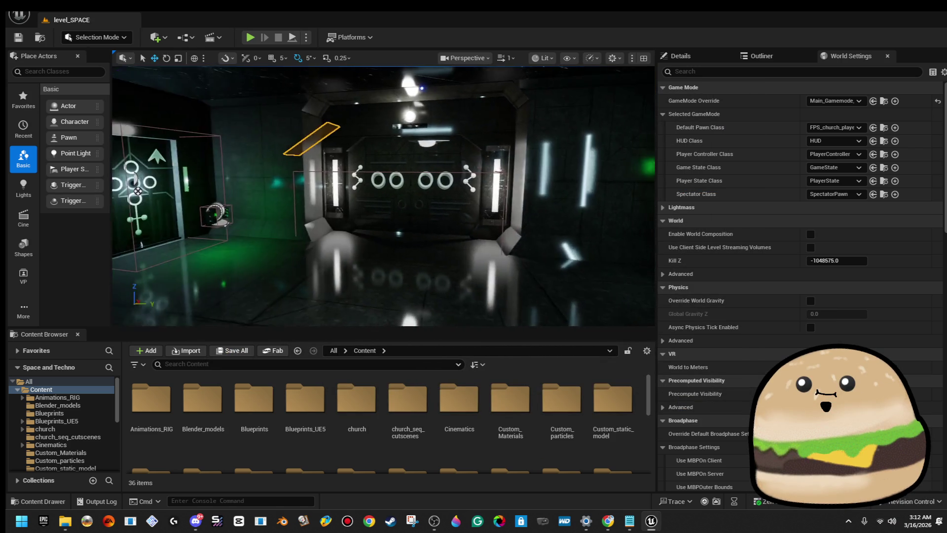
{"action": "right_click", "coordinate": [459, 253]}
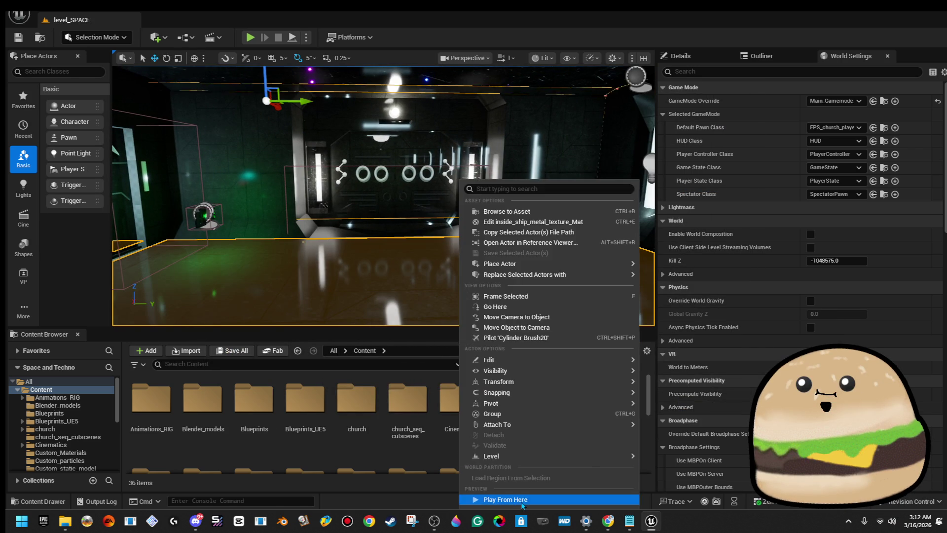
{"action": "left_click", "coordinate": [508, 500]}
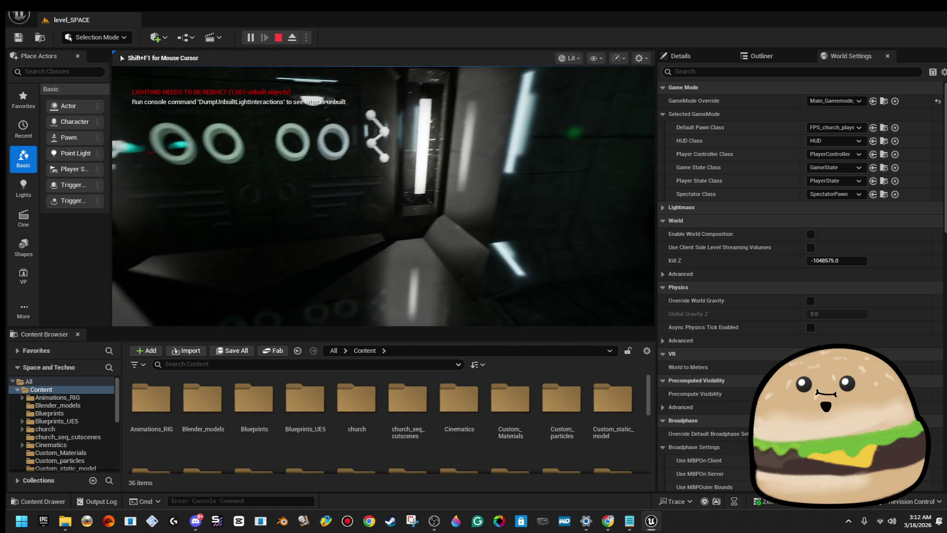
{"action": "key", "text": "Escape"}
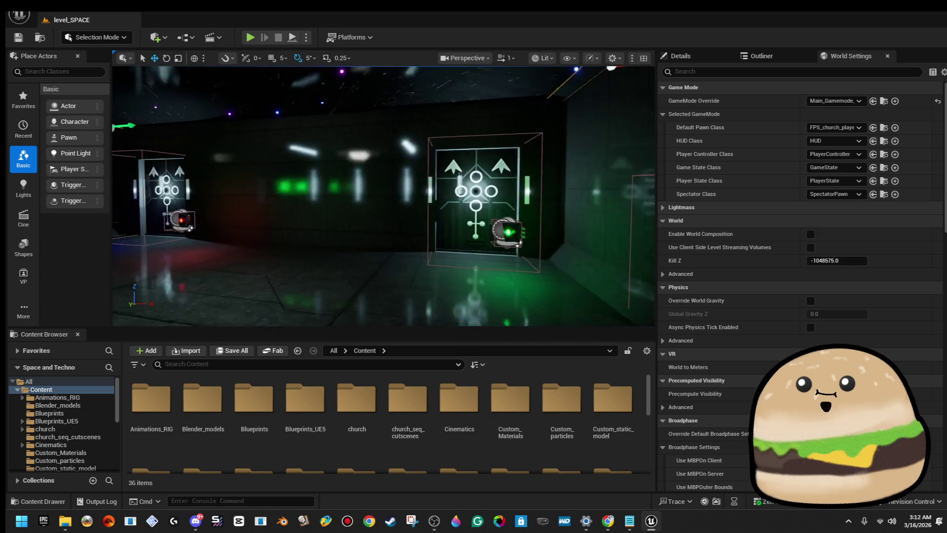
- Set the World Settings Default Pawn Class to xtraFPS_ESCAPE_ROOM_PLAYER
{"action": "left_click", "coordinate": [244, 364]}
{"action": "type", "text": "fps c"}
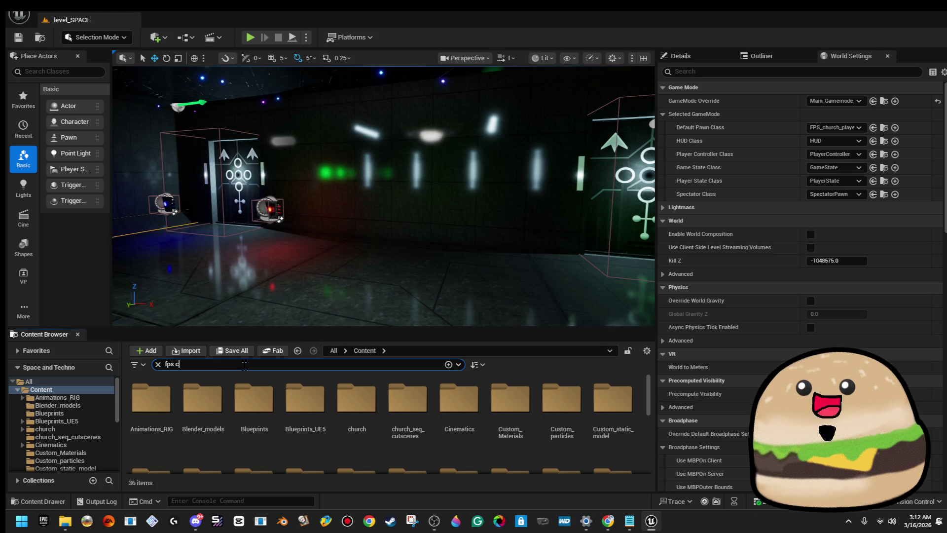
{"action": "left_click", "coordinate": [835, 127]}
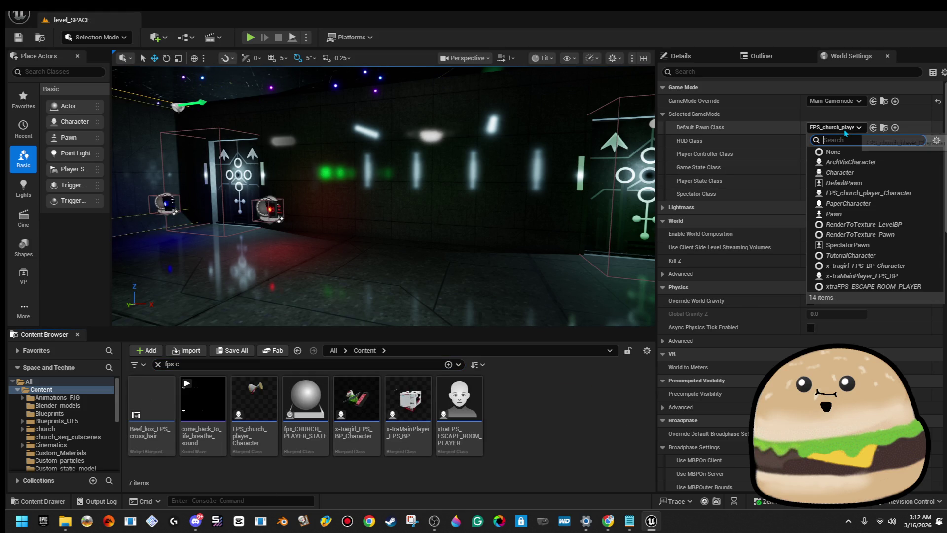
{"action": "type", "text": "x"}
{"action": "left_click", "coordinate": [869, 193]}
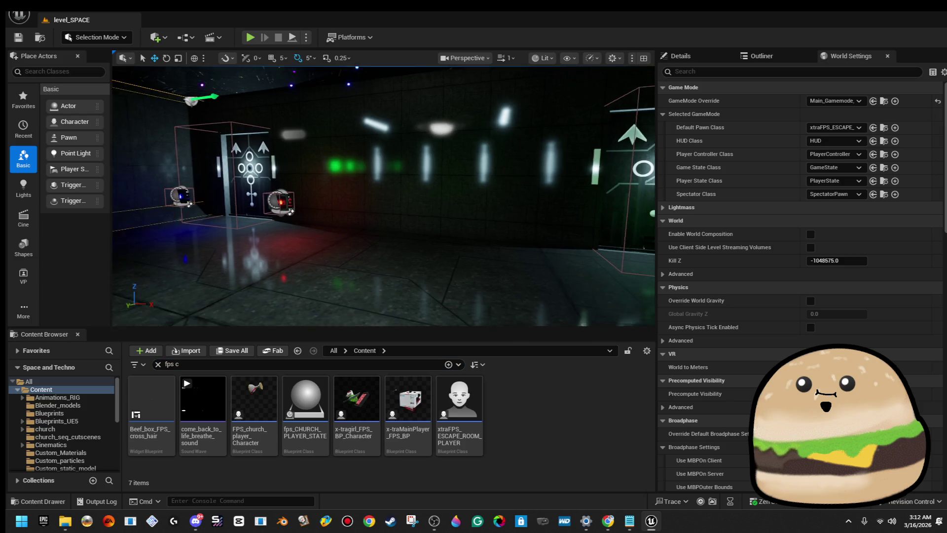
- Test-play from a floor spot with Play From Here, stop with Esc, and reopen the pawn class list
{"action": "right_click", "coordinate": [435, 296]}
{"action": "left_click", "coordinate": [491, 498]}
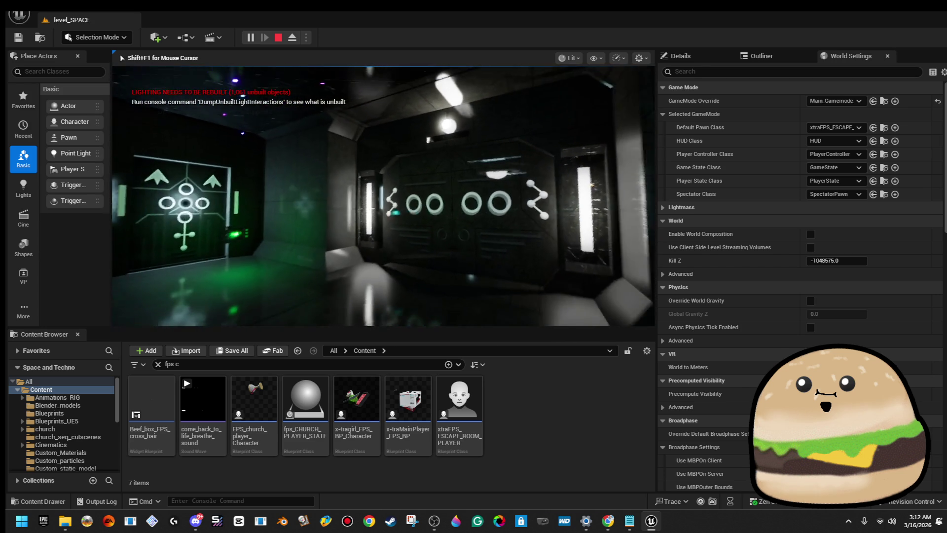
{"action": "key", "text": "Escape"}
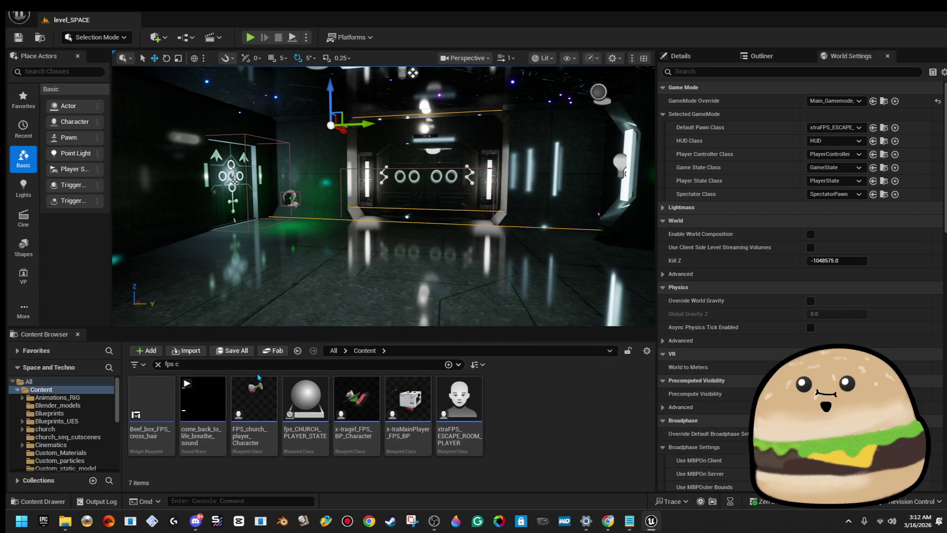
{"action": "left_click", "coordinate": [849, 129]}
{"action": "type", "text": "fps"}
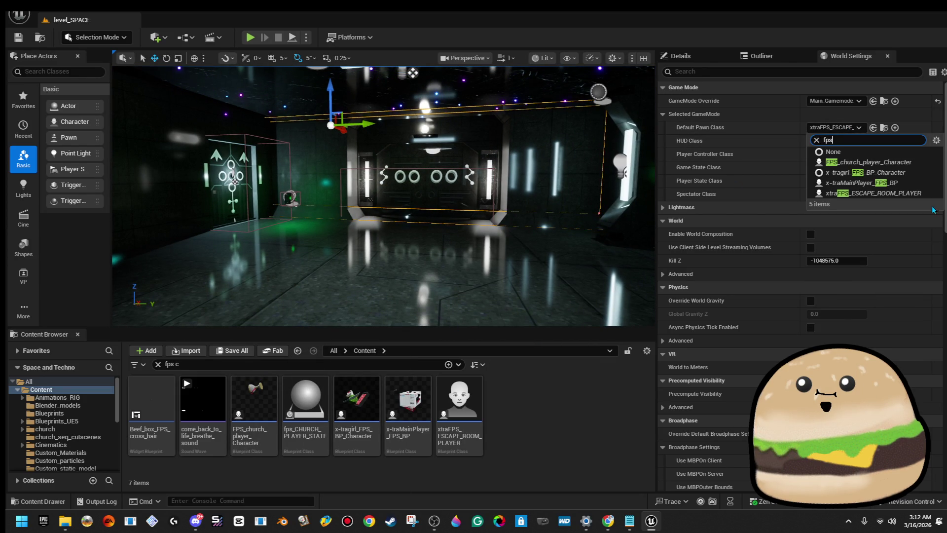
- Set the default pawn to x-traMainPlayer_FPS_BP and play the level from a floor spot
{"action": "left_click", "coordinate": [915, 184]}
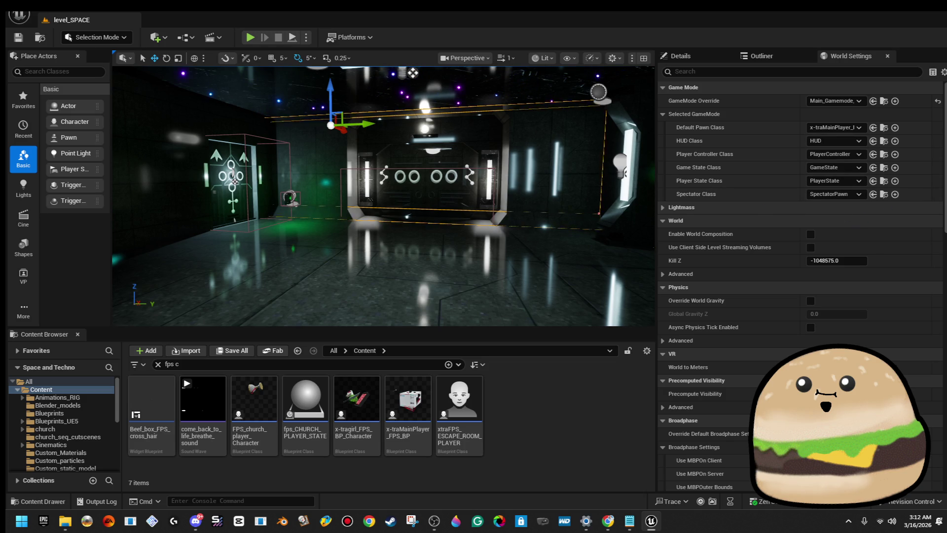
{"action": "right_click", "coordinate": [306, 186]}
{"action": "key", "text": "Escape"}
{"action": "left_click", "coordinate": [367, 241]}
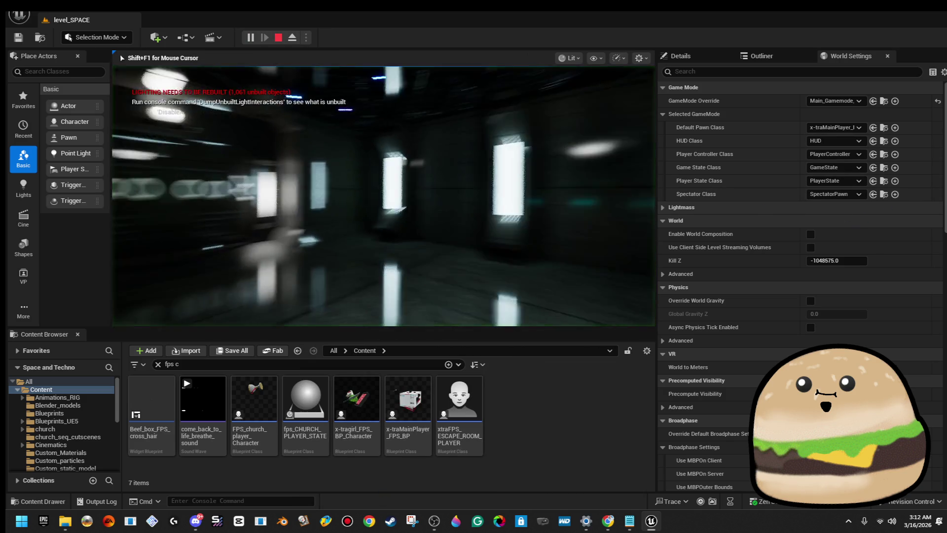
- Walk through the ring-marked door, chandelier room and corridors, then stop the playtest
{"action": "key", "text": "w"}
{"action": "key", "text": "w"}
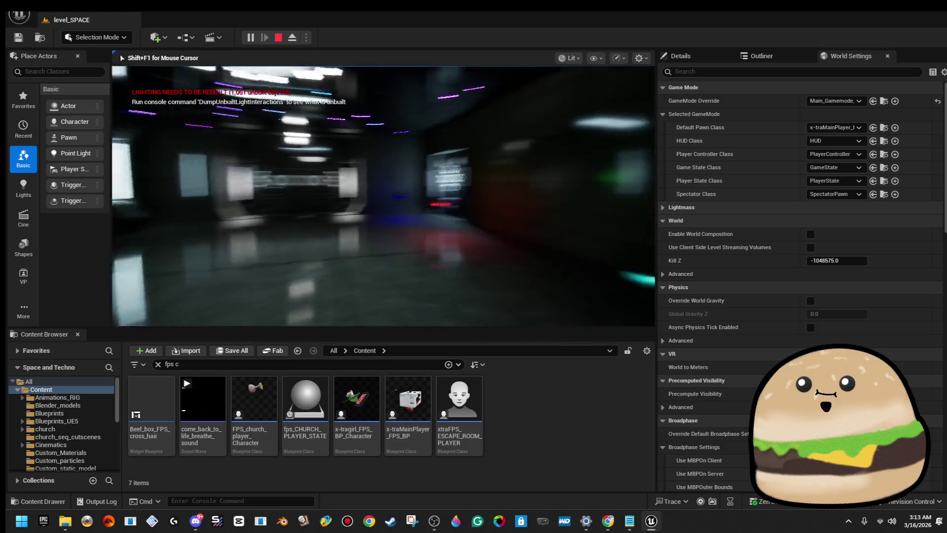
{"action": "key", "text": "w"}
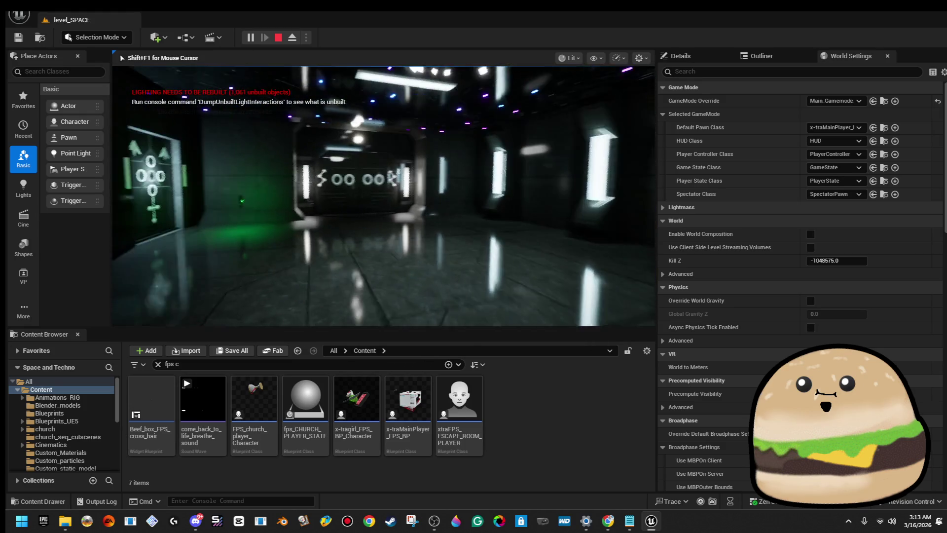
{"action": "key", "text": "w"}
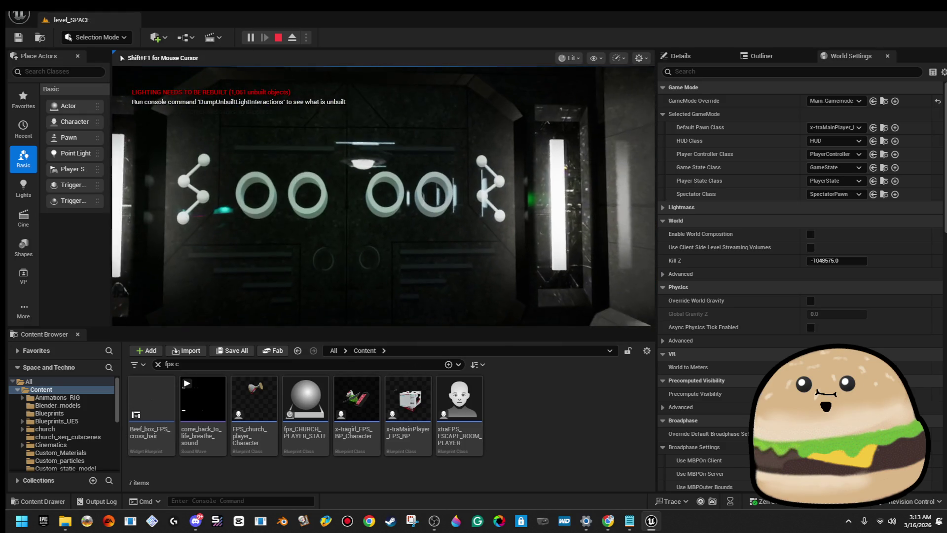
{"action": "key", "text": "w"}
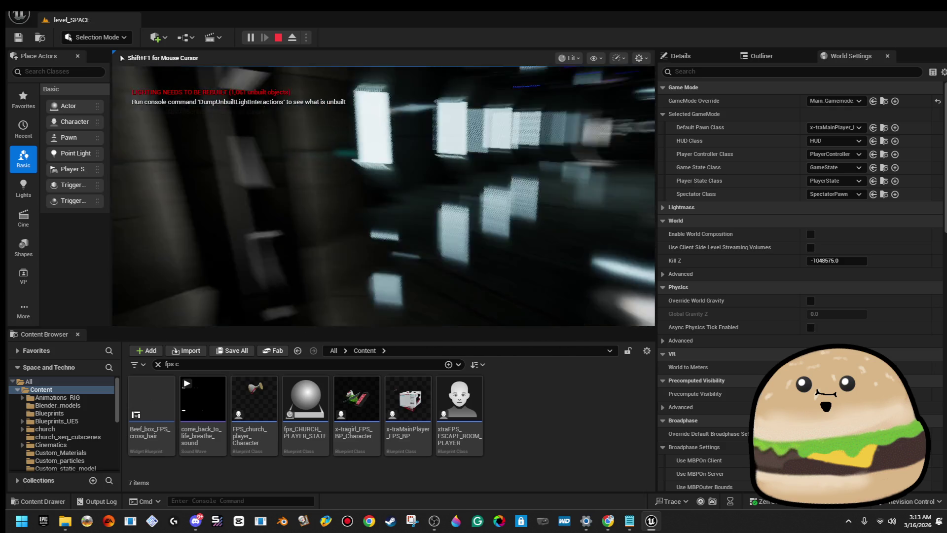
{"action": "key", "text": "w"}
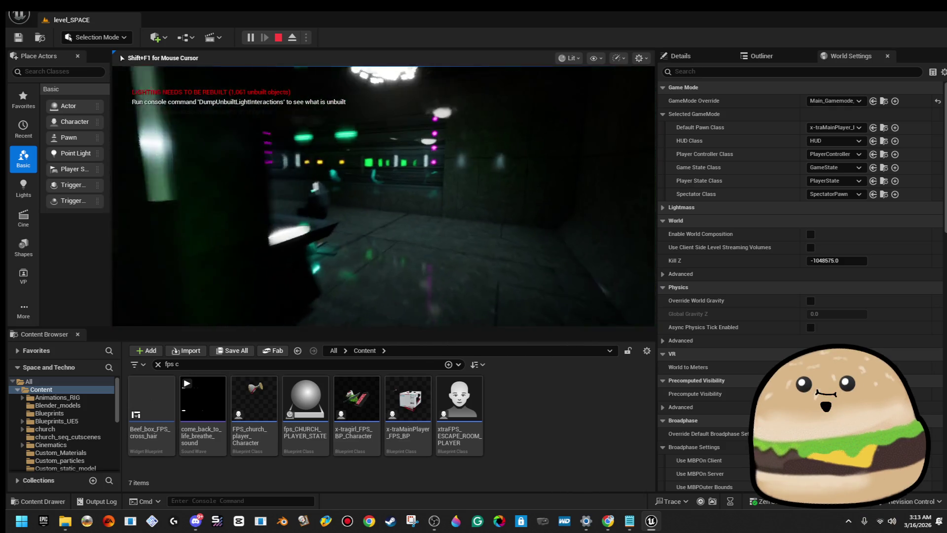
{"action": "key", "text": "w"}
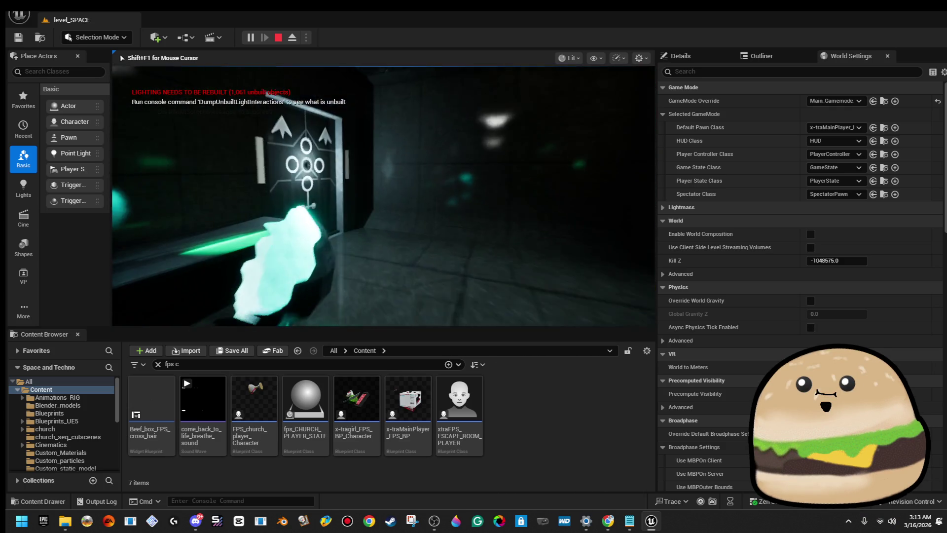
{"action": "key", "text": "w"}
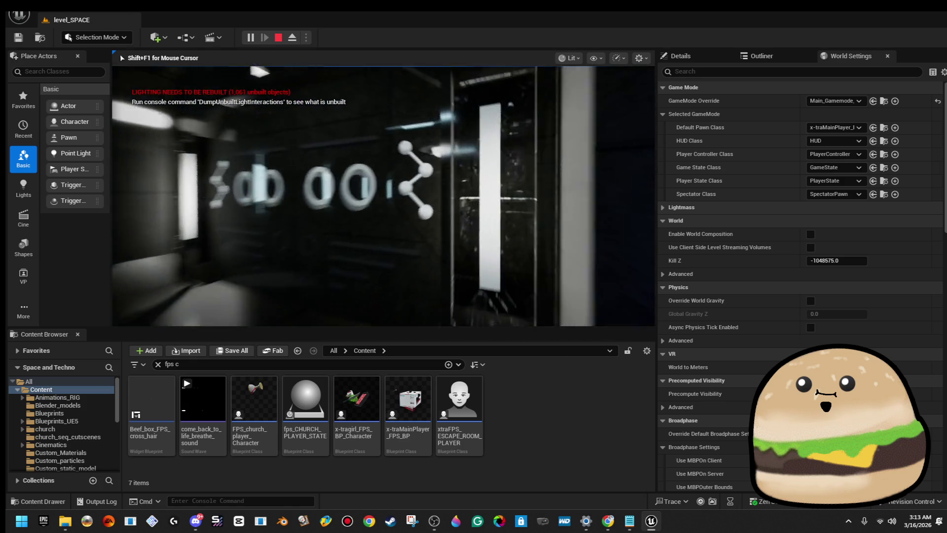
{"action": "key", "text": "w"}
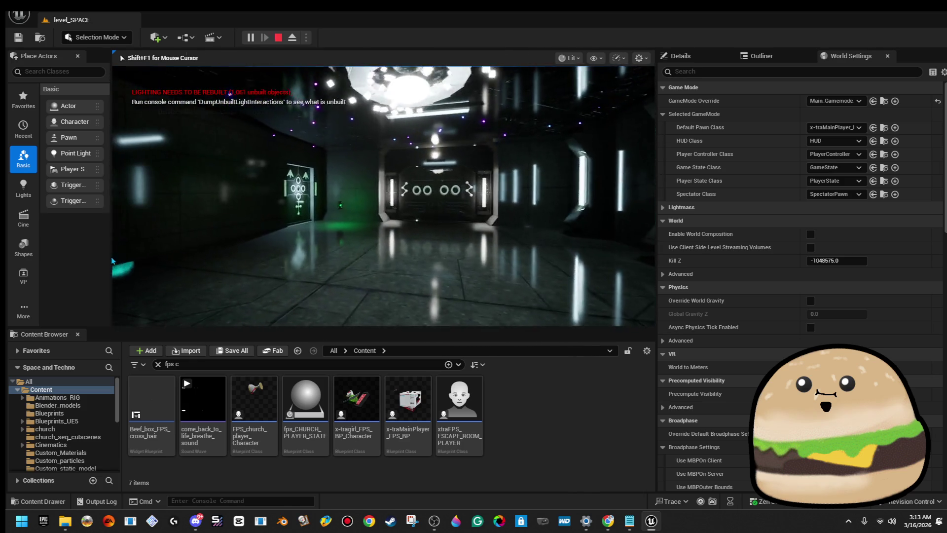
{"action": "key", "text": "Escape"}
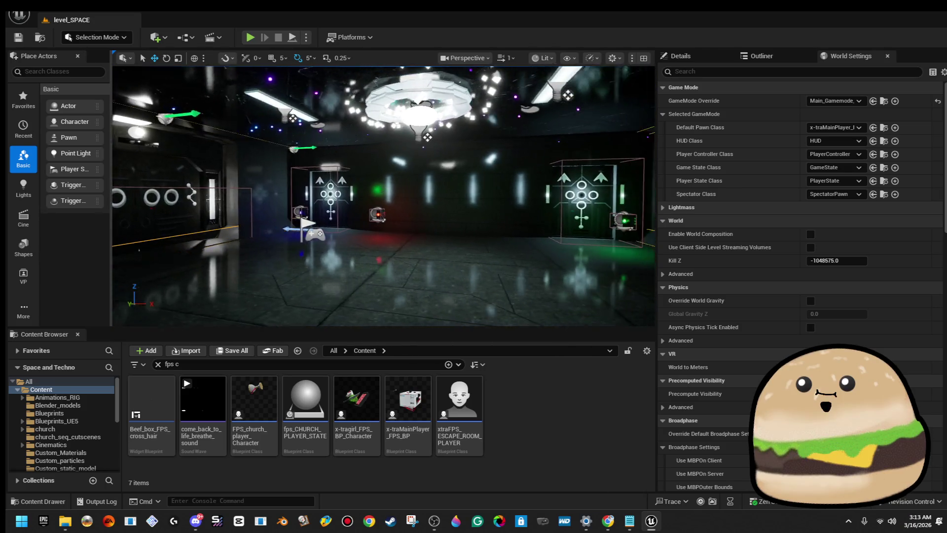
- Open the x-traMainPlayer_FPS_BP Blueprint to look it over, then close it
{"action": "scroll", "coordinate": [384, 197], "scroll_direction": "up", "scroll_amount": 3}
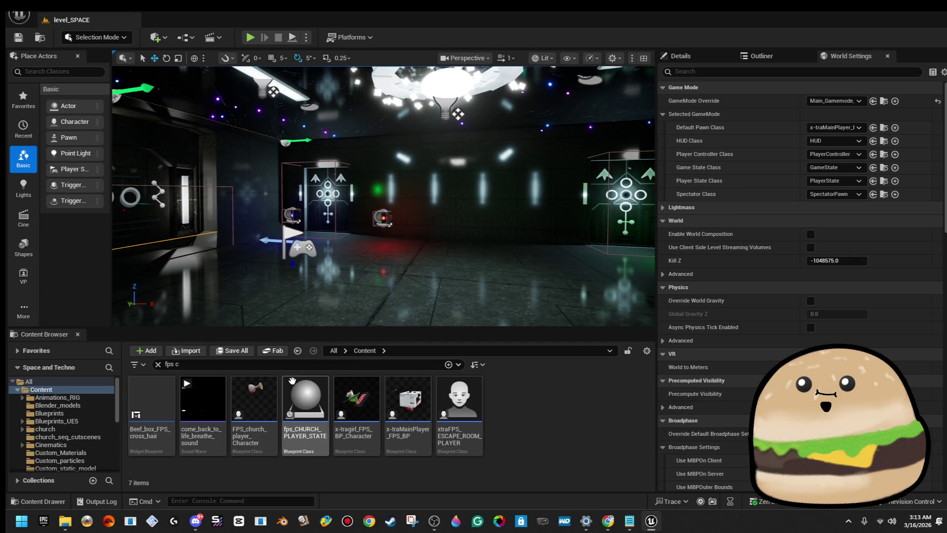
{"action": "right_click", "coordinate": [434, 400]}
{"action": "key", "text": "Escape"}
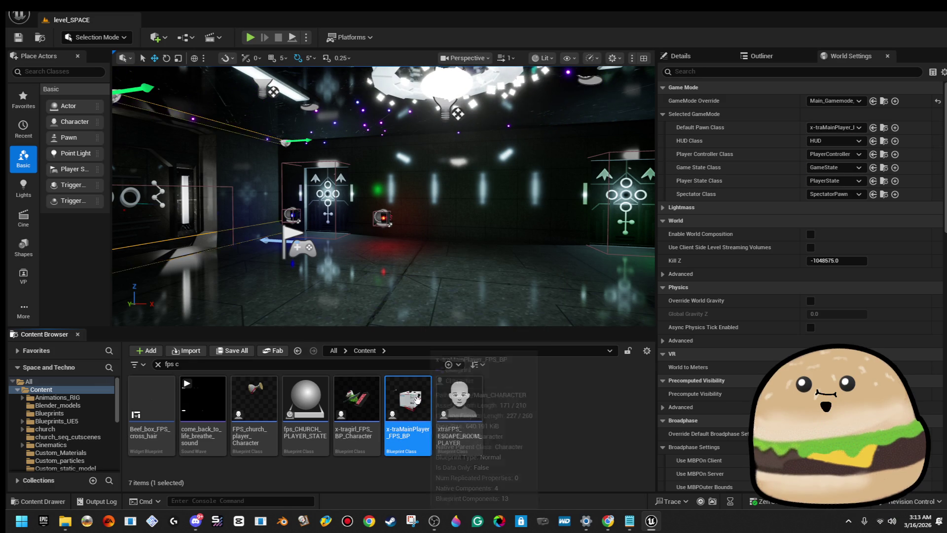
{"action": "right_click", "coordinate": [404, 411]}
{"action": "key", "text": "Return"}
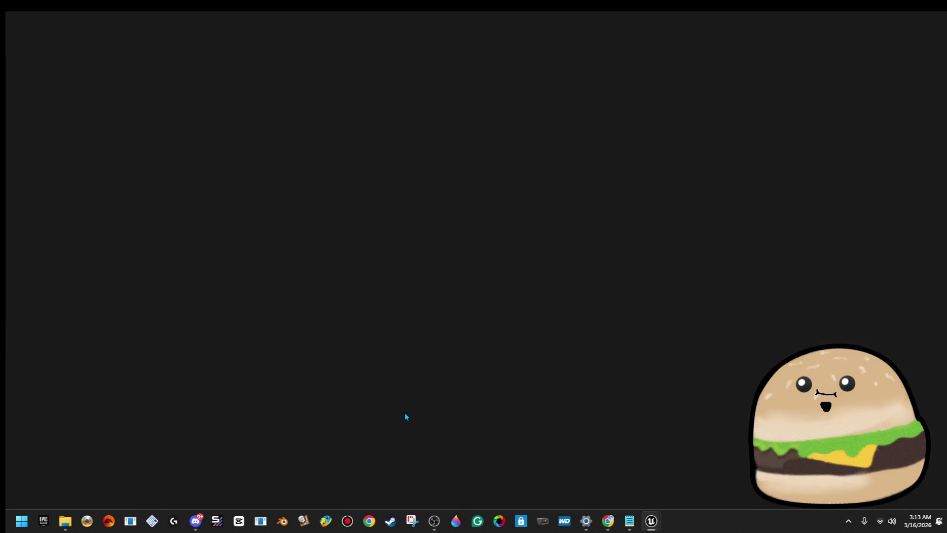
{"action": "scroll", "coordinate": [434, 234], "scroll_direction": "down", "scroll_amount": 6}
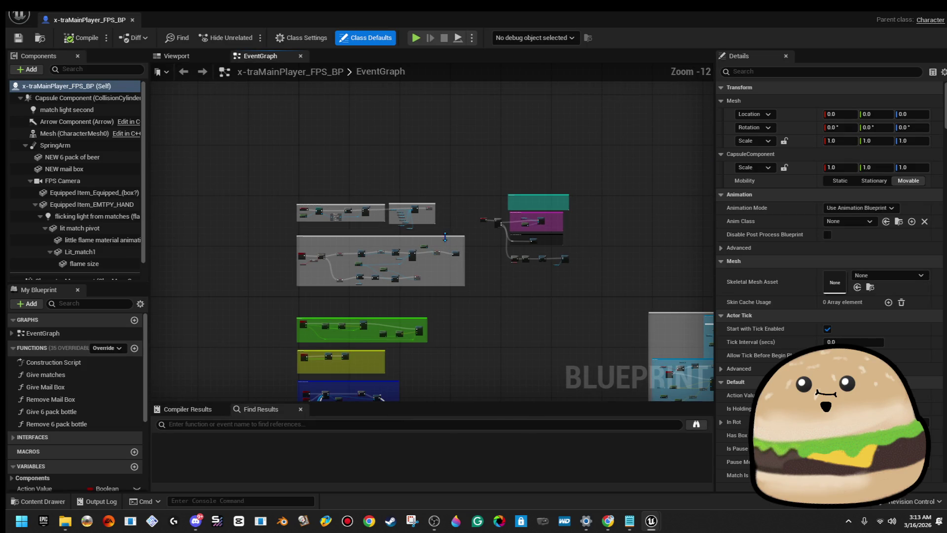
{"action": "left_click", "coordinate": [132, 19]}
- Rename the player Blueprint asset to FPS_SPACE_man_Game_alien_Player
{"action": "right_click", "coordinate": [417, 412]}
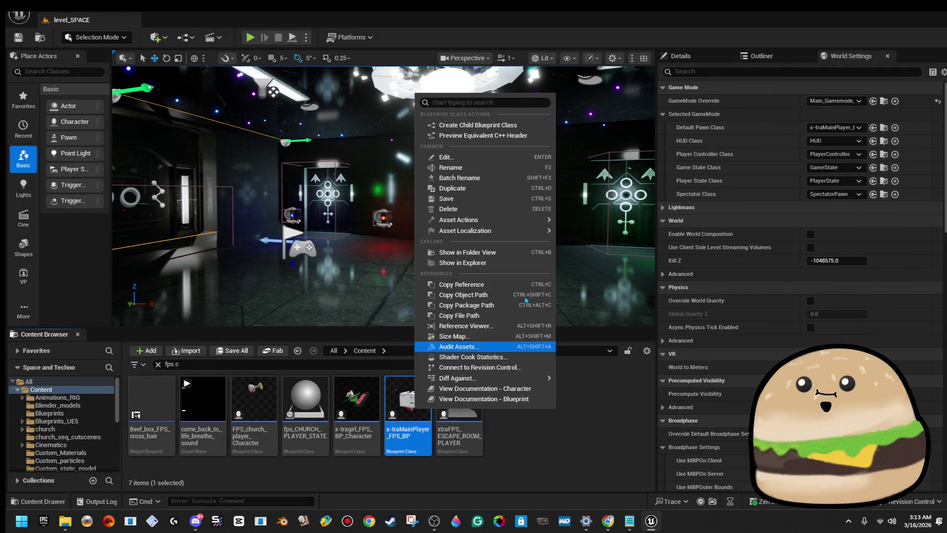
{"action": "left_click", "coordinate": [528, 168]}
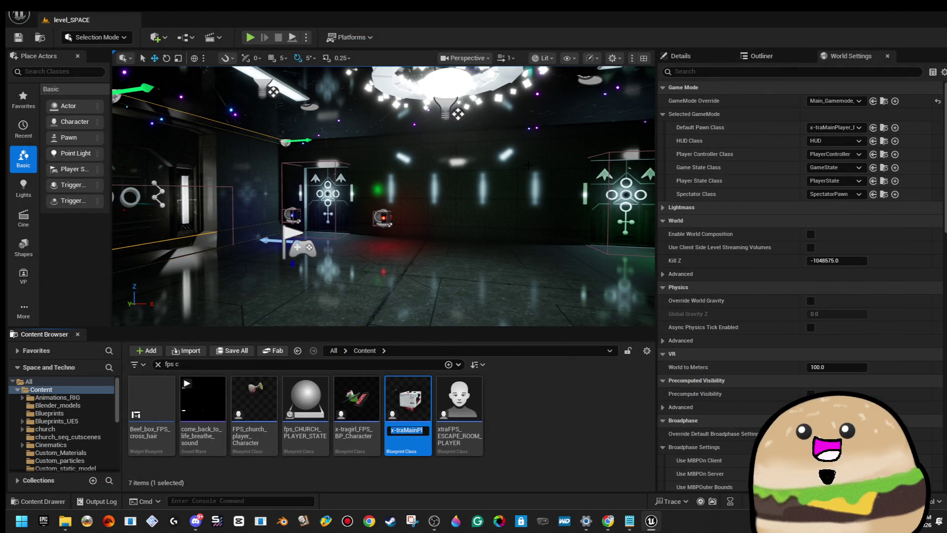
{"action": "left_click", "coordinate": [409, 430]}
{"action": "type", "text": "FPS-"}
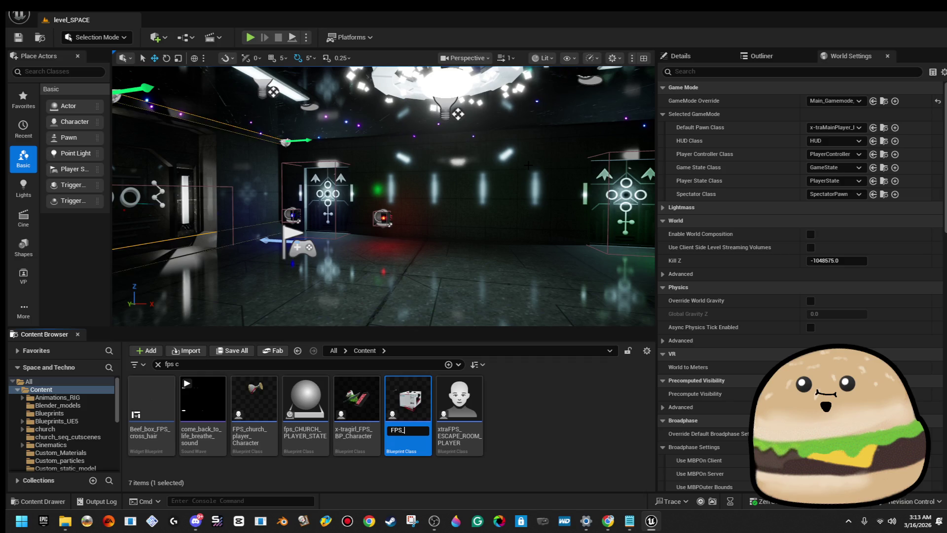
{"action": "type", "text": "SPAC"}
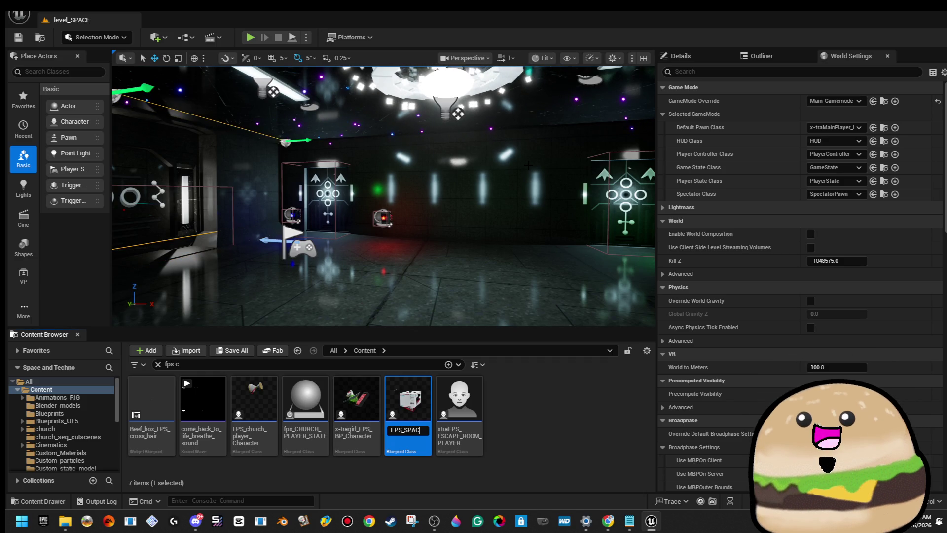
{"action": "type", "text": "E_ma"}
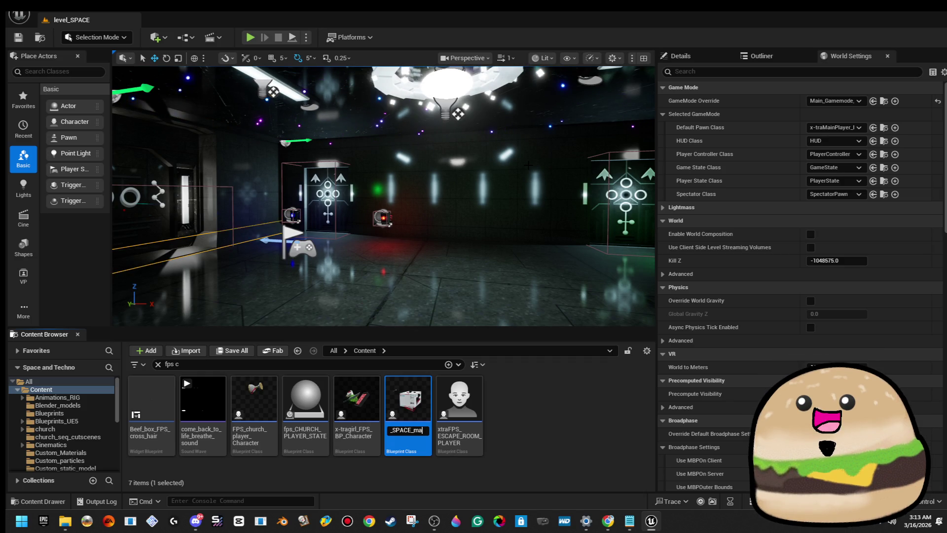
{"action": "type", "text": "n_Game_"}
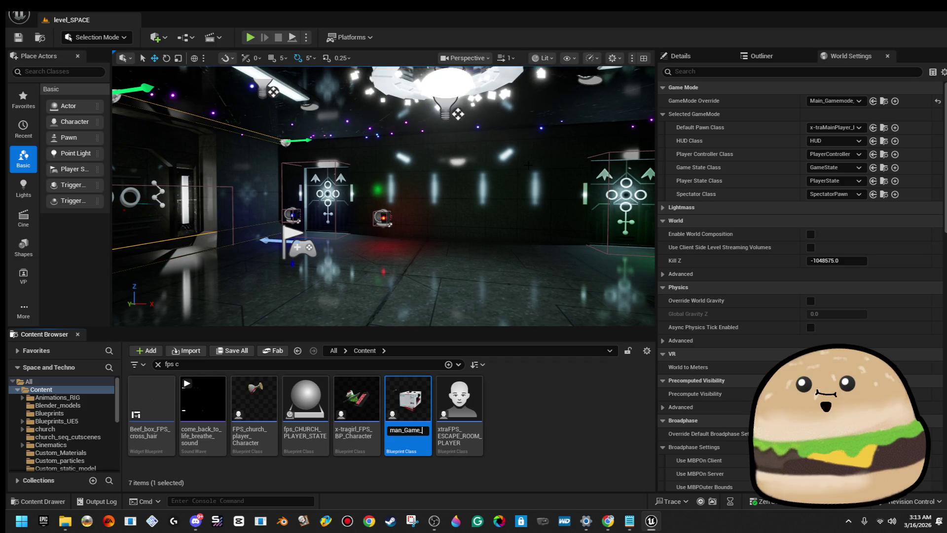
{"action": "type", "text": "ine"}
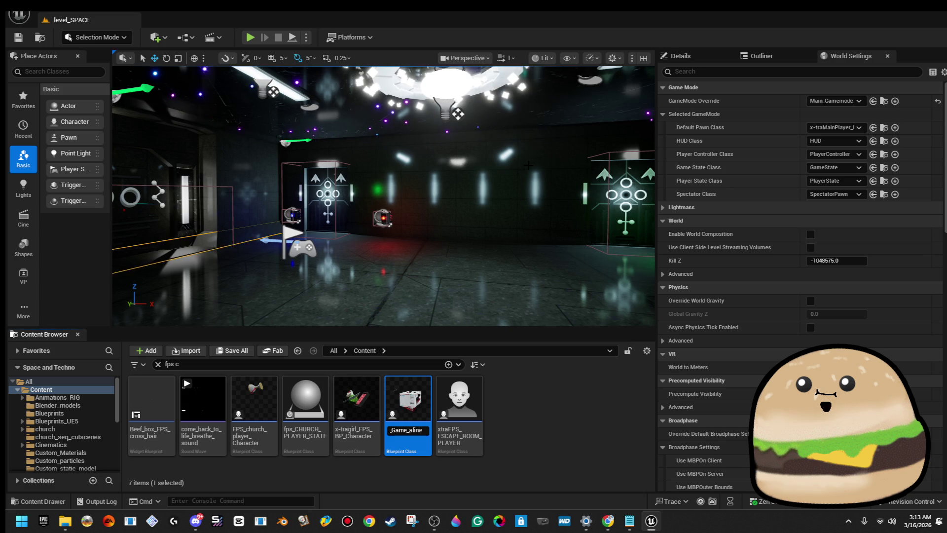
{"action": "key", "text": "BackSpace"}
{"action": "key", "text": "BackSpace"}
{"action": "key", "text": "BackSpace"}
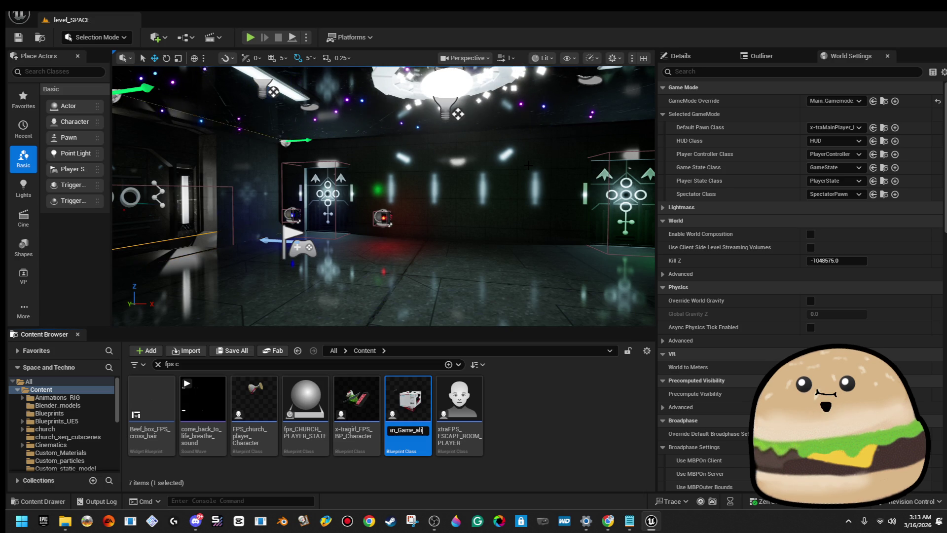
{"action": "type", "text": "Player"}
{"action": "key", "text": "Return"}
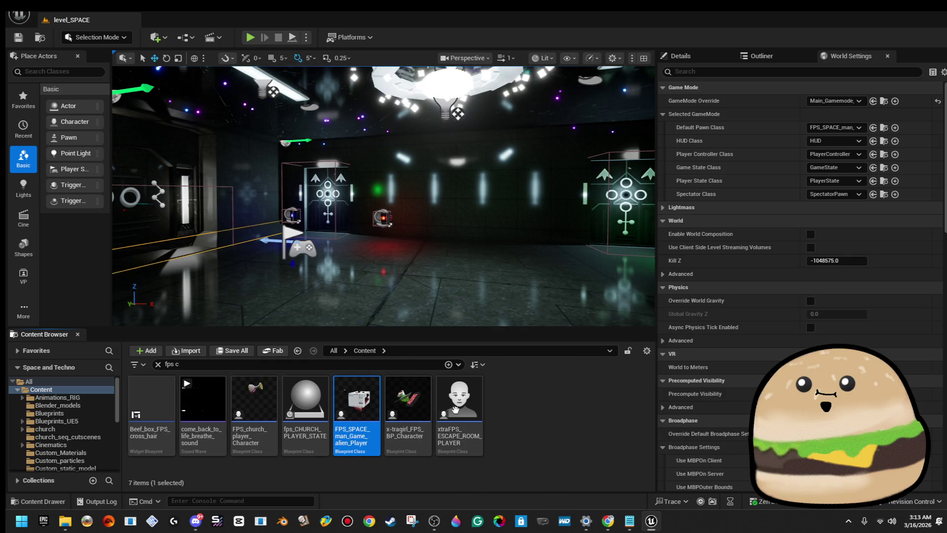
- In the Blueprint viewport, delete the NEW mail box, NEW 6 pack of beer and match light second components
{"action": "double_click", "coordinate": [369, 410]}
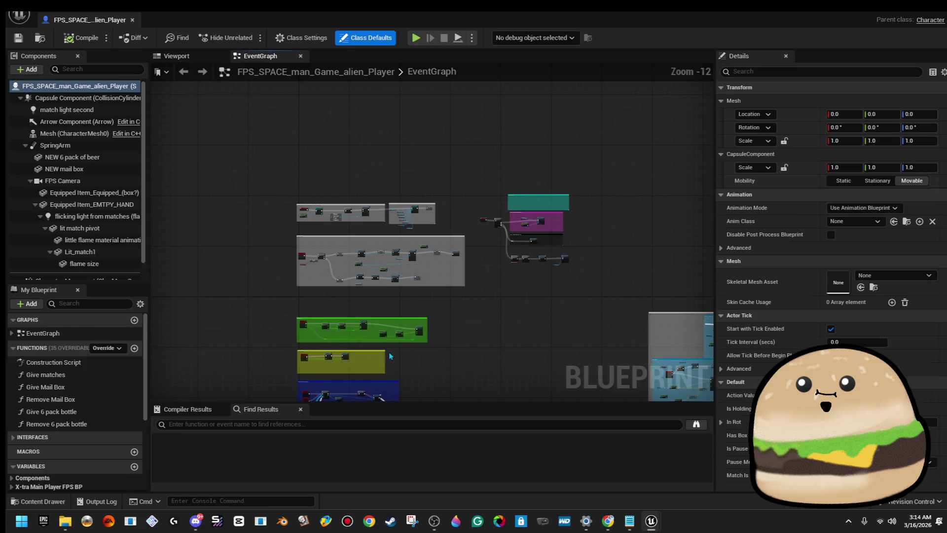
{"action": "left_click", "coordinate": [176, 56]}
{"action": "mouse_move", "coordinate": [349, 138]}
{"action": "left_mouse_down"}
{"action": "mouse_move", "coordinate": [389, 167]}
{"action": "mouse_move", "coordinate": [434, 180]}
{"action": "left_mouse_up"}
{"action": "left_click", "coordinate": [436, 181]}
{"action": "key", "text": "Delete"}
{"action": "left_click", "coordinate": [429, 210]}
{"action": "key", "text": "Delete"}
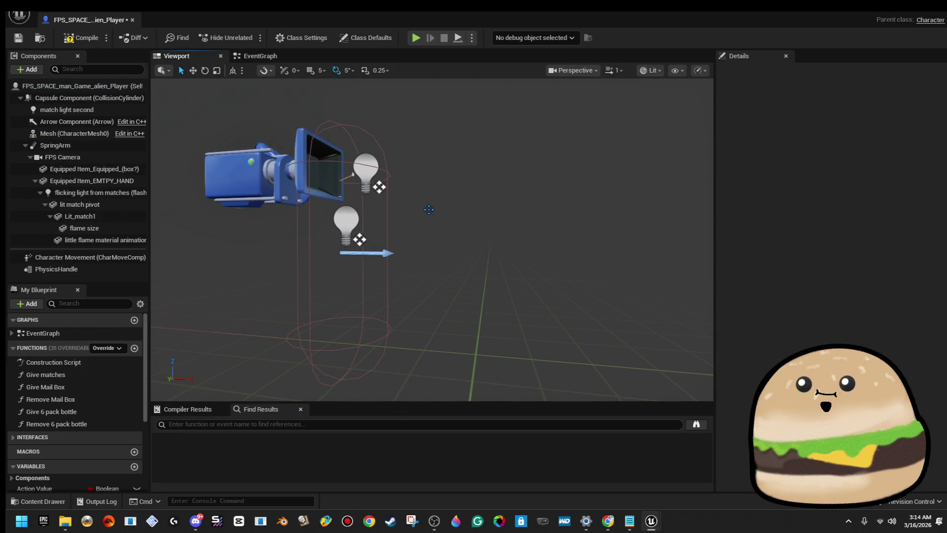
{"action": "left_click", "coordinate": [366, 177]}
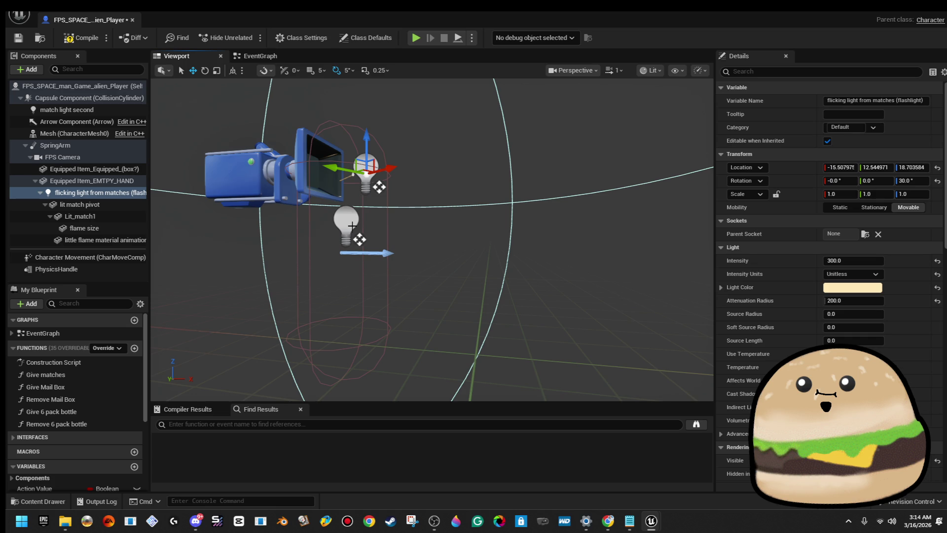
{"action": "left_click", "coordinate": [101, 230]}
{"action": "left_click", "coordinate": [346, 227]}
{"action": "key", "text": "Delete"}
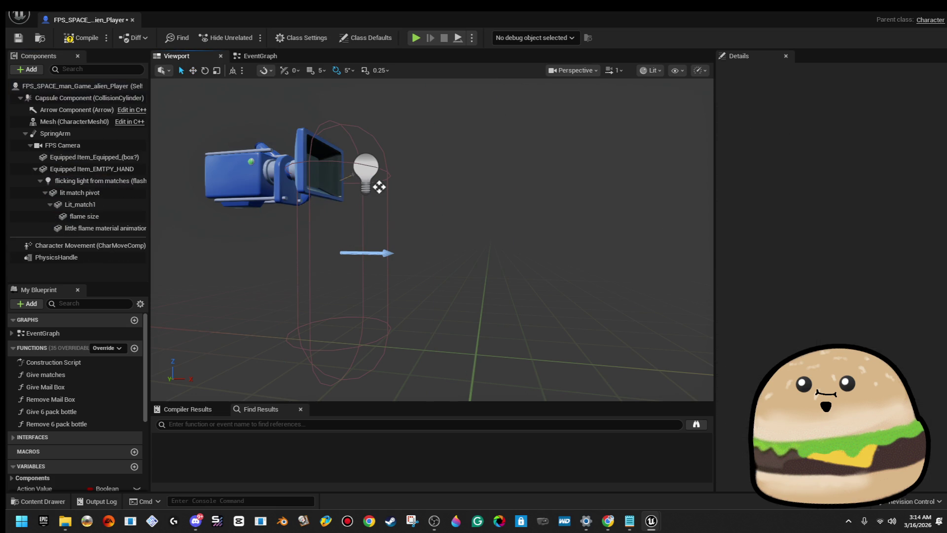
- Delete the flicking light, flame size, Lit_match1, lit match pivot and flame animation components, then compile
{"action": "left_click", "coordinate": [366, 176]}
{"action": "key", "text": "Delete"}
{"action": "left_click", "coordinate": [102, 180]}
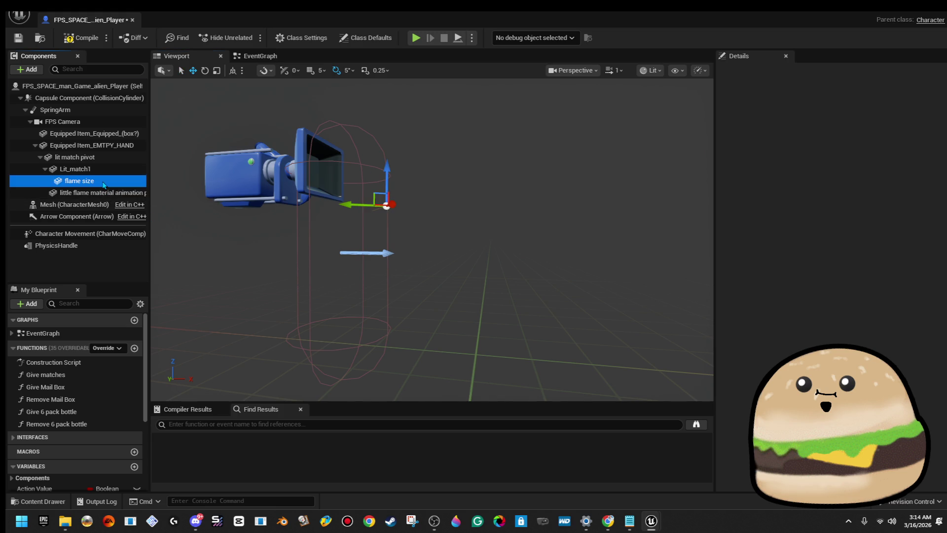
{"action": "key", "text": "Delete"}
{"action": "left_click", "coordinate": [104, 169]}
{"action": "key", "text": "Delete"}
{"action": "left_click", "coordinate": [104, 158]}
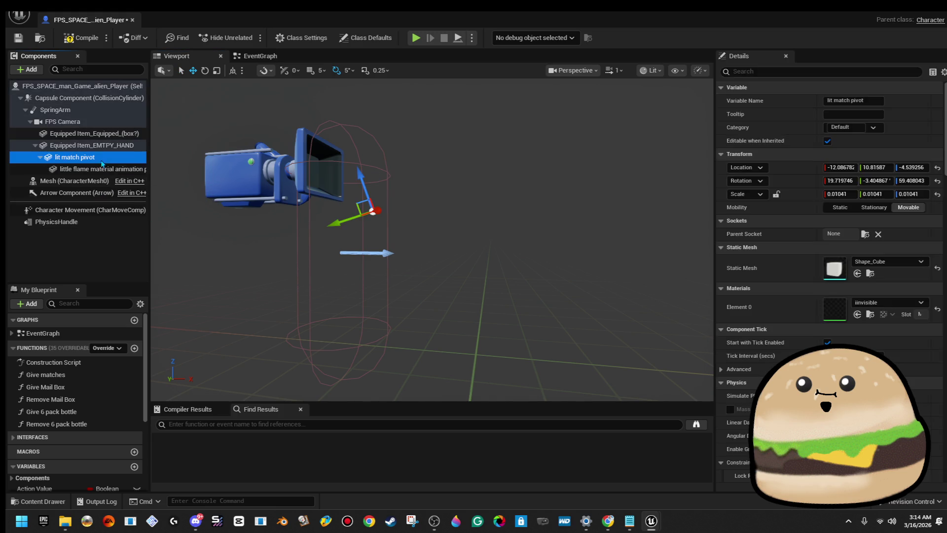
{"action": "key", "text": "Delete"}
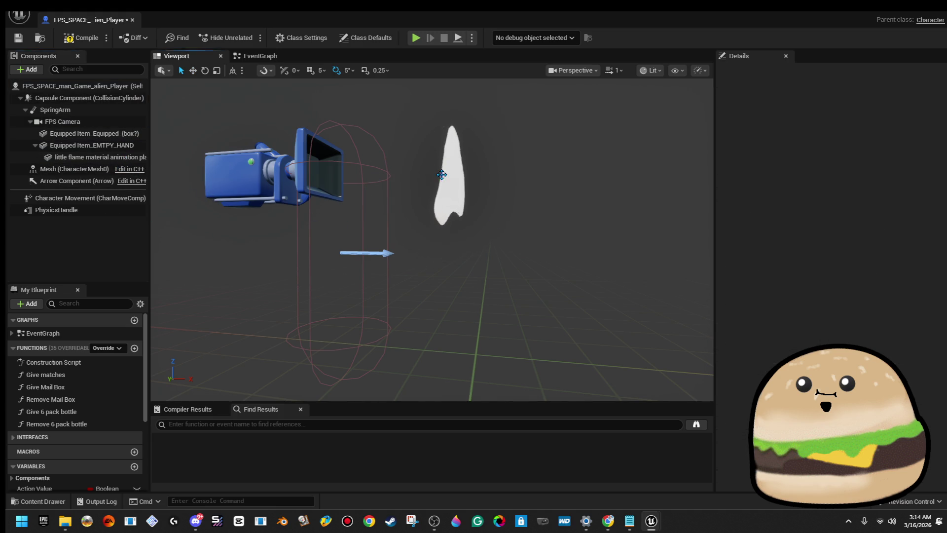
{"action": "left_click", "coordinate": [442, 175]}
{"action": "key", "text": "Delete"}
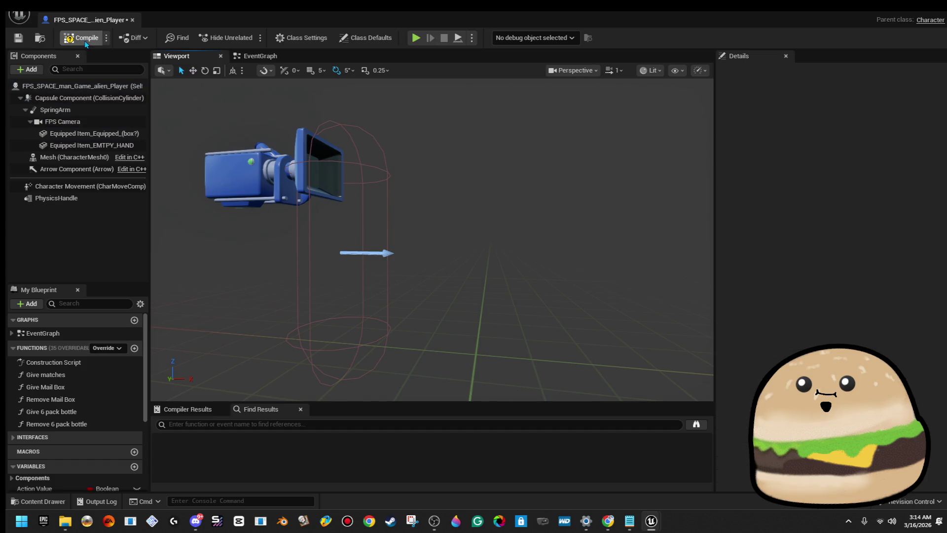
{"action": "left_click", "coordinate": [85, 43]}
{"action": "left_click", "coordinate": [390, 437]}
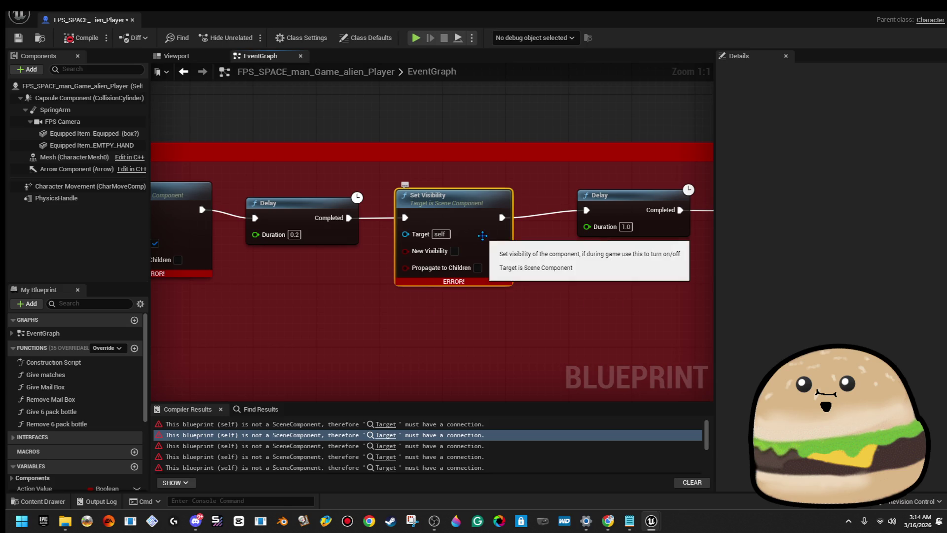
- Delete the broken Set Visibility node, reconnect the Delay chain, remove the red-comment nodes and recompile
{"action": "key", "text": "Delete"}
{"action": "left_click_drag", "start_coordinate": [346, 223], "coordinate": [587, 211]}
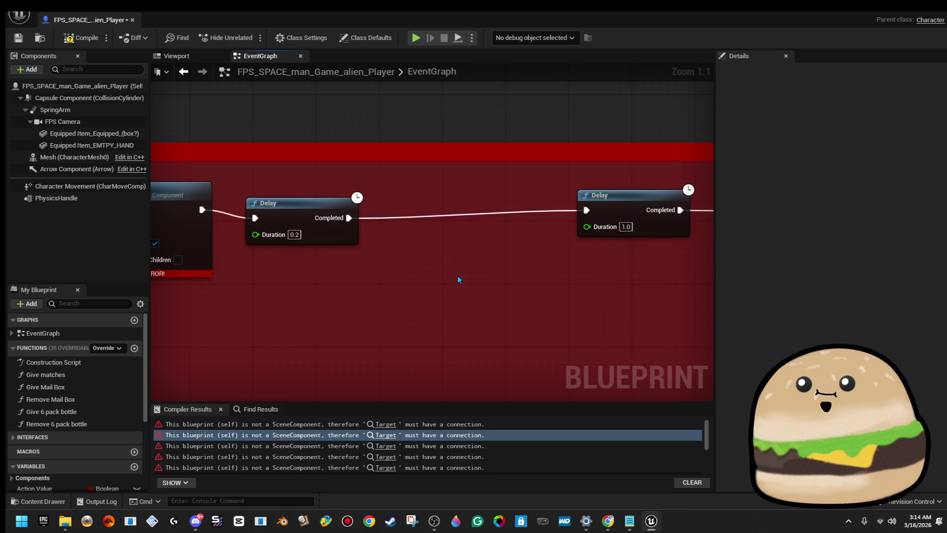
{"action": "scroll", "coordinate": [439, 298], "scroll_direction": "down", "scroll_amount": 5}
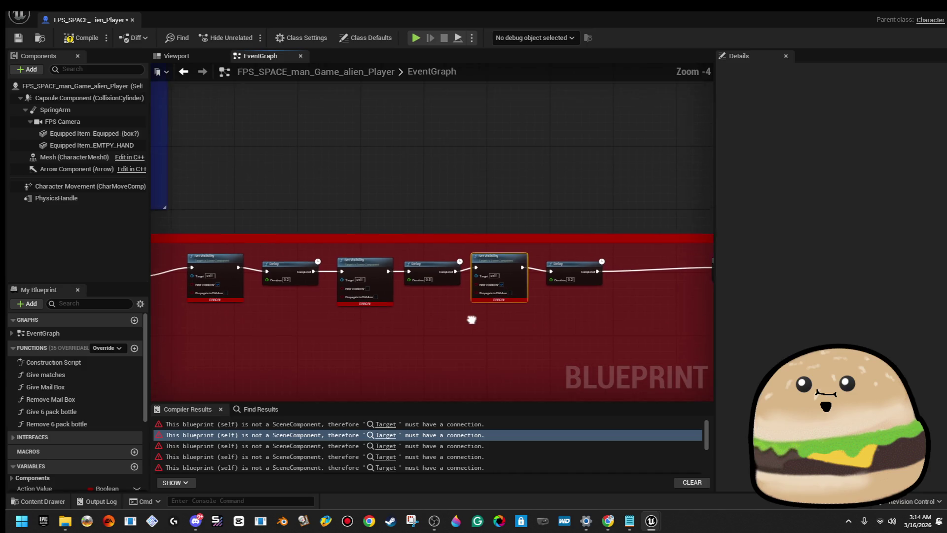
{"action": "mouse_move", "coordinate": [214, 293]}
{"action": "left_mouse_down"}
{"action": "mouse_move", "coordinate": [368, 306]}
{"action": "mouse_move", "coordinate": [389, 321]}
{"action": "mouse_move", "coordinate": [308, 331]}
{"action": "mouse_move", "coordinate": [353, 337]}
{"action": "mouse_move", "coordinate": [312, 303]}
{"action": "mouse_move", "coordinate": [683, 296]}
{"action": "mouse_move", "coordinate": [714, 282]}
{"action": "left_mouse_up"}
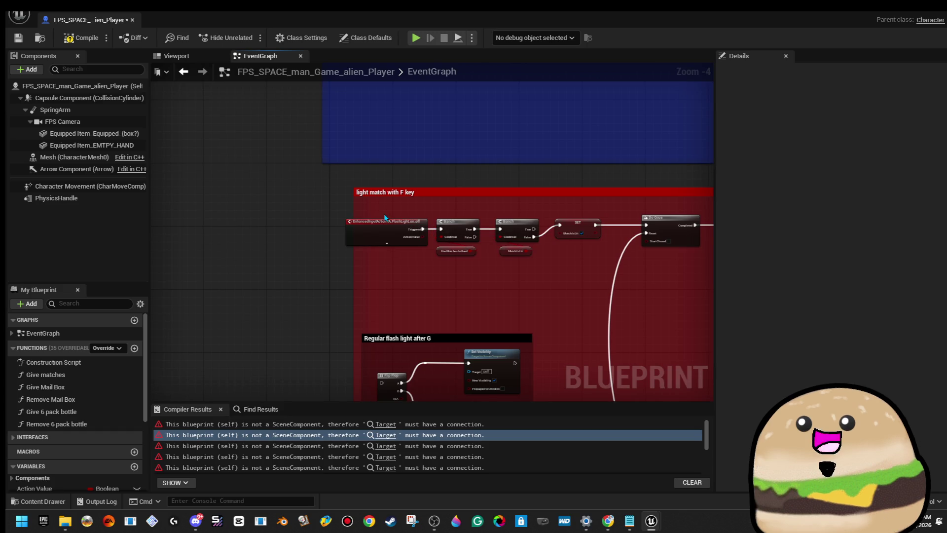
{"action": "scroll", "coordinate": [387, 218], "scroll_direction": "down", "scroll_amount": 2}
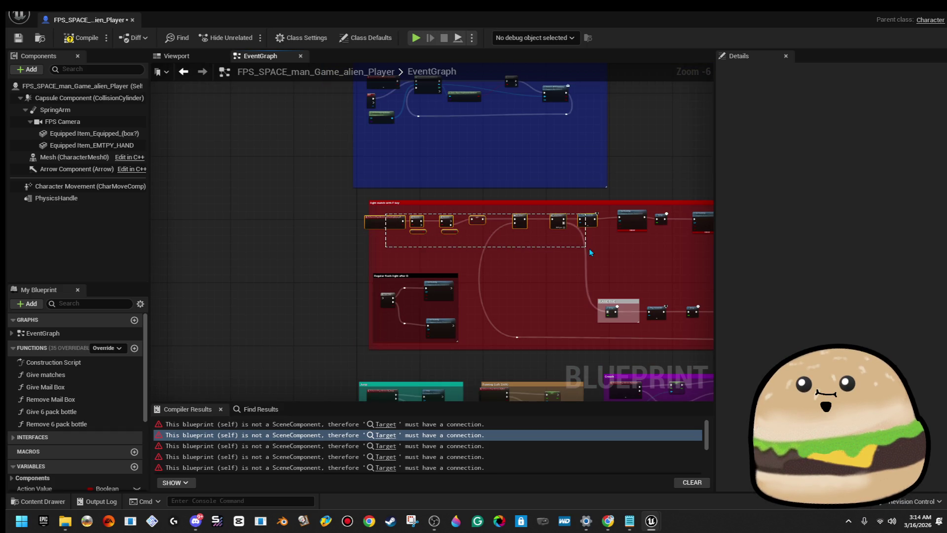
{"action": "left_click_drag", "start_coordinate": [398, 239], "coordinate": [284, 245]}
{"action": "mouse_move", "coordinate": [678, 247]}
{"action": "left_mouse_down"}
{"action": "mouse_move", "coordinate": [736, 220]}
{"action": "mouse_move", "coordinate": [519, 228]}
{"action": "left_mouse_up"}
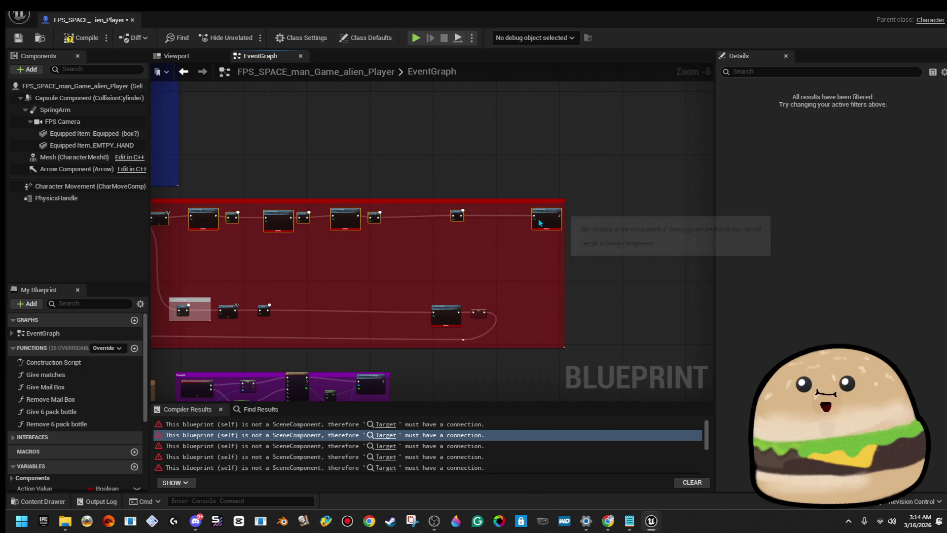
{"action": "key", "text": "Delete"}
{"action": "mouse_move", "coordinate": [601, 249]}
{"action": "left_mouse_down"}
{"action": "mouse_move", "coordinate": [553, 282]}
{"action": "mouse_move", "coordinate": [197, 294]}
{"action": "mouse_move", "coordinate": [387, 254]}
{"action": "left_mouse_up"}
{"action": "key", "text": "Delete"}
{"action": "left_click", "coordinate": [75, 37]}
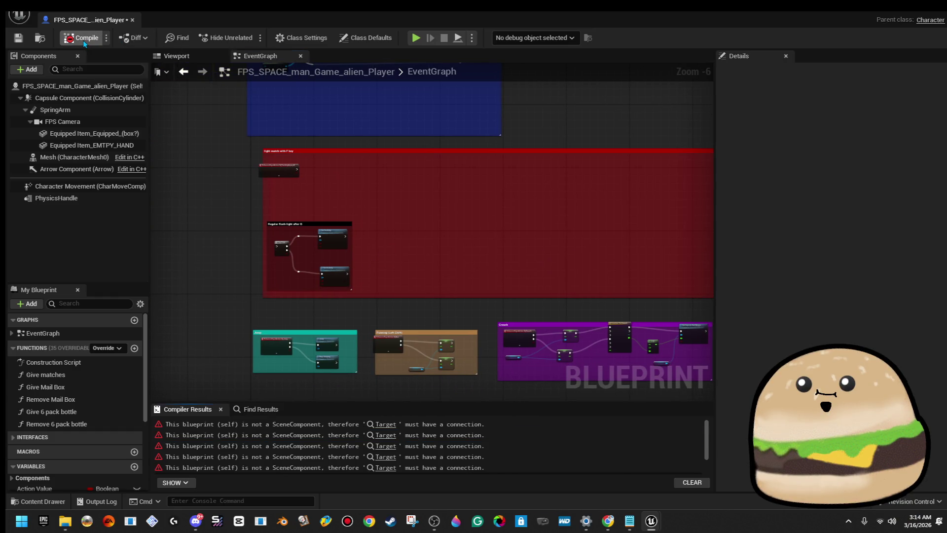
- Connect Add Mapping Context to the SET node and delete the erroring light rotation nodes
{"action": "left_click", "coordinate": [380, 436]}
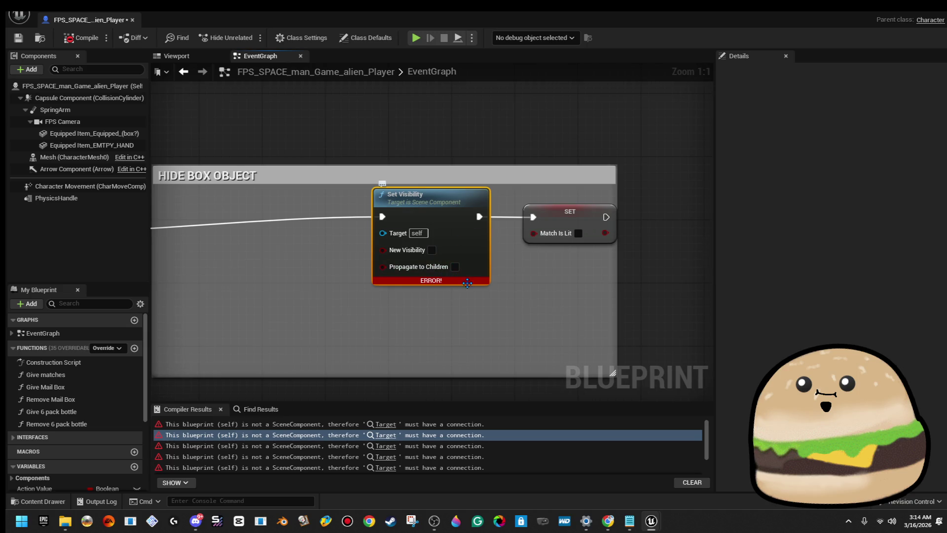
{"action": "scroll", "coordinate": [467, 283], "scroll_direction": "down", "scroll_amount": 3}
{"action": "mouse_move", "coordinate": [288, 258]}
{"action": "left_mouse_down"}
{"action": "mouse_move", "coordinate": [363, 272]}
{"action": "mouse_move", "coordinate": [634, 250]}
{"action": "mouse_move", "coordinate": [628, 245]}
{"action": "left_mouse_up"}
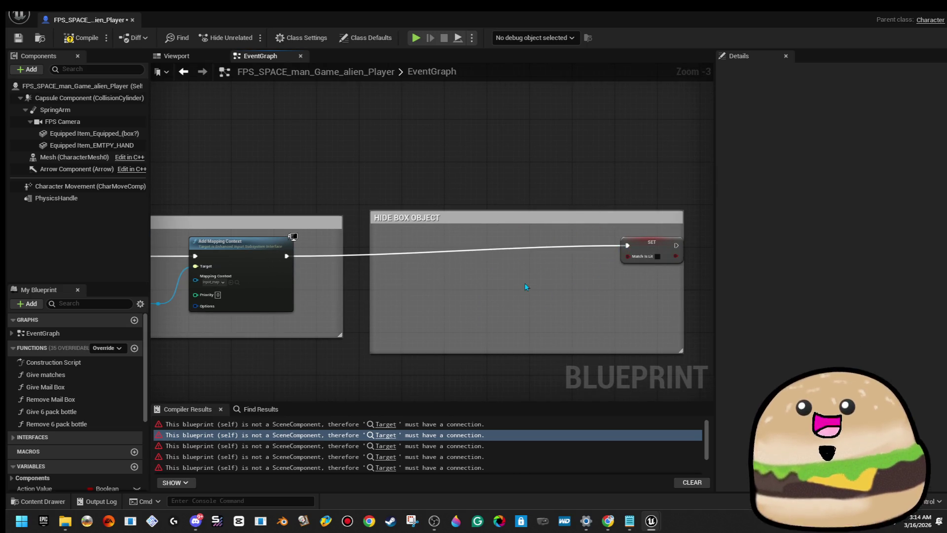
{"action": "key", "text": "F7"}
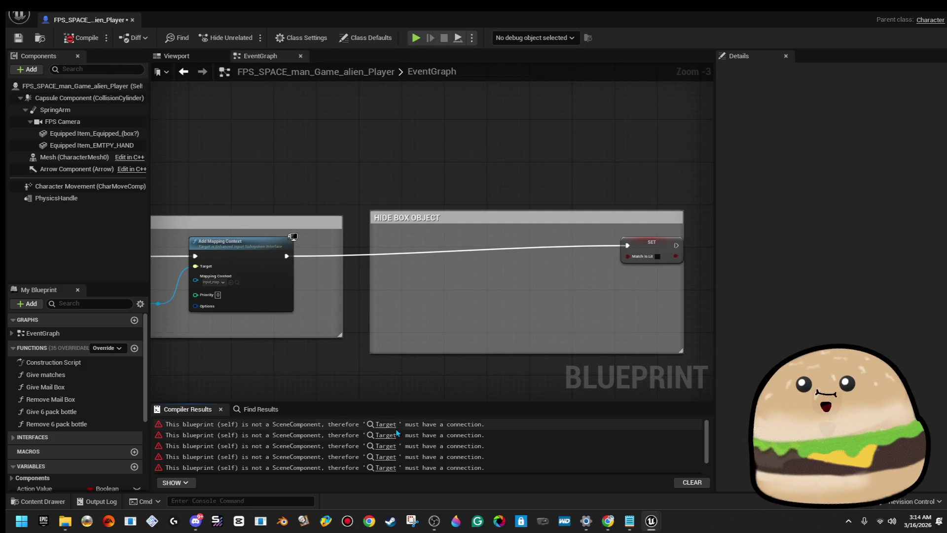
{"action": "left_click", "coordinate": [396, 433]}
{"action": "left_click_drag", "start_coordinate": [430, 302], "coordinate": [635, 317]}
{"action": "left_click_drag", "start_coordinate": [472, 195], "coordinate": [648, 285]}
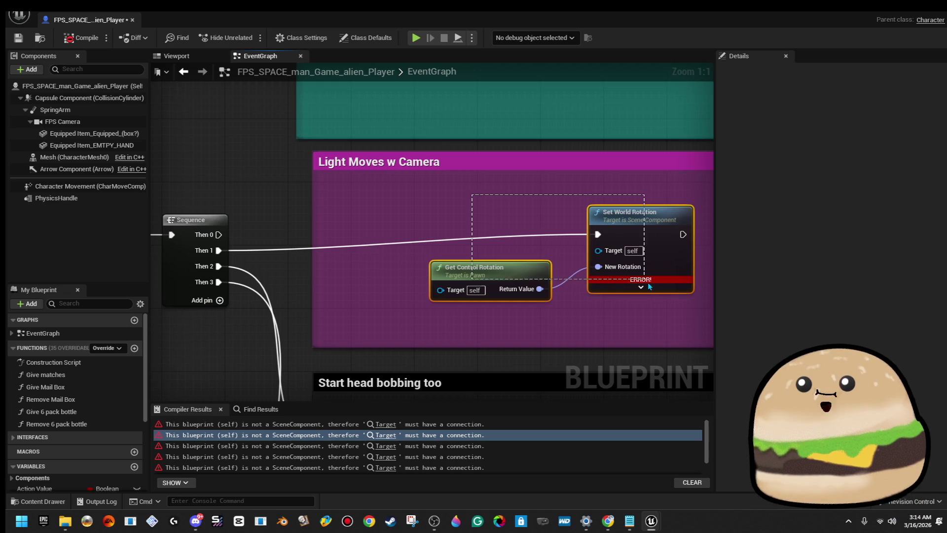
{"action": "key", "text": "Delete"}
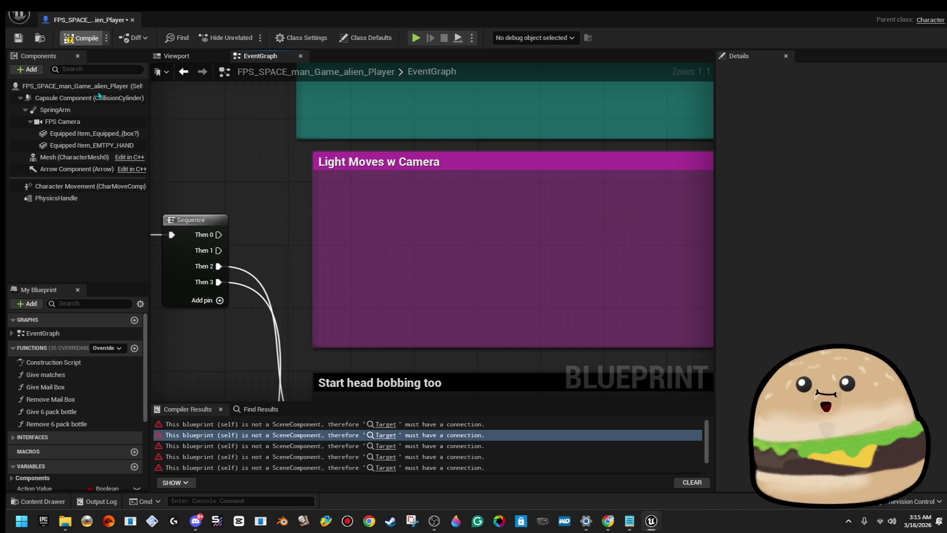
- Delete the erroring Set Visibility nodes in Remove Mail Box, Give Mail Box and Give 6 pack bottle
{"action": "left_click", "coordinate": [390, 451]}
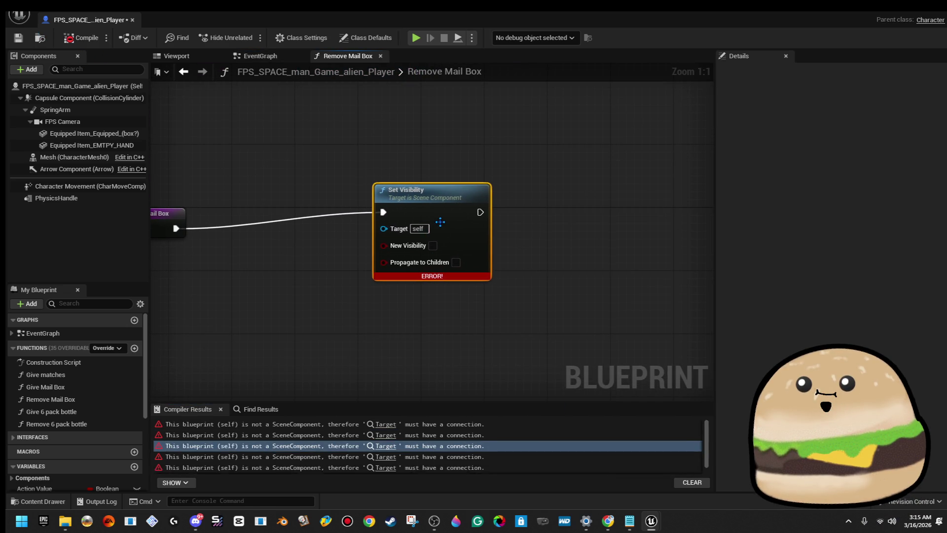
{"action": "key", "text": "Delete"}
{"action": "left_click", "coordinate": [89, 43]}
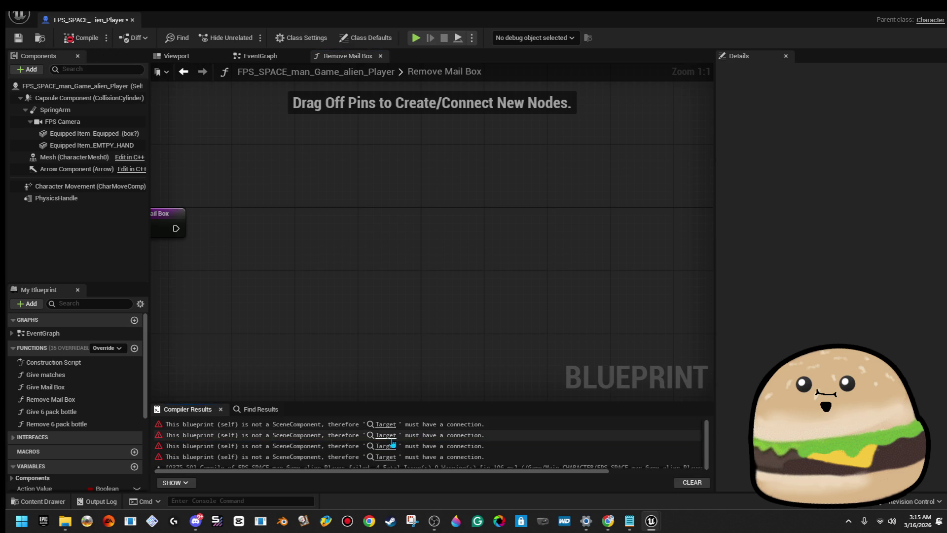
{"action": "left_click", "coordinate": [386, 434]}
{"action": "key", "text": "Delete"}
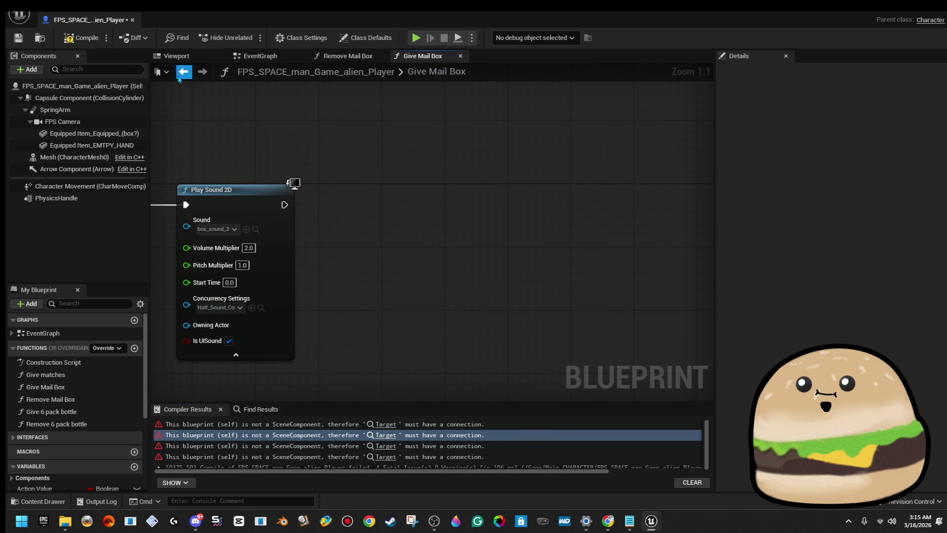
{"action": "left_click", "coordinate": [90, 42]}
{"action": "left_click", "coordinate": [395, 435]}
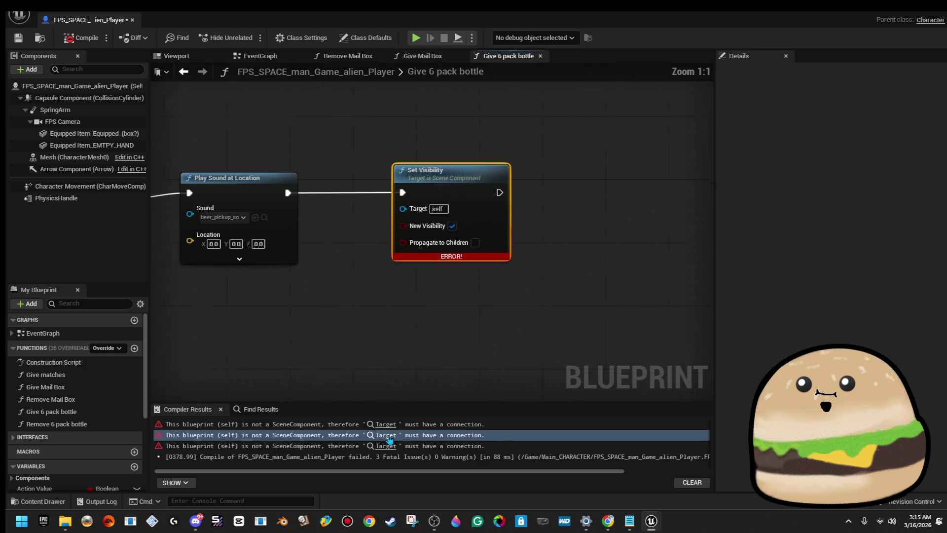
{"action": "key", "text": "Delete"}
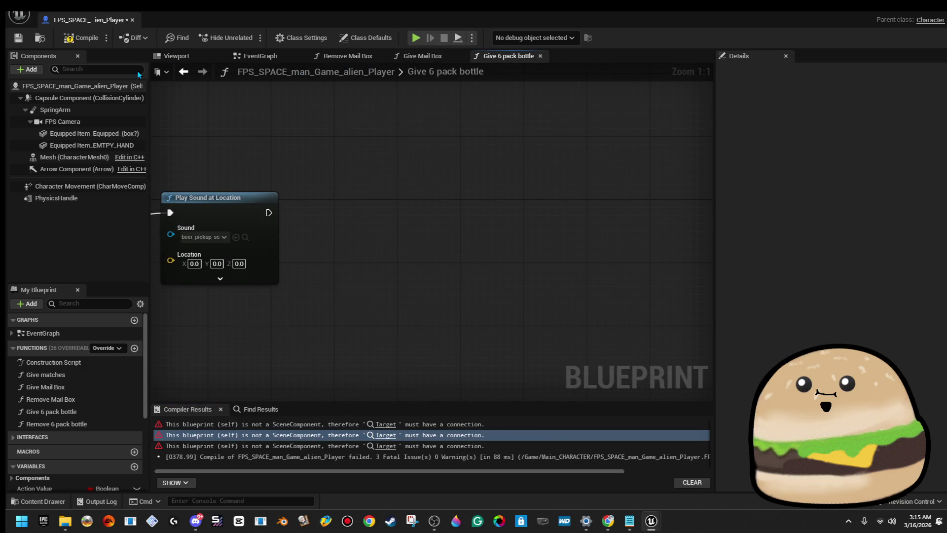
{"action": "left_click", "coordinate": [87, 41]}
- Delete the last erroring Set Visibility nodes in Remove 6 pack bottle and the EventGraph
{"action": "left_click", "coordinate": [386, 435]}
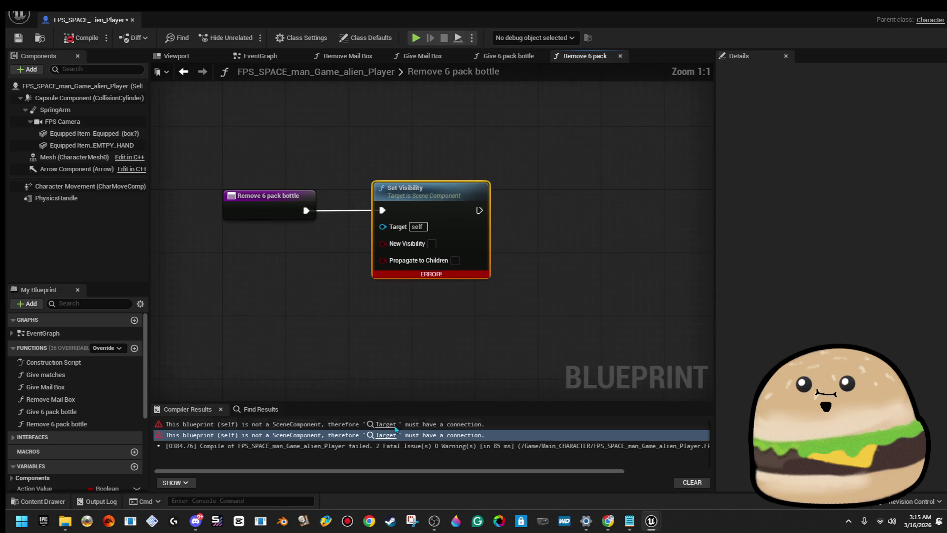
{"action": "key", "text": "Delete"}
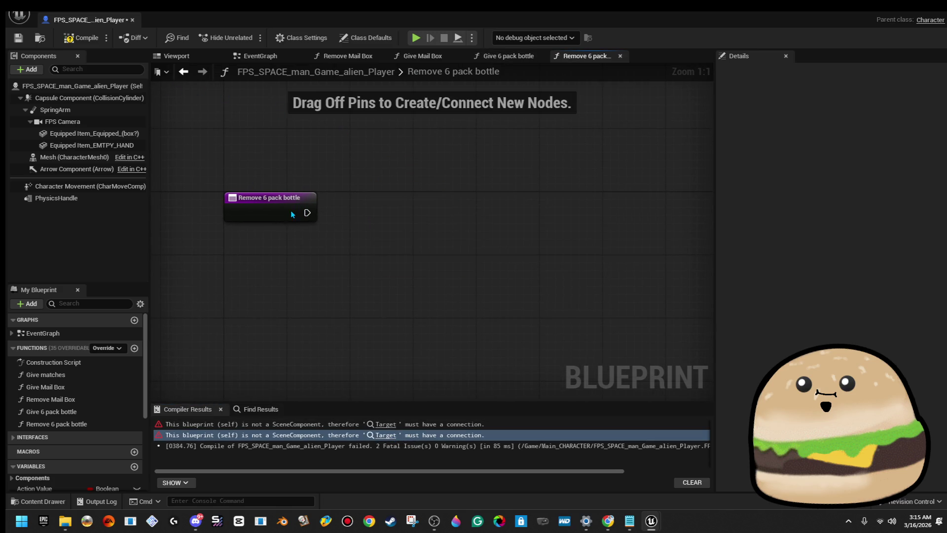
{"action": "left_click", "coordinate": [292, 214]}
{"action": "left_click", "coordinate": [83, 40]}
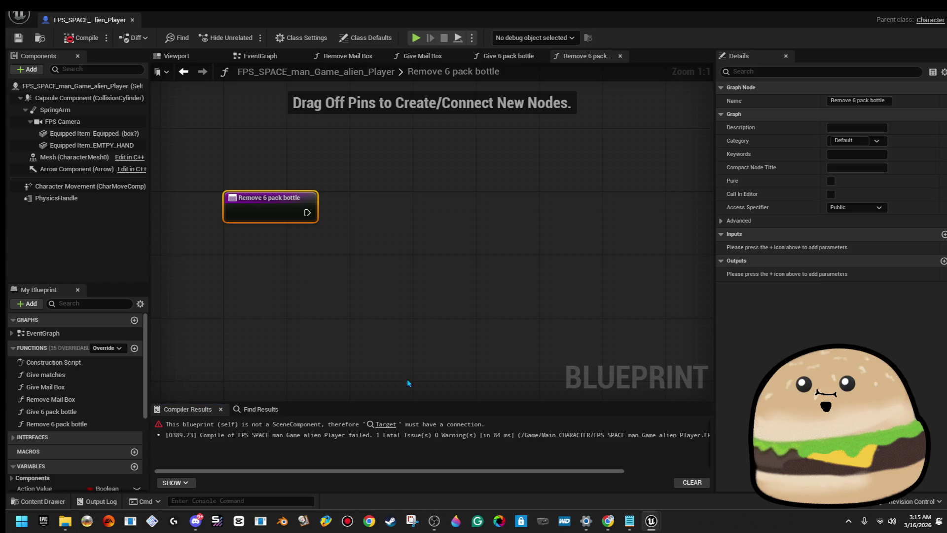
{"action": "left_click", "coordinate": [387, 424]}
{"action": "key", "text": "Delete"}
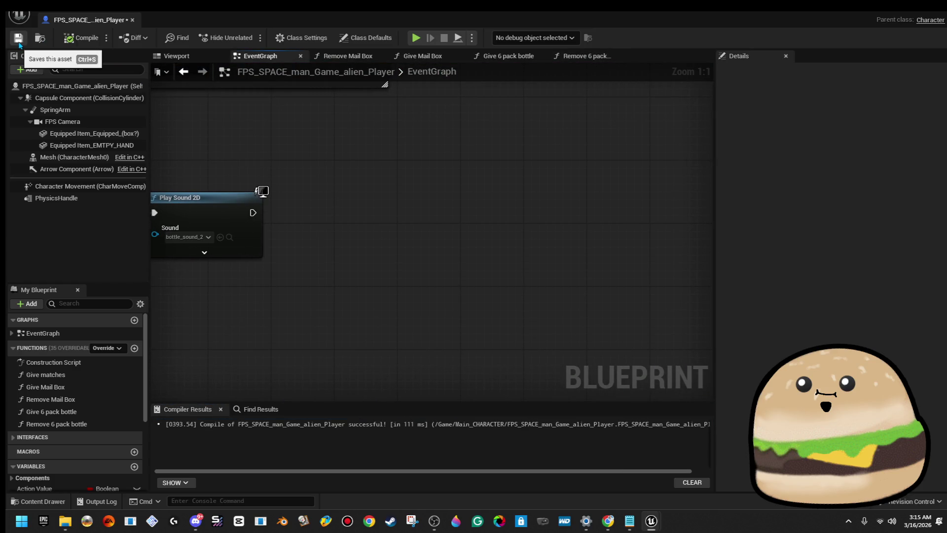
- Close the Blueprint editor and play the level from a spot on the floor
{"action": "left_click", "coordinate": [133, 20]}
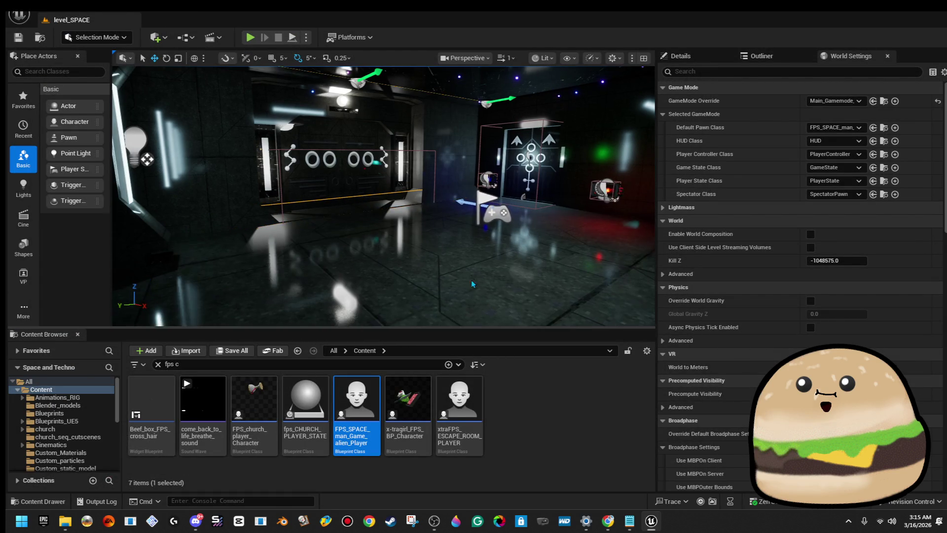
{"action": "right_click", "coordinate": [473, 182]}
{"action": "left_click", "coordinate": [573, 503]}
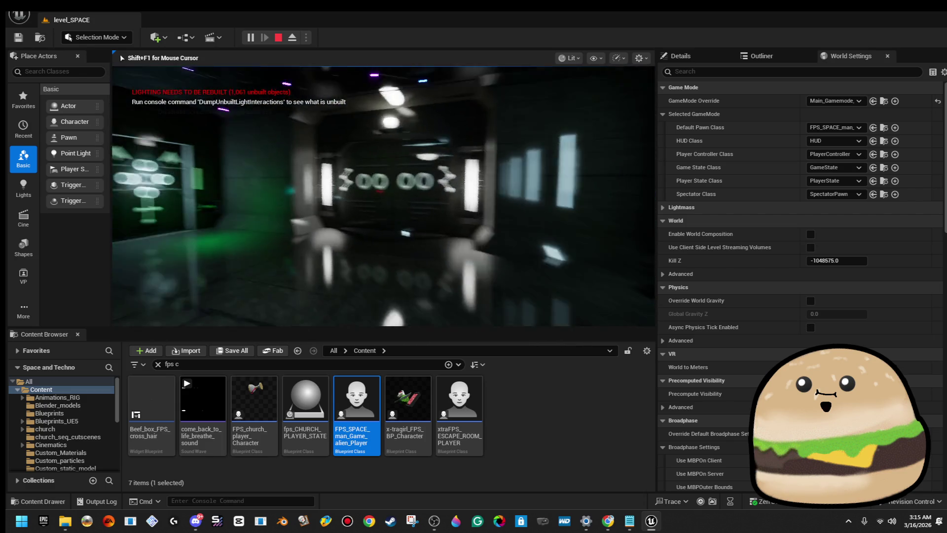
- Stop the playtest, save all levels and assets, and open File Explorer
{"action": "key", "text": "Escape"}
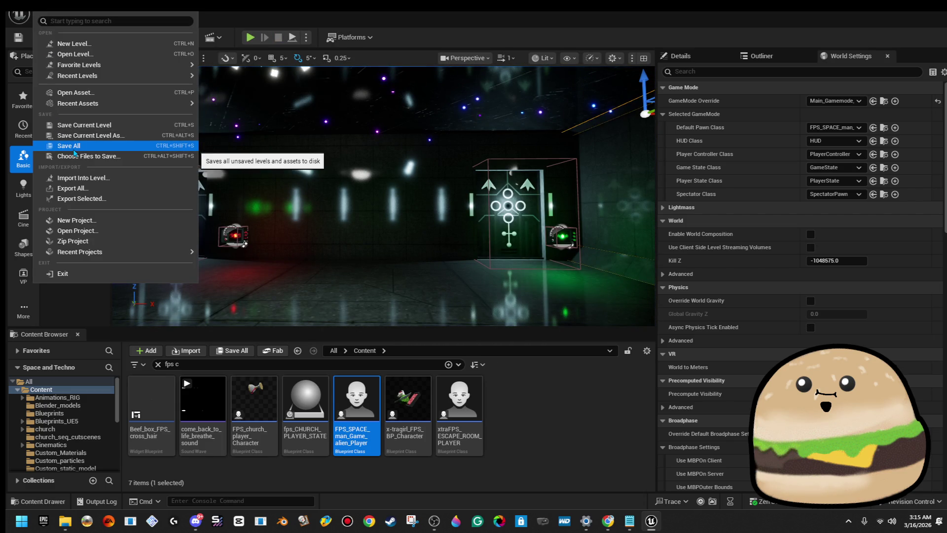
{"action": "left_click", "coordinate": [79, 148]}
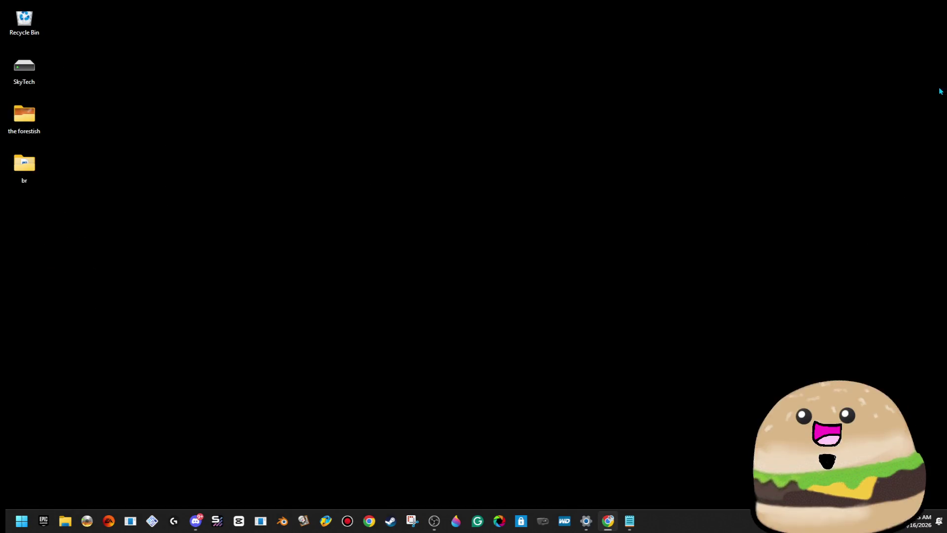
{"action": "left_click", "coordinate": [65, 522]}
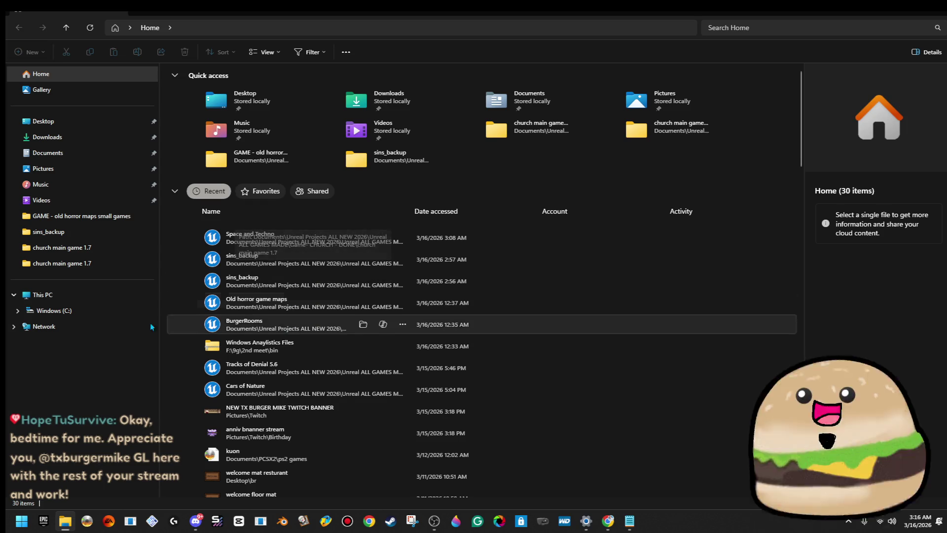
- Navigate from the old horror maps folder up to Unreal ALL GAMES MADE and into GAME - SPACE TECHNO
{"action": "left_click", "coordinate": [125, 218]}
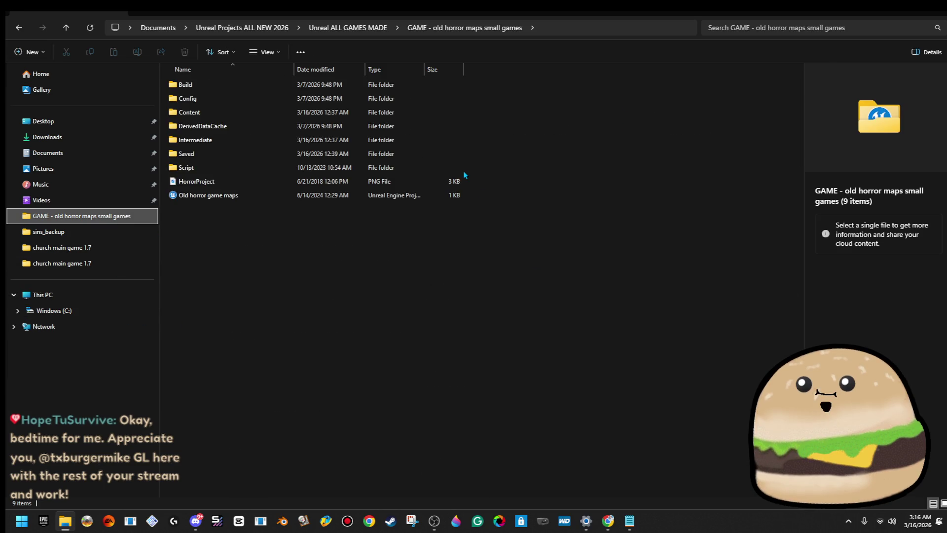
{"action": "left_click", "coordinate": [351, 26]}
{"action": "left_click", "coordinate": [291, 25]}
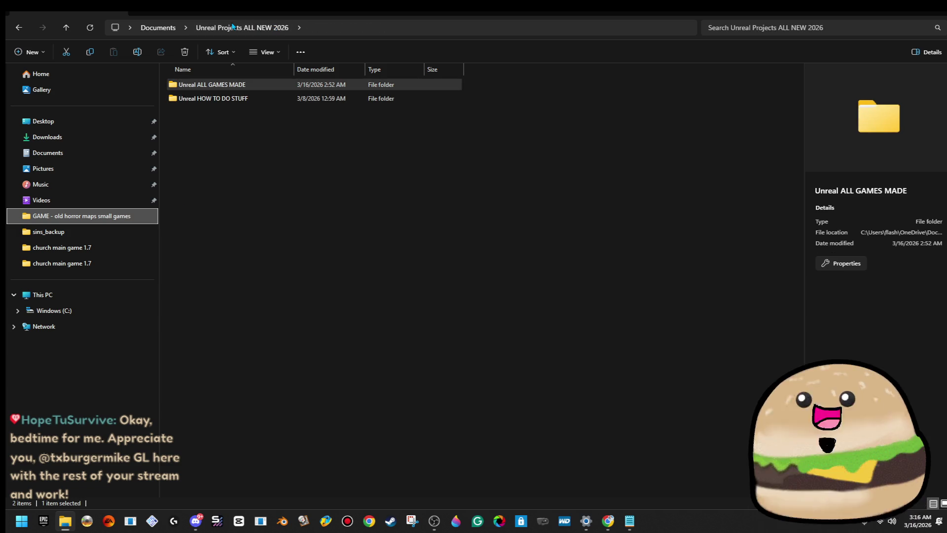
{"action": "double_click", "coordinate": [279, 90]}
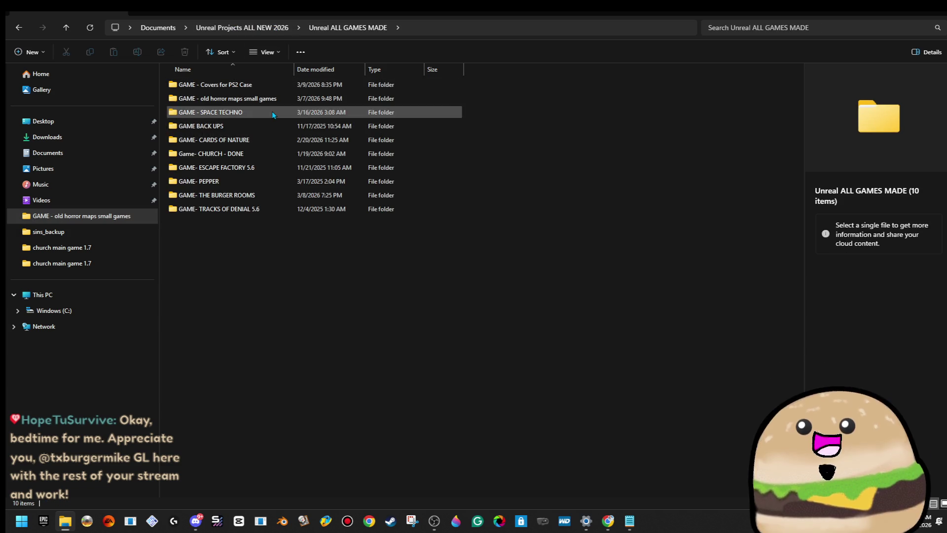
{"action": "double_click", "coordinate": [273, 113]}
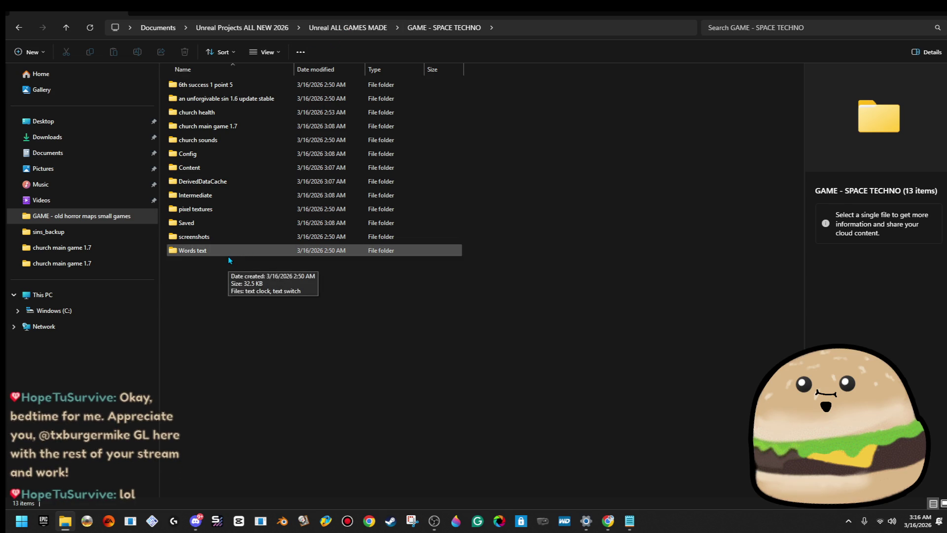
- Try renaming the church main game 1.7 folder, cancelling when it is reported in use
{"action": "right_click", "coordinate": [264, 129]}
{"action": "right_click", "coordinate": [233, 125]}
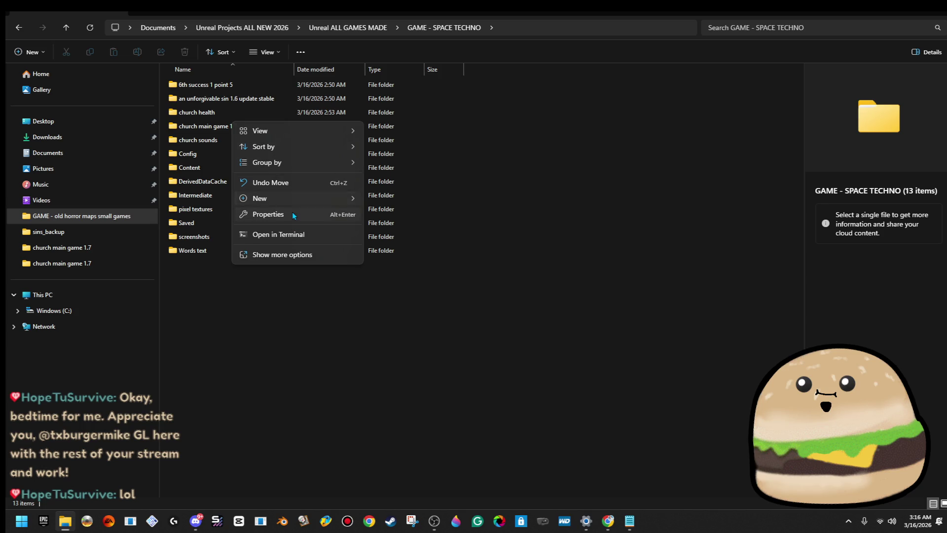
{"action": "right_click", "coordinate": [180, 125]}
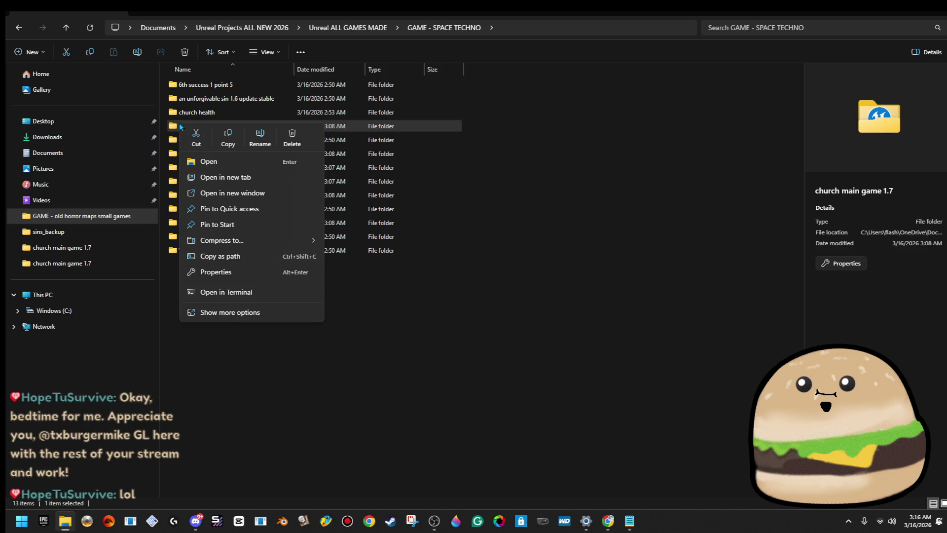
{"action": "left_click", "coordinate": [268, 132]}
{"action": "type", "text": "ame"}
{"action": "key", "text": "Return"}
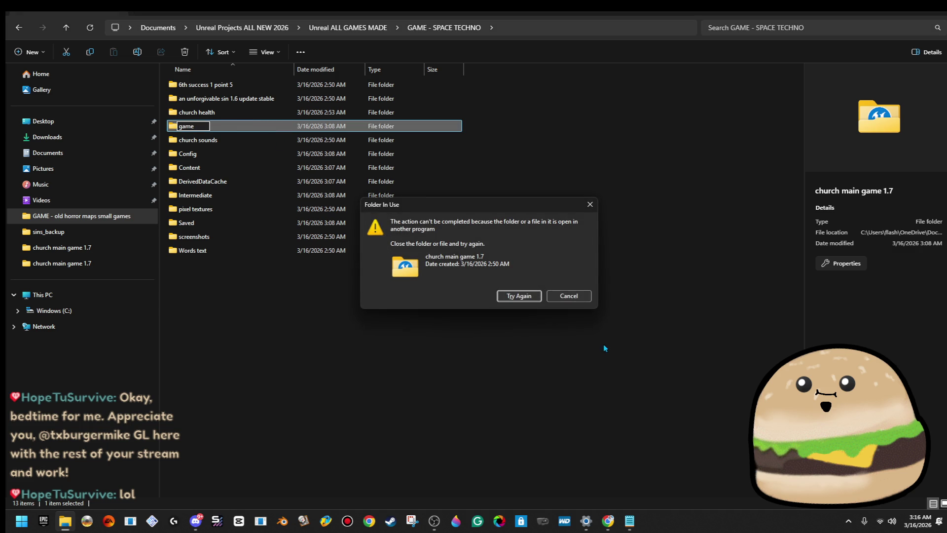
{"action": "key", "text": "Escape"}
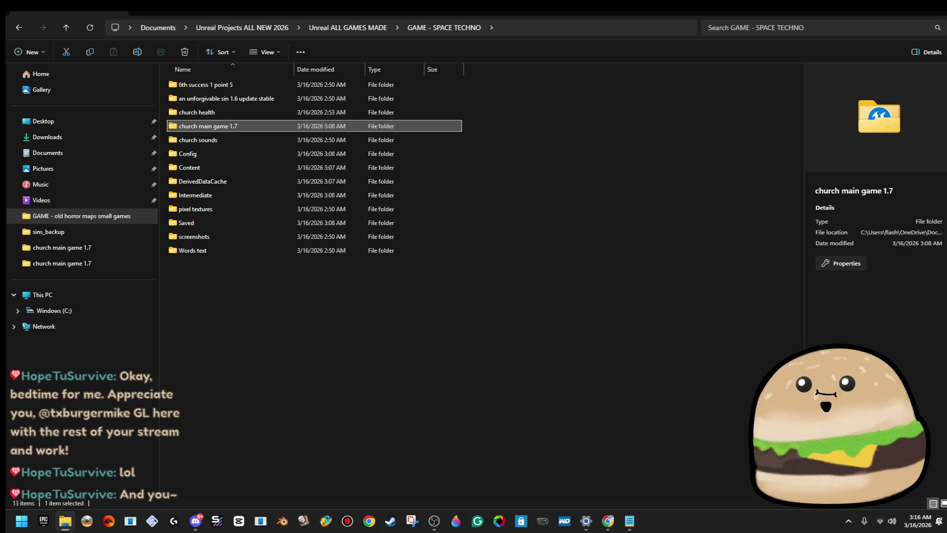
{"action": "key", "text": "alt+Tab"}
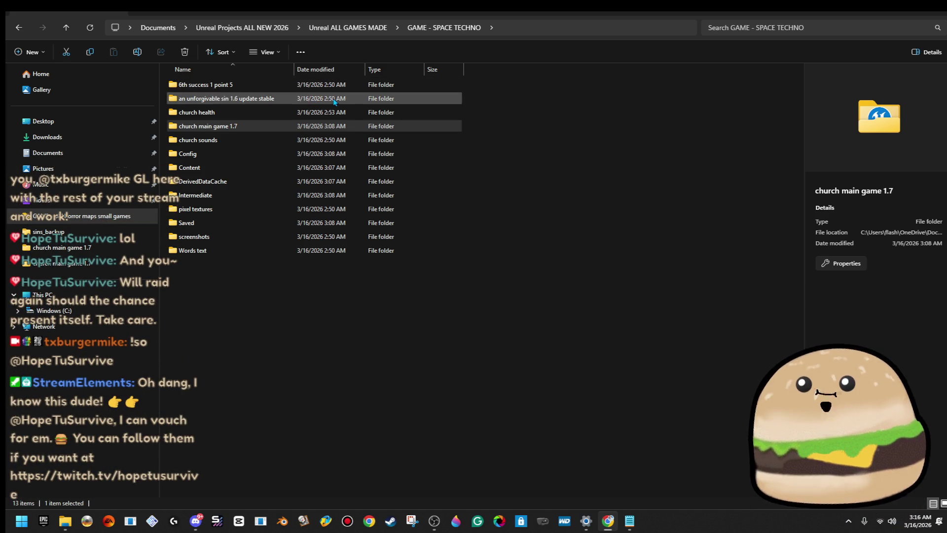
{"action": "right_click", "coordinate": [249, 127]}
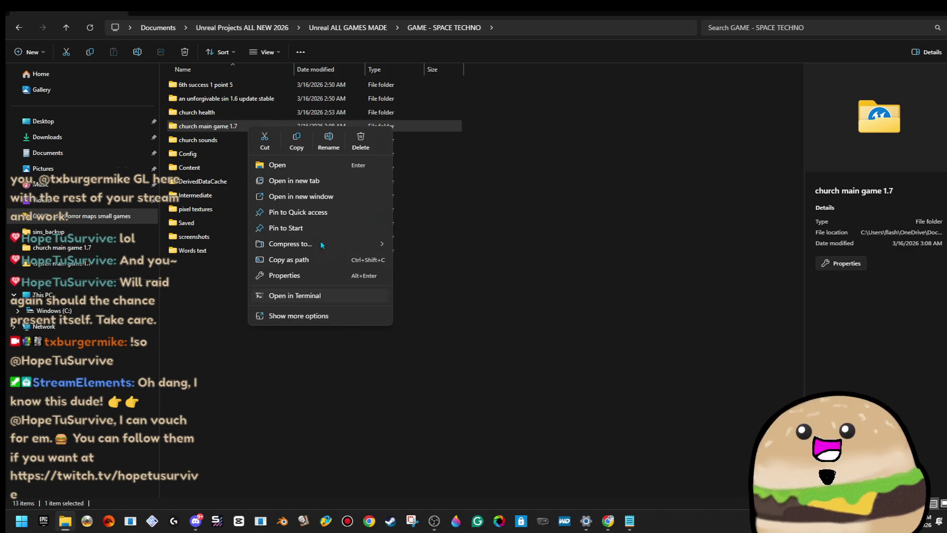
- Give church main game 1.7 a custom globe folder icon, then reopen the GAME - SPACE TECHNO folder
{"action": "left_click", "coordinate": [321, 275]}
{"action": "left_click", "coordinate": [305, 153]}
{"action": "left_click", "coordinate": [291, 150]}
{"action": "left_click", "coordinate": [352, 150]}
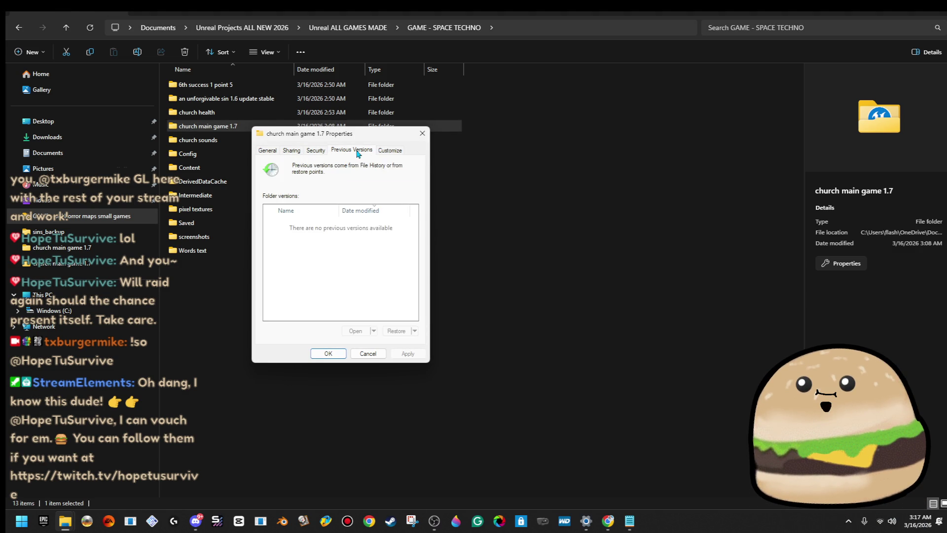
{"action": "left_click", "coordinate": [388, 151]}
{"action": "left_click", "coordinate": [291, 298]}
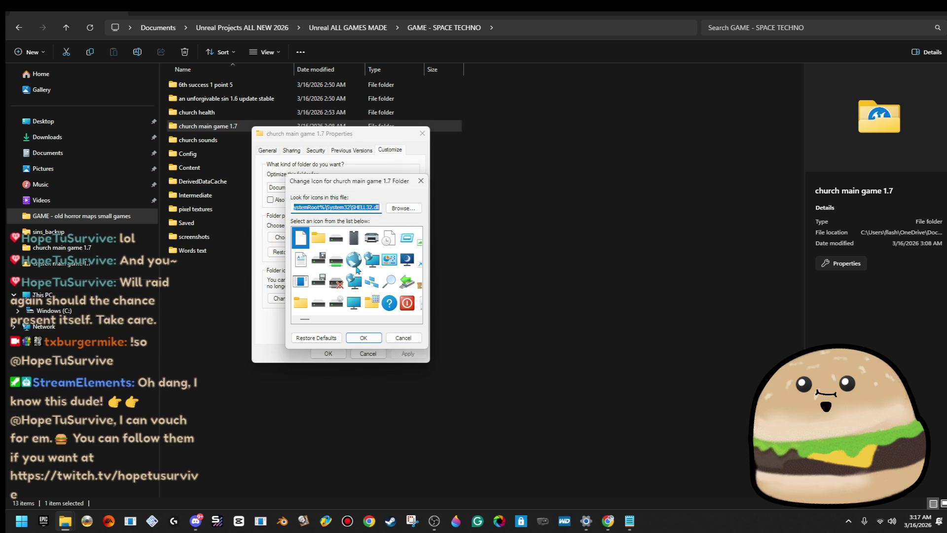
{"action": "left_click", "coordinate": [365, 338]}
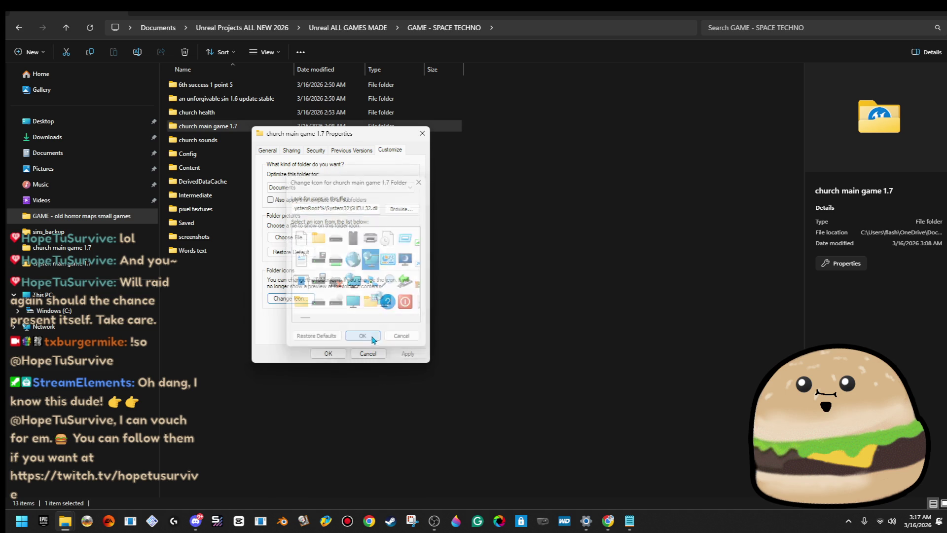
{"action": "left_click", "coordinate": [340, 355]}
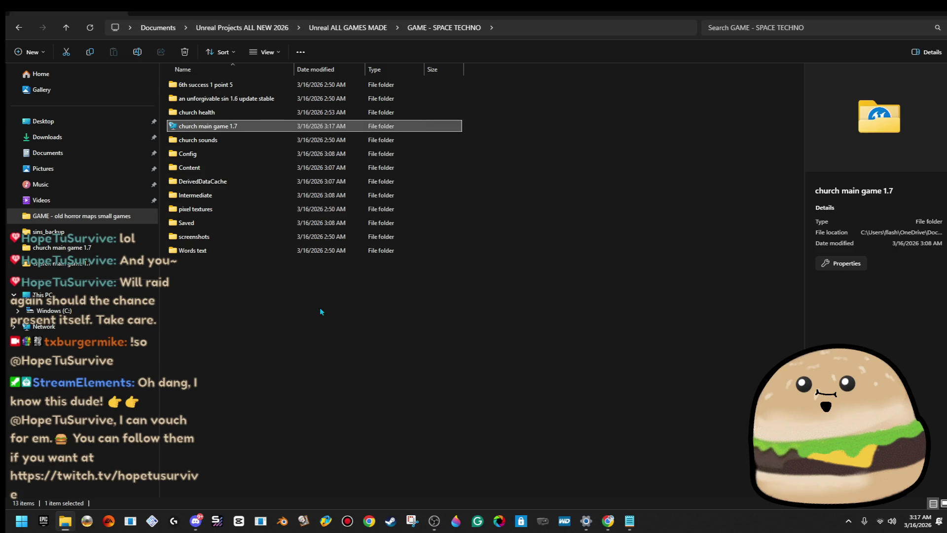
{"action": "left_click", "coordinate": [365, 31]}
{"action": "double_click", "coordinate": [271, 116]}
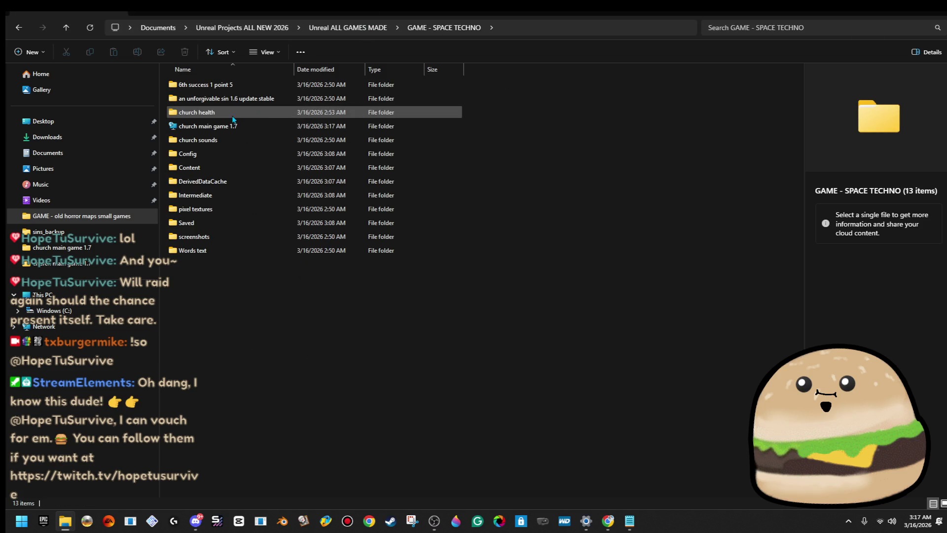
- Launch the Space and Techno project from the church main game 1.7 folder and close Explorer
{"action": "double_click", "coordinate": [232, 125]}
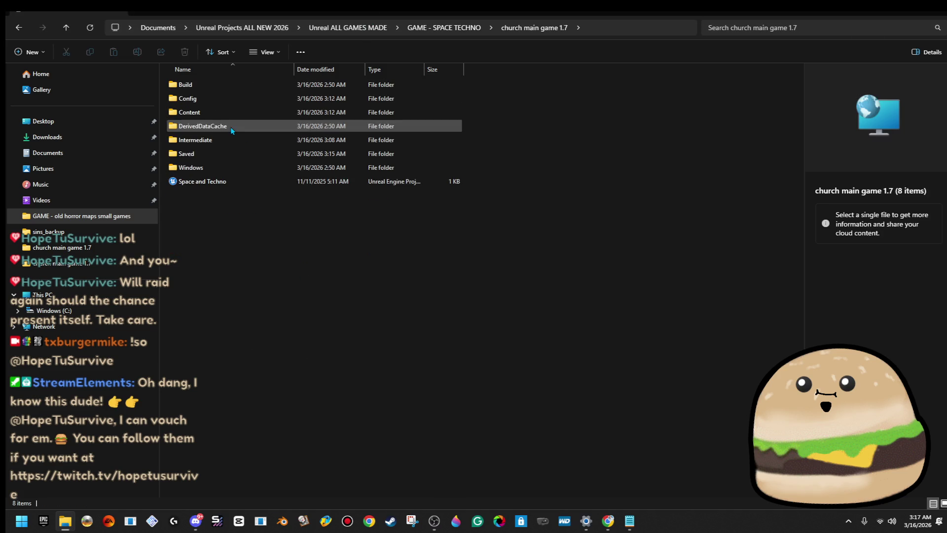
{"action": "left_click", "coordinate": [230, 187]}
{"action": "left_click", "coordinate": [938, 6]}
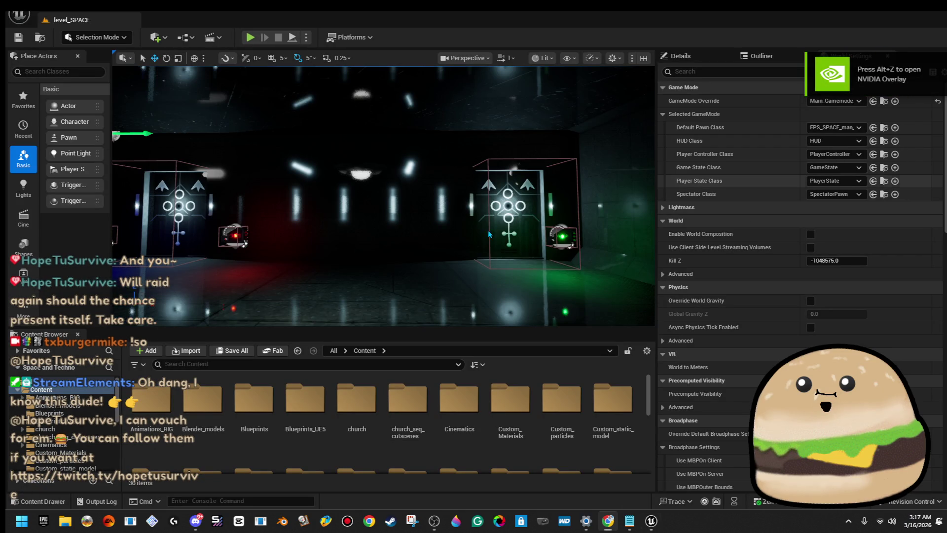
- Enlarge the level viewport and fly the camera from the doors through the orange-lit room into space
{"action": "left_click_drag", "start_coordinate": [490, 234], "coordinate": [537, 256]}
{"action": "left_click_drag", "start_coordinate": [527, 336], "coordinate": [527, 352]}
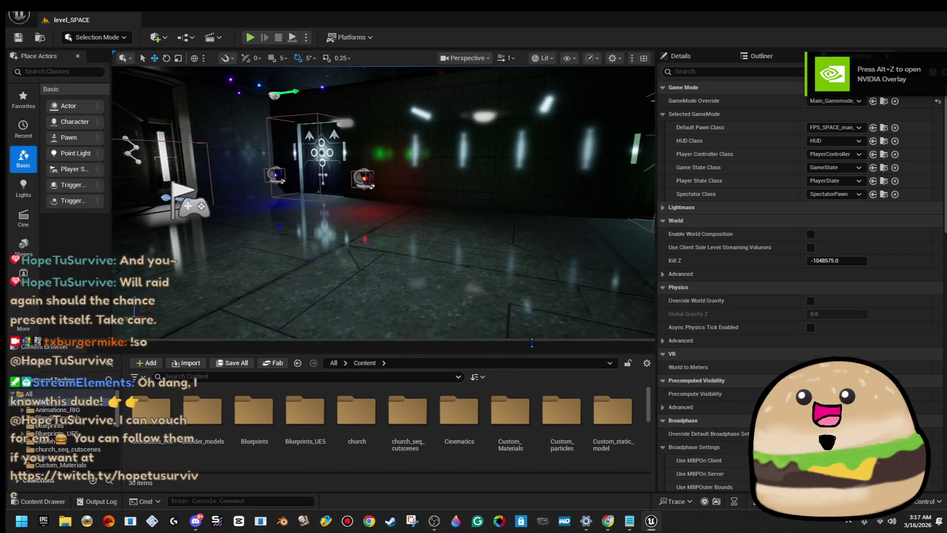
{"action": "left_click_drag", "start_coordinate": [656, 324], "coordinate": [725, 325]}
{"action": "left_click_drag", "start_coordinate": [424, 207], "coordinate": [304, 222]}
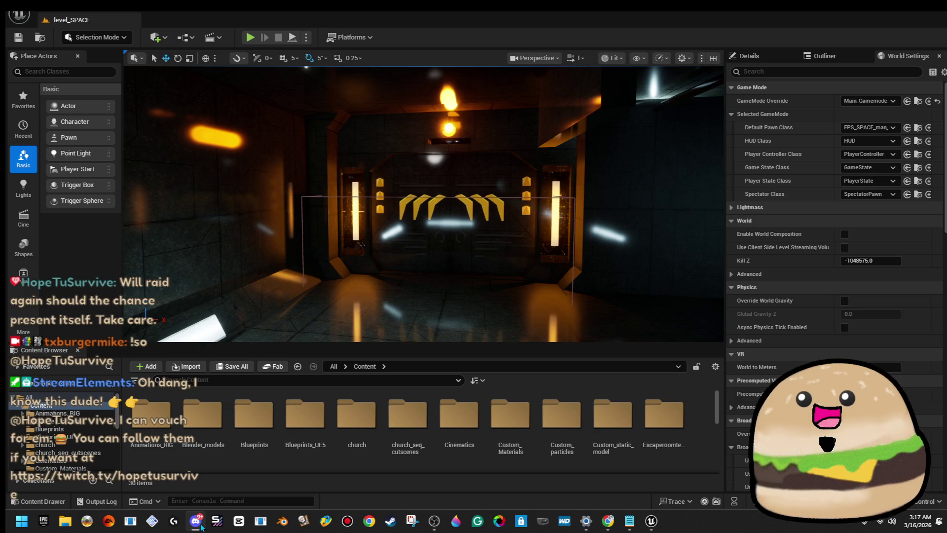
{"action": "left_click_drag", "start_coordinate": [316, 222], "coordinate": [310, 222]}
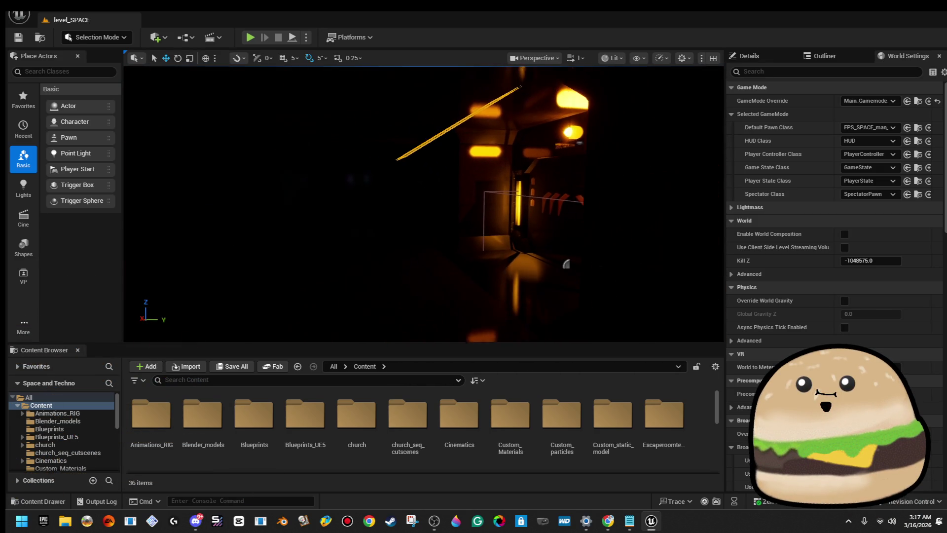
- Switch the viewport to Unlit and approach the light row, undoing an accidental deletion of it
{"action": "left_click", "coordinate": [625, 58]}
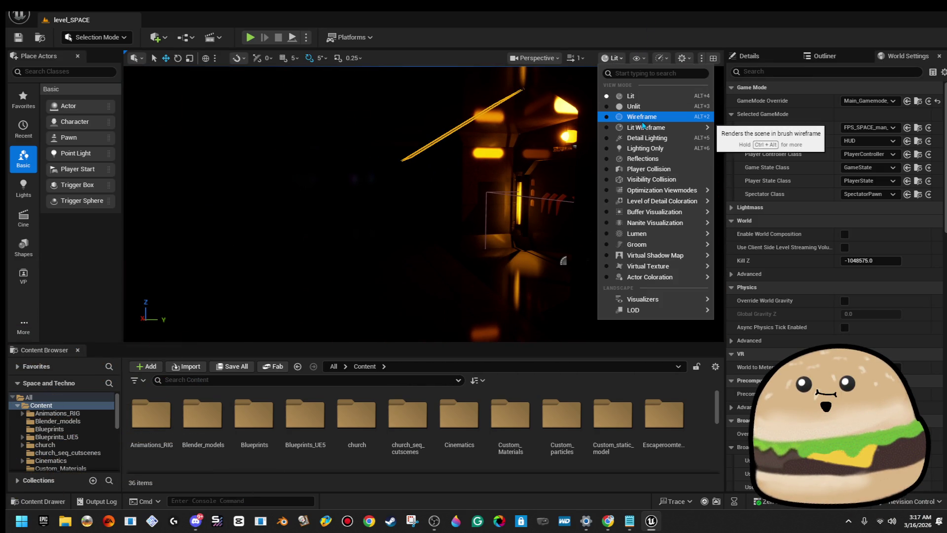
{"action": "left_click", "coordinate": [649, 116]}
{"action": "mouse_move", "coordinate": [473, 143]}
{"action": "left_mouse_down"}
{"action": "mouse_move", "coordinate": [496, 140]}
{"action": "mouse_move", "coordinate": [471, 126]}
{"action": "mouse_move", "coordinate": [459, 133]}
{"action": "mouse_move", "coordinate": [469, 140]}
{"action": "mouse_move", "coordinate": [457, 140]}
{"action": "mouse_move", "coordinate": [481, 136]}
{"action": "mouse_move", "coordinate": [500, 190]}
{"action": "mouse_move", "coordinate": [486, 205]}
{"action": "mouse_move", "coordinate": [504, 201]}
{"action": "mouse_move", "coordinate": [461, 150]}
{"action": "left_mouse_up"}
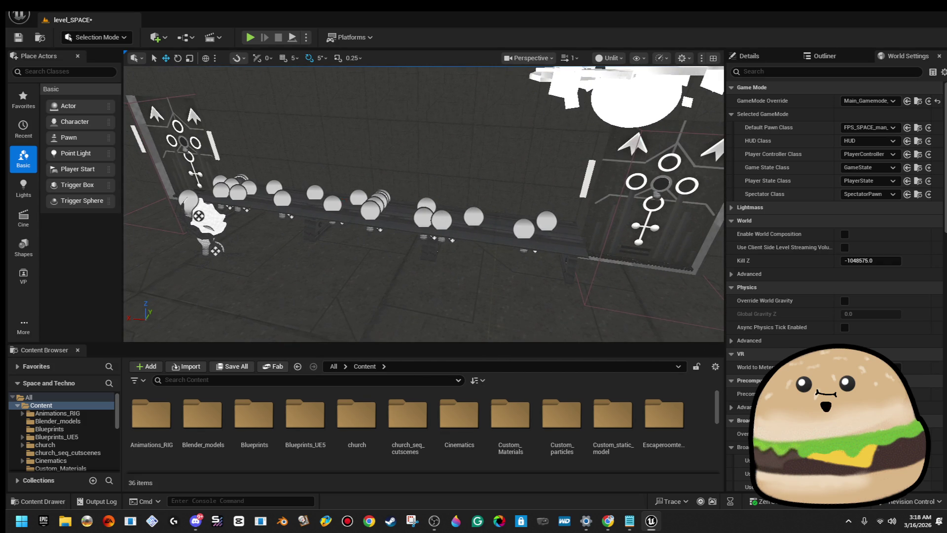
{"action": "left_click", "coordinate": [363, 228]}
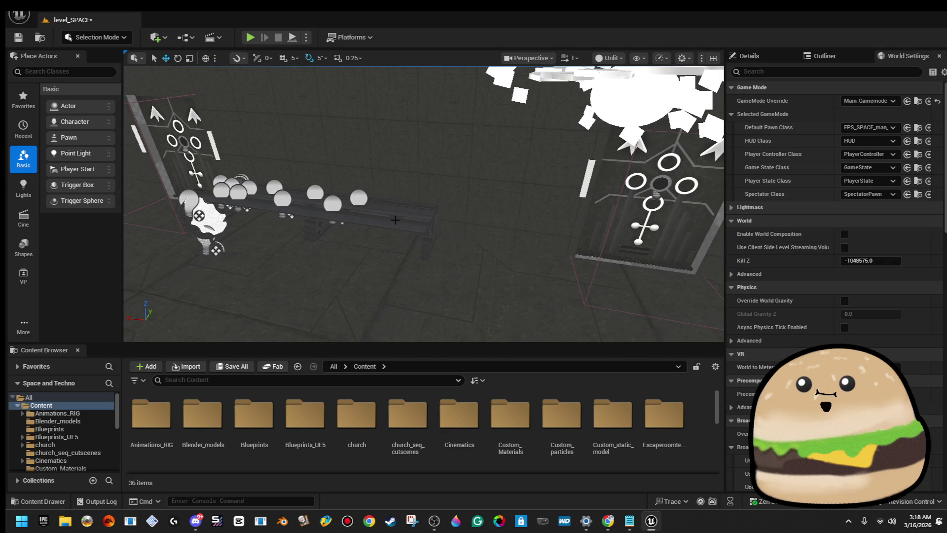
{"action": "key", "text": "Delete"}
{"action": "left_click_drag", "start_coordinate": [345, 207], "coordinate": [383, 202]}
{"action": "key", "text": "ctrl+z"}
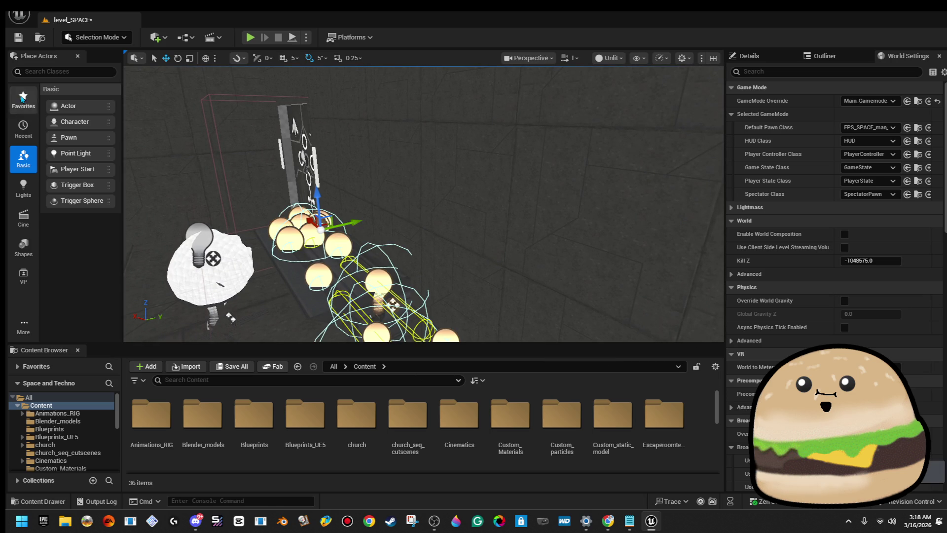
- Rotate the bulb light actor about 105 degrees, then switch the viewport back to Lit
{"action": "left_click", "coordinate": [207, 256]}
{"action": "key", "text": "f"}
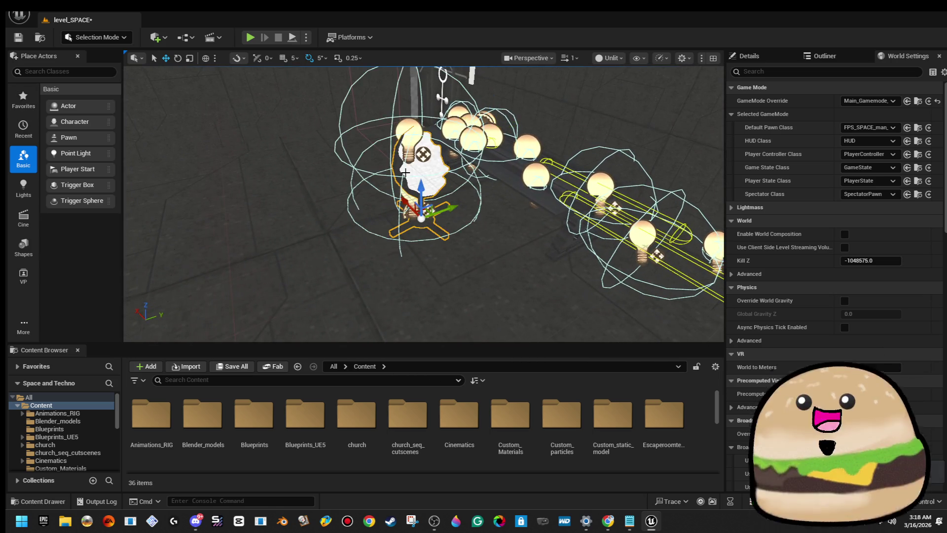
{"action": "key", "text": "e"}
{"action": "mouse_move", "coordinate": [473, 148]}
{"action": "left_mouse_down"}
{"action": "mouse_move", "coordinate": [502, 172]}
{"action": "mouse_move", "coordinate": [498, 159]}
{"action": "left_mouse_up"}
{"action": "key", "text": "f"}
{"action": "left_click_drag", "start_coordinate": [368, 51], "coordinate": [368, 51]}
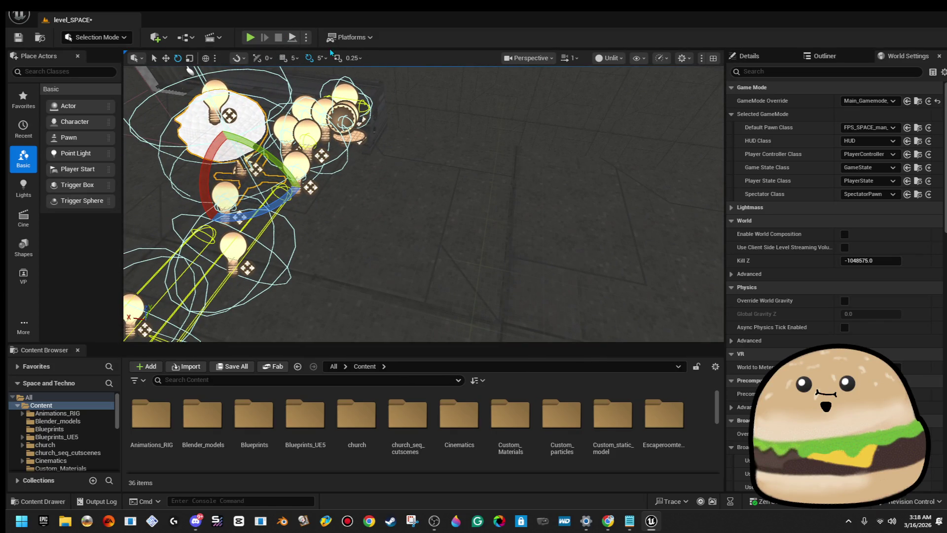
{"action": "left_click", "coordinate": [612, 58]}
{"action": "left_click", "coordinate": [620, 97]}
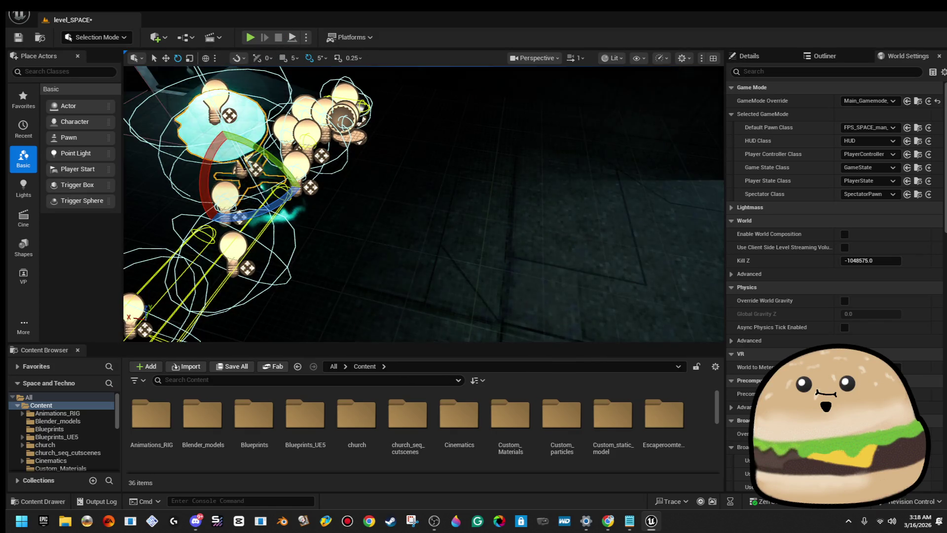
- Widen the viewport's field of view from 90 to about 103 and select PointLight39
{"action": "left_click_drag", "start_coordinate": [538, 131], "coordinate": [539, 131]}
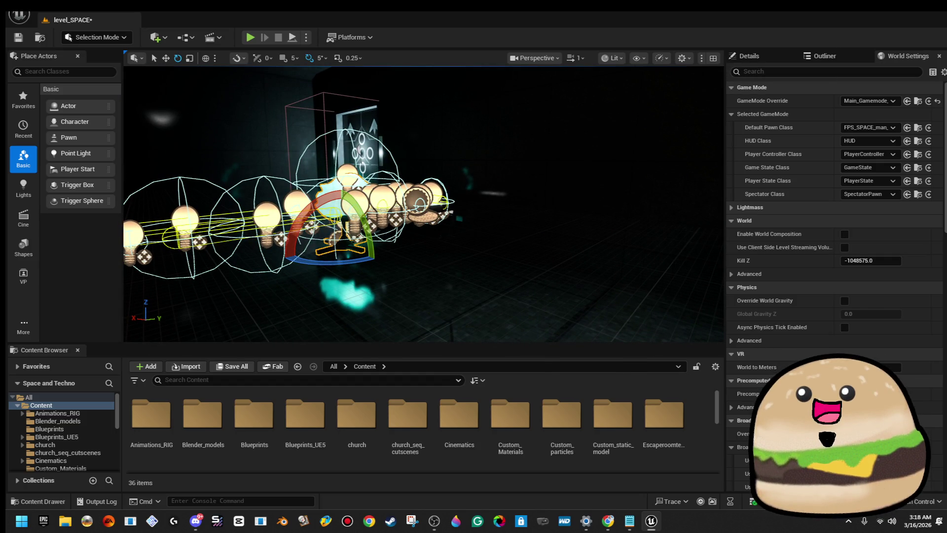
{"action": "left_click_drag", "start_coordinate": [723, 78], "coordinate": [783, 78]}
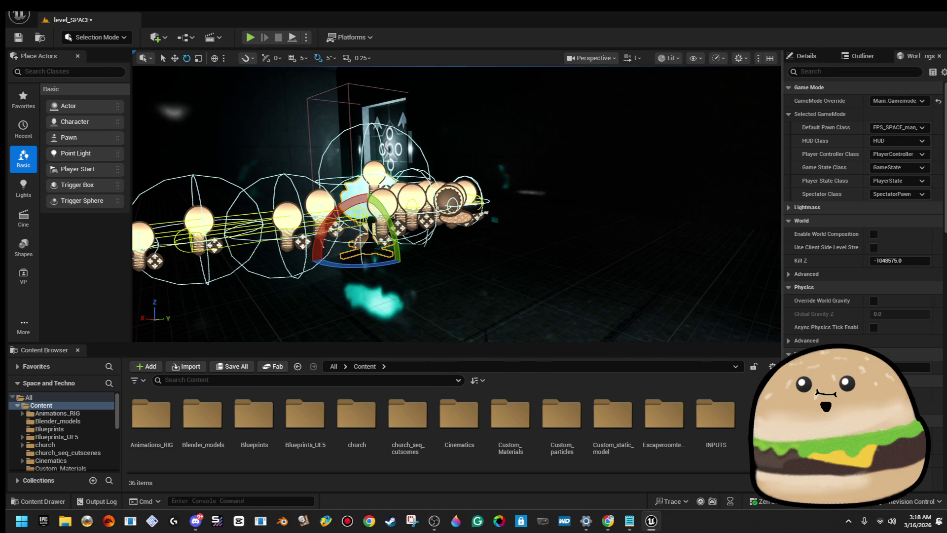
{"action": "left_click", "coordinate": [604, 59]}
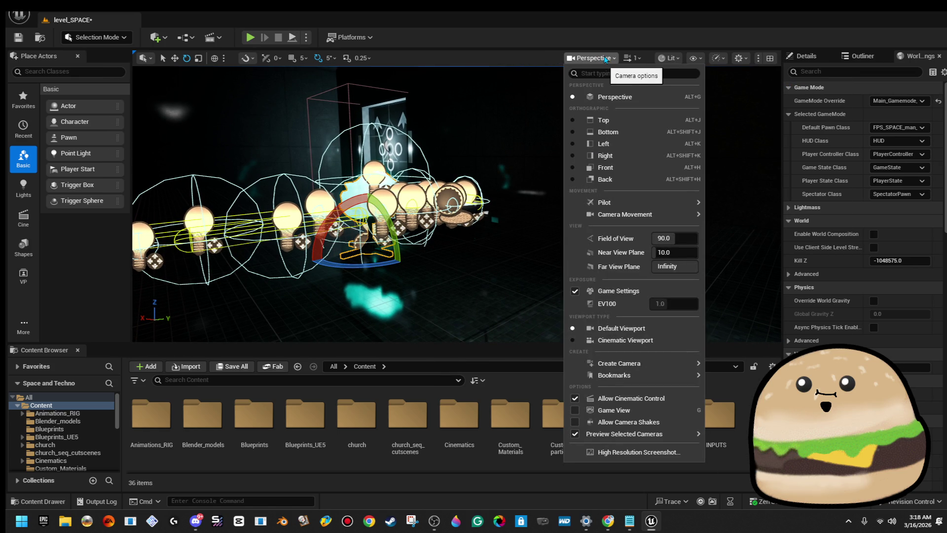
{"action": "mouse_move", "coordinate": [671, 238]}
{"action": "left_mouse_down"}
{"action": "mouse_move", "coordinate": [691, 238]}
{"action": "mouse_move", "coordinate": [674, 236]}
{"action": "left_mouse_up"}
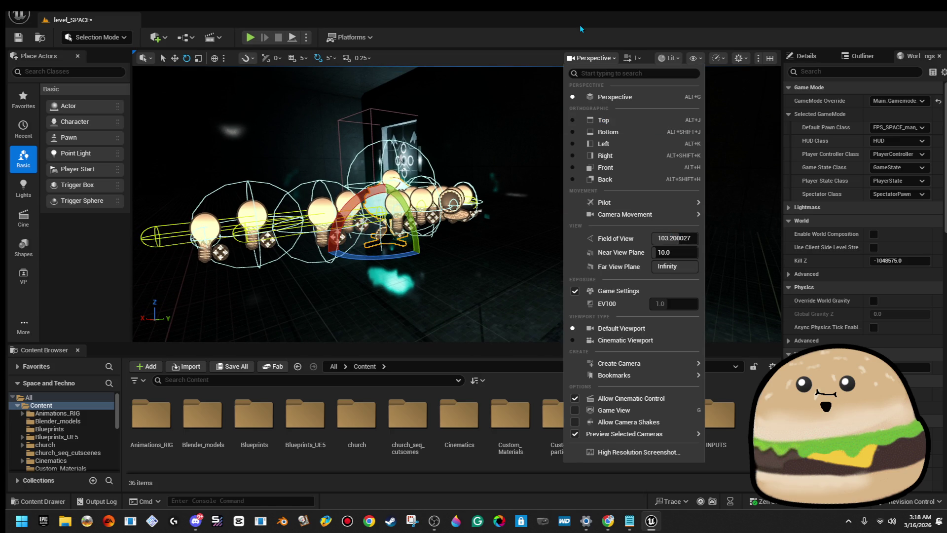
{"action": "left_click", "coordinate": [579, 28]}
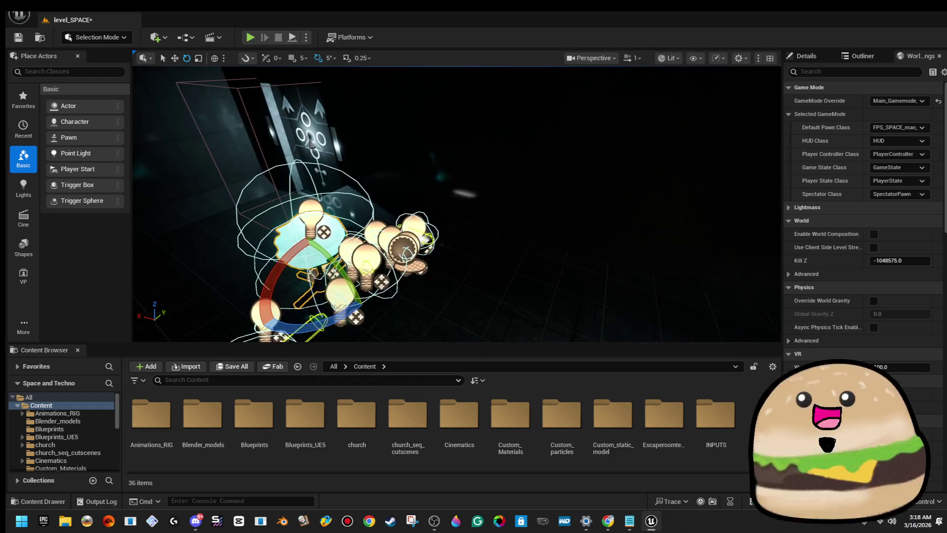
{"action": "left_click_drag", "start_coordinate": [316, 276], "coordinate": [506, 139]}
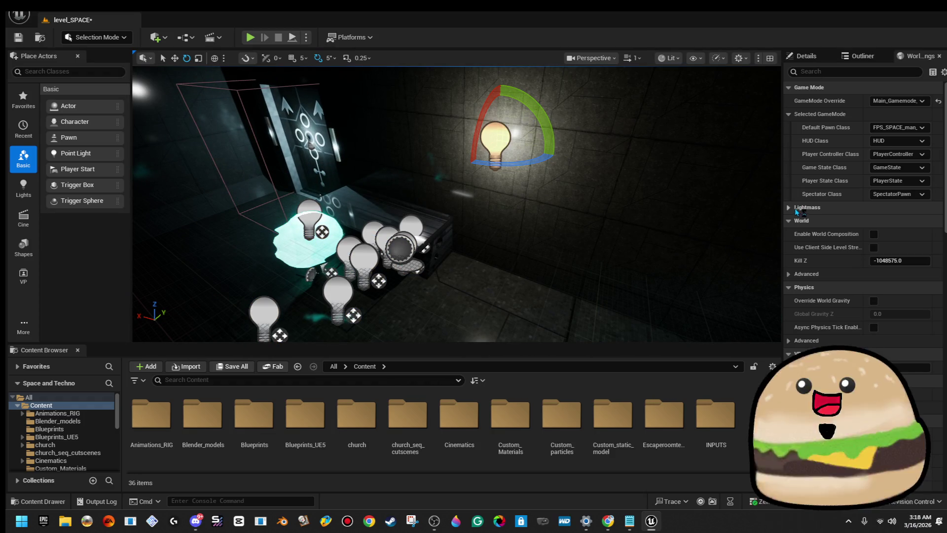
{"action": "left_click", "coordinate": [806, 56]}
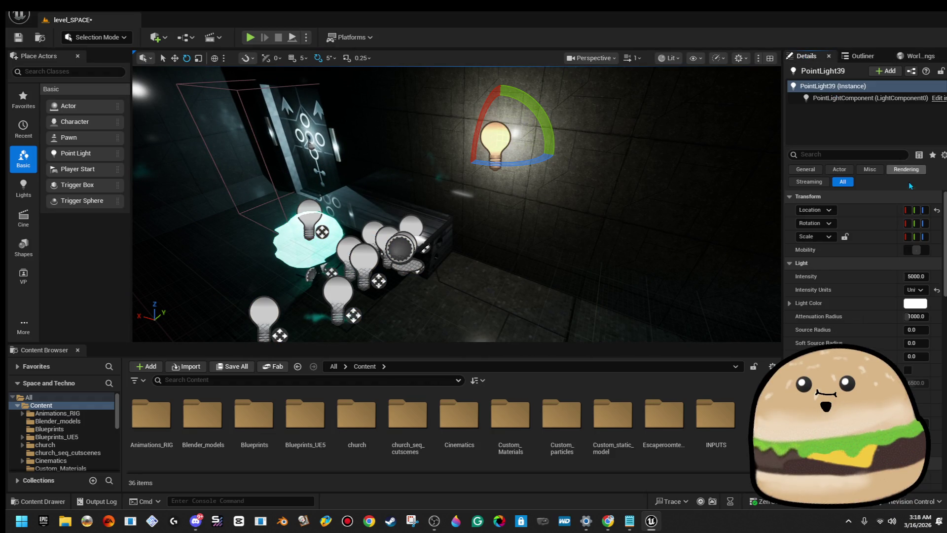
- Raise PointLight39's intensity to 38967, then rotate and reposition space_table10
{"action": "left_click_drag", "start_coordinate": [916, 276], "coordinate": [928, 277]}
{"action": "left_click_drag", "start_coordinate": [552, 207], "coordinate": [588, 200]}
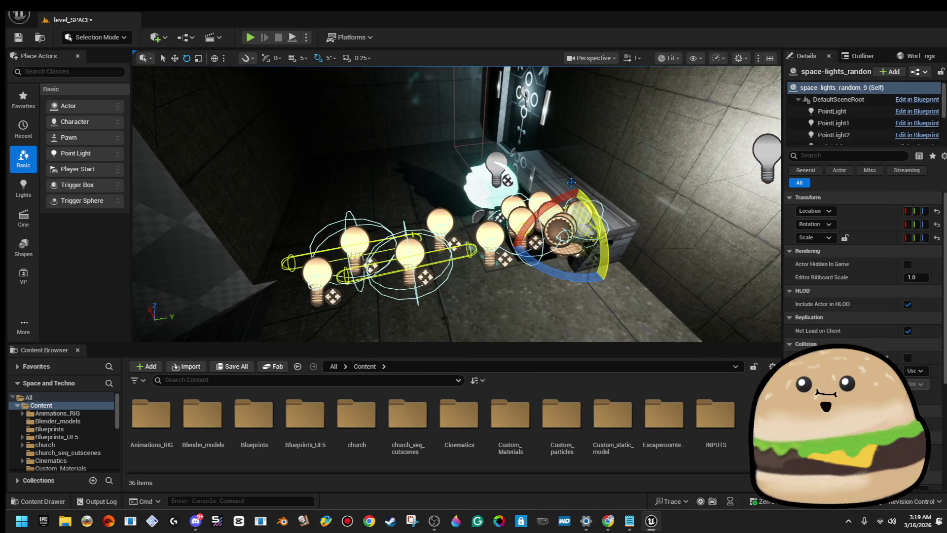
{"action": "left_click", "coordinate": [603, 209]}
{"action": "left_click_drag", "start_coordinate": [566, 247], "coordinate": [594, 220]}
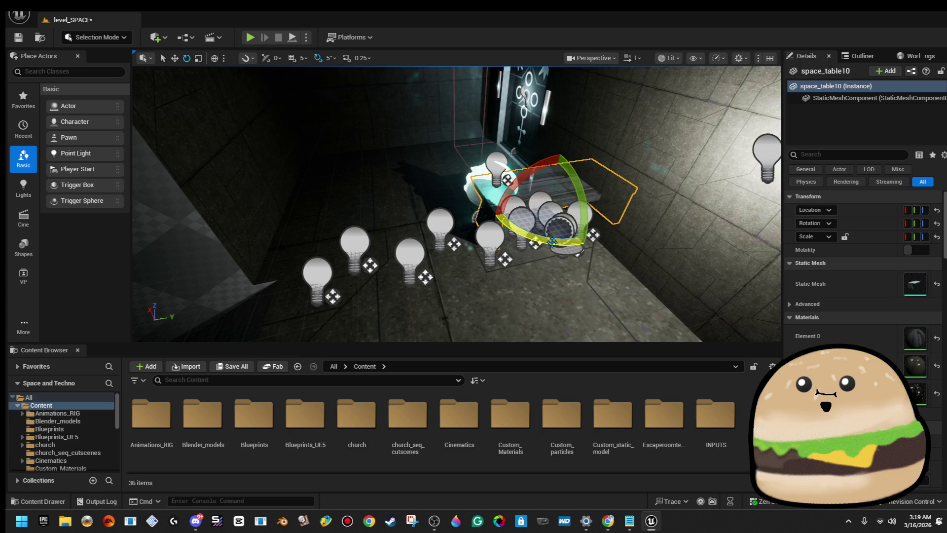
{"action": "mouse_move", "coordinate": [577, 202]}
{"action": "left_mouse_down"}
{"action": "mouse_move", "coordinate": [378, 206]}
{"action": "mouse_move", "coordinate": [388, 206]}
{"action": "left_mouse_up"}
{"action": "left_click_drag", "start_coordinate": [447, 217], "coordinate": [515, 226]}
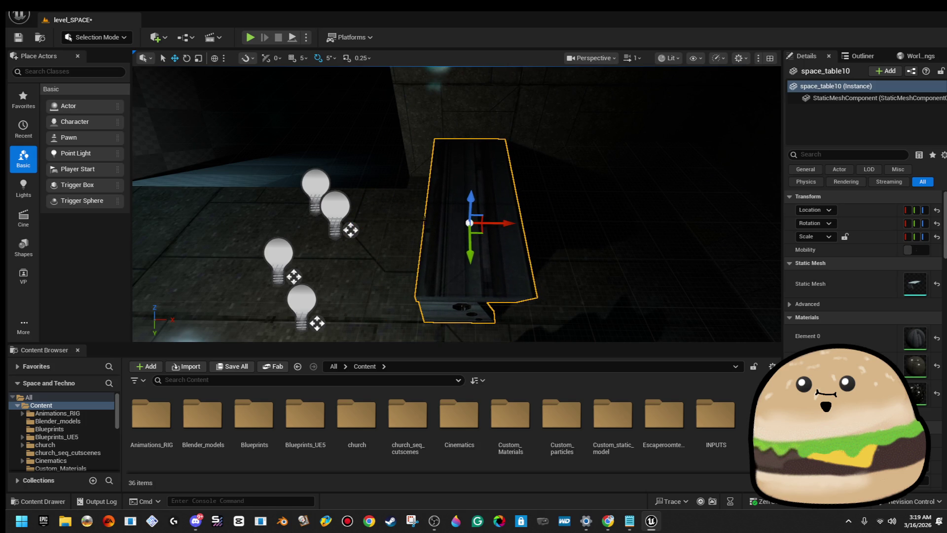
- Duplicate the LED chair with Alt-drag and place the copy up and to the right
{"action": "left_click", "coordinate": [316, 184]}
{"action": "mouse_move", "coordinate": [323, 283]}
{"action": "left_mouse_down"}
{"action": "mouse_move", "coordinate": [248, 255]}
{"action": "mouse_move", "coordinate": [217, 269]}
{"action": "left_mouse_up"}
{"action": "left_click", "coordinate": [474, 232]}
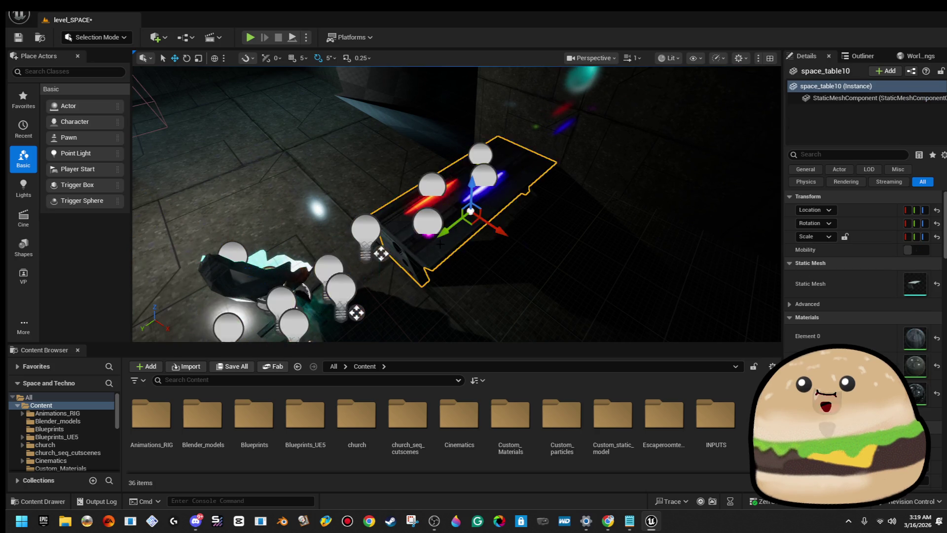
{"action": "left_click_drag", "start_coordinate": [346, 212], "coordinate": [326, 206]}
{"action": "left_click", "coordinate": [413, 216]}
{"action": "key", "text": "f"}
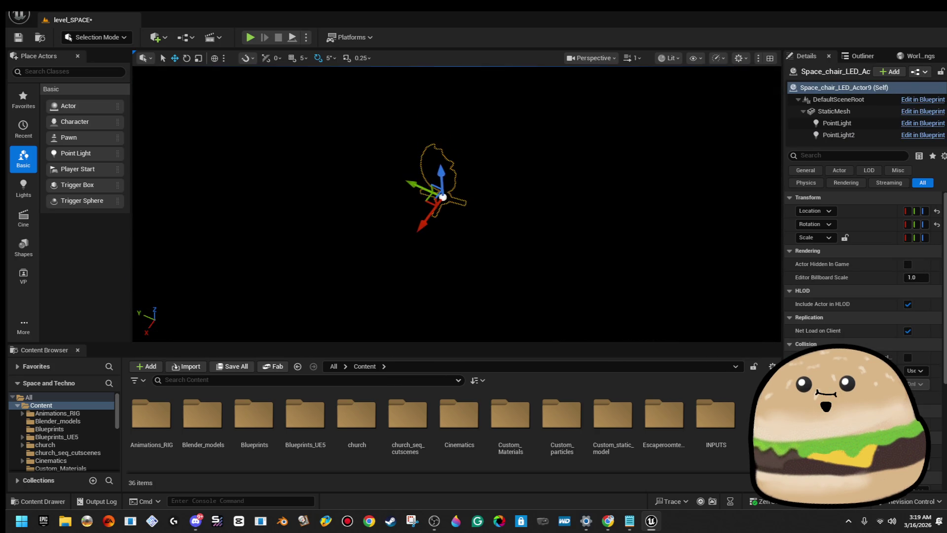
{"action": "left_click_drag", "start_coordinate": [413, 216], "coordinate": [360, 244]}
{"action": "mouse_move", "coordinate": [419, 267]}
{"action": "left_mouse_down"}
{"action": "mouse_move", "coordinate": [553, 162]}
{"action": "mouse_move", "coordinate": [602, 170]}
{"action": "mouse_move", "coordinate": [598, 186]}
{"action": "left_mouse_up"}
- Duplicate space_table10 onto the bulbs, then clear the selection
{"action": "left_click", "coordinate": [489, 111]}
{"action": "key", "text": "f"}
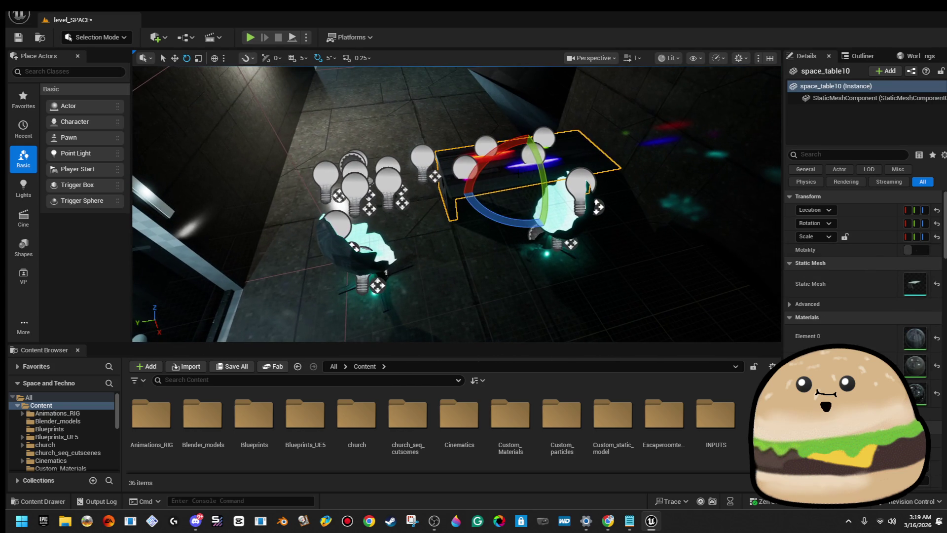
{"action": "left_click_drag", "start_coordinate": [513, 184], "coordinate": [299, 202]}
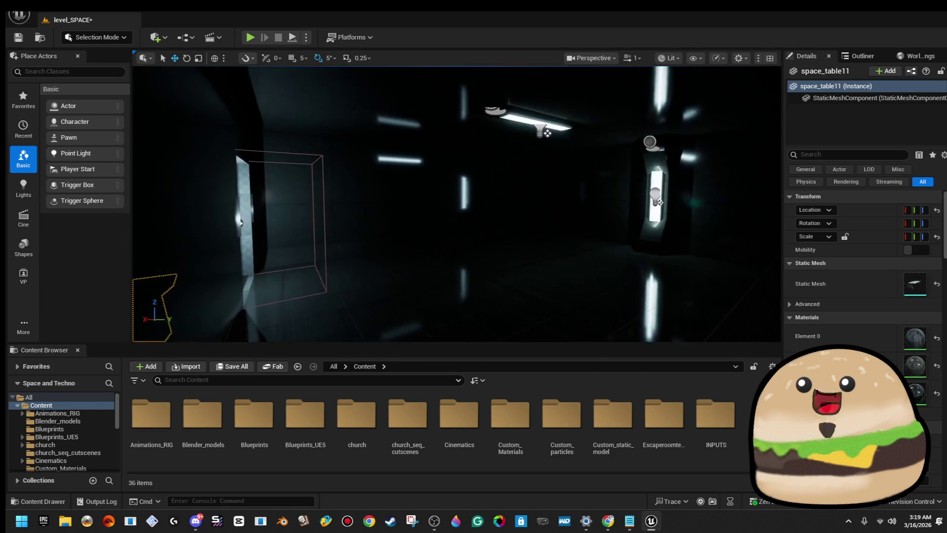
{"action": "left_click", "coordinate": [581, 193]}
{"action": "left_click", "coordinate": [582, 192]}
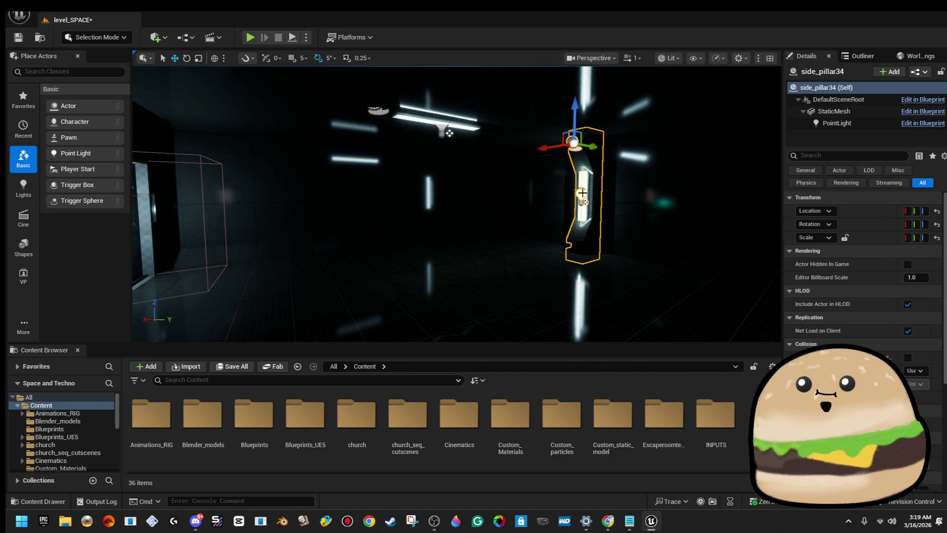
{"action": "left_click", "coordinate": [465, 125]}
{"action": "key", "text": "Escape"}
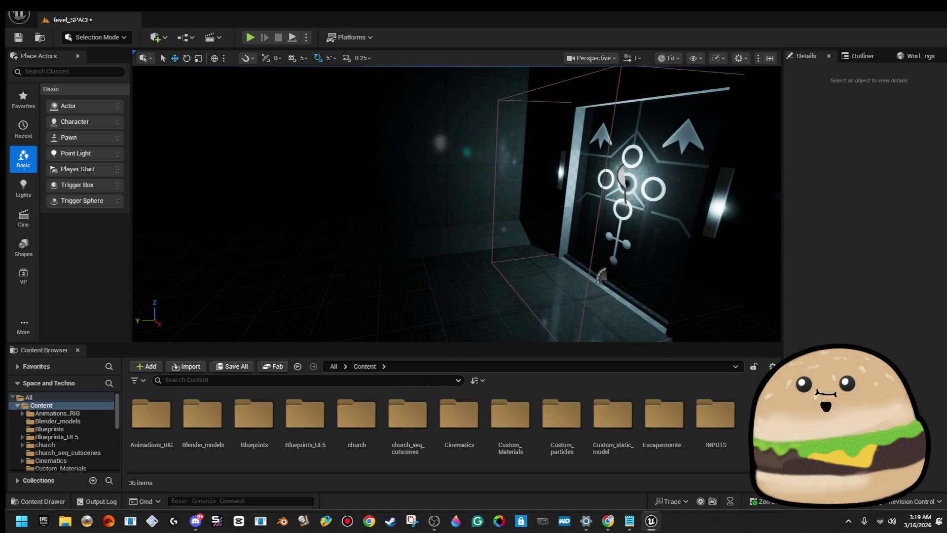
- Select and frame Cylinder Brushes 86, 85 and 87 around the ship room
{"action": "left_click", "coordinate": [582, 192]}
{"action": "key", "text": "f"}
{"action": "scroll", "coordinate": [456, 204], "scroll_direction": "down", "scroll_amount": 5}
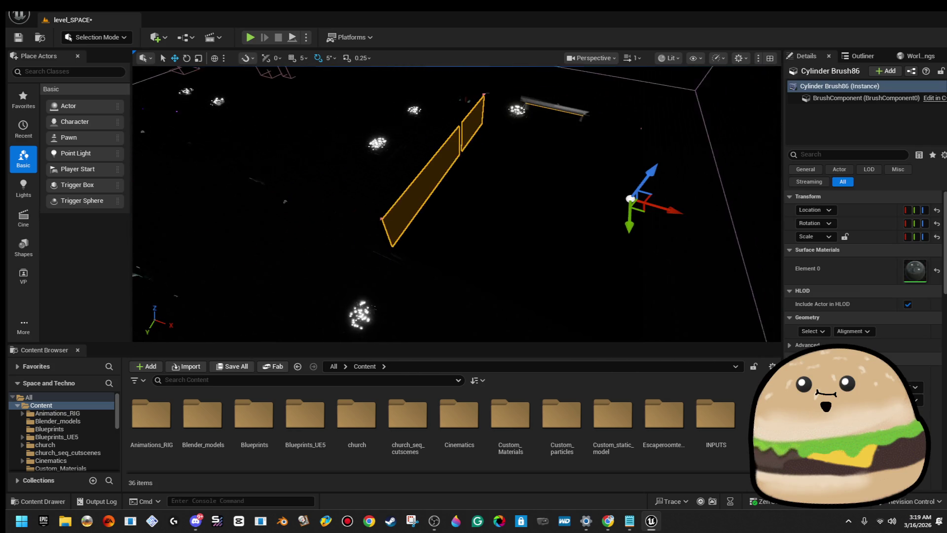
{"action": "scroll", "coordinate": [457, 203], "scroll_direction": "up", "scroll_amount": 5}
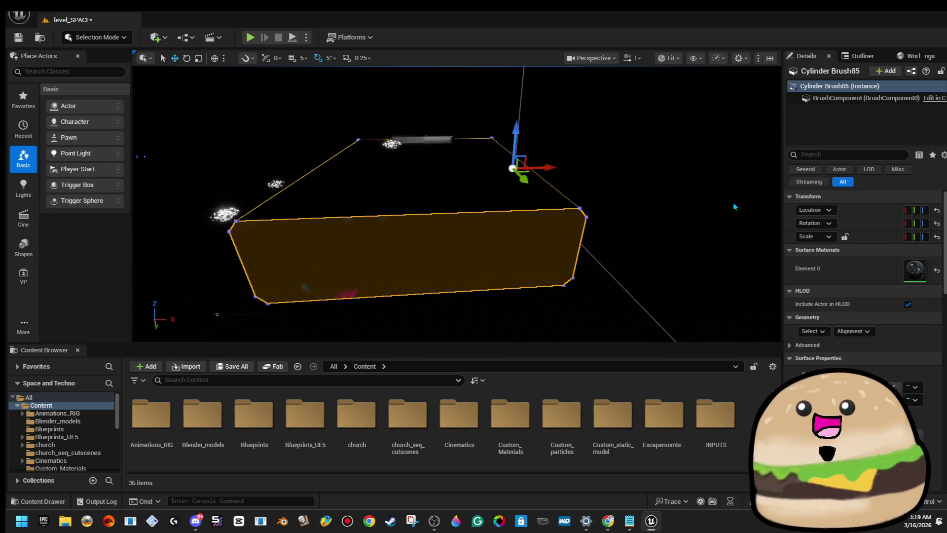
{"action": "key", "text": "Escape"}
{"action": "left_click", "coordinate": [555, 178]}
{"action": "key", "text": "e"}
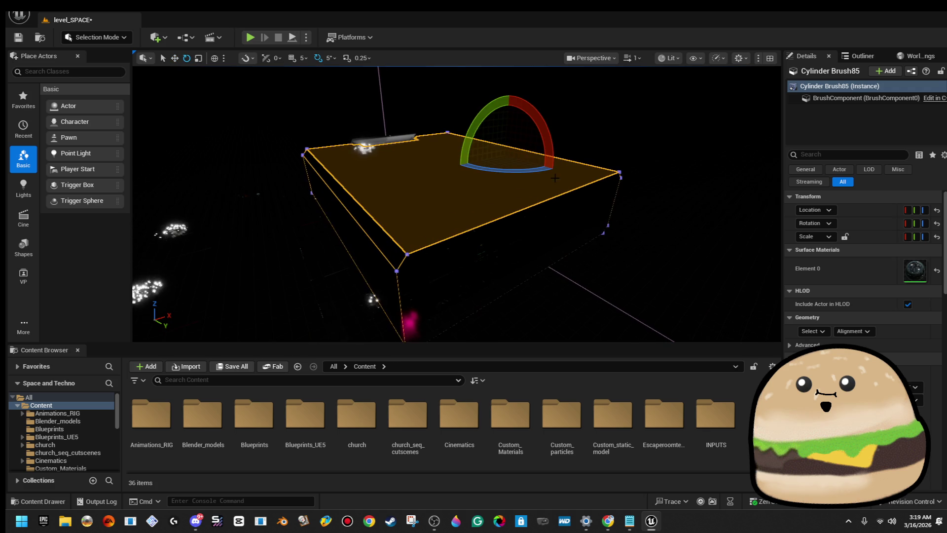
{"action": "left_click", "coordinate": [513, 158]}
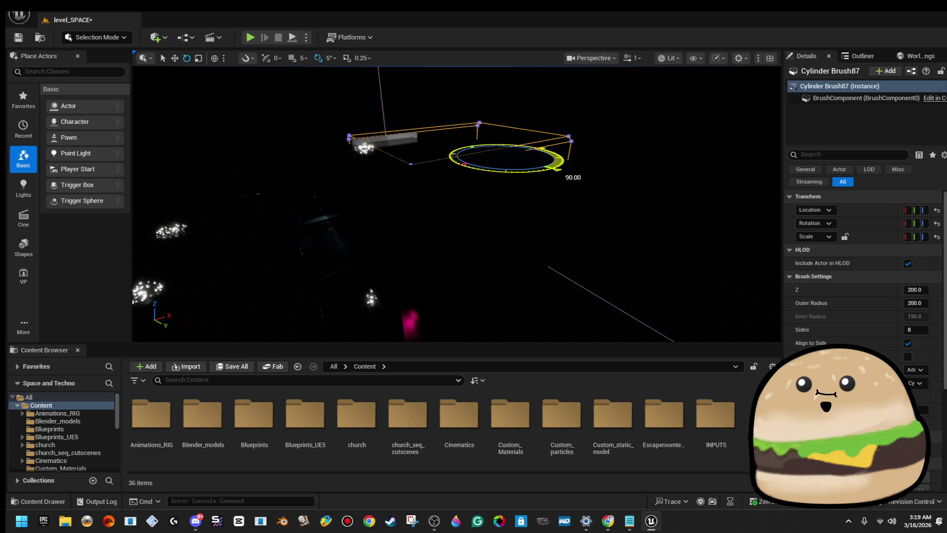
- Switch the viewport view mode from Lit to Unlit
{"action": "left_click", "coordinate": [671, 59]}
{"action": "left_click", "coordinate": [710, 109]}
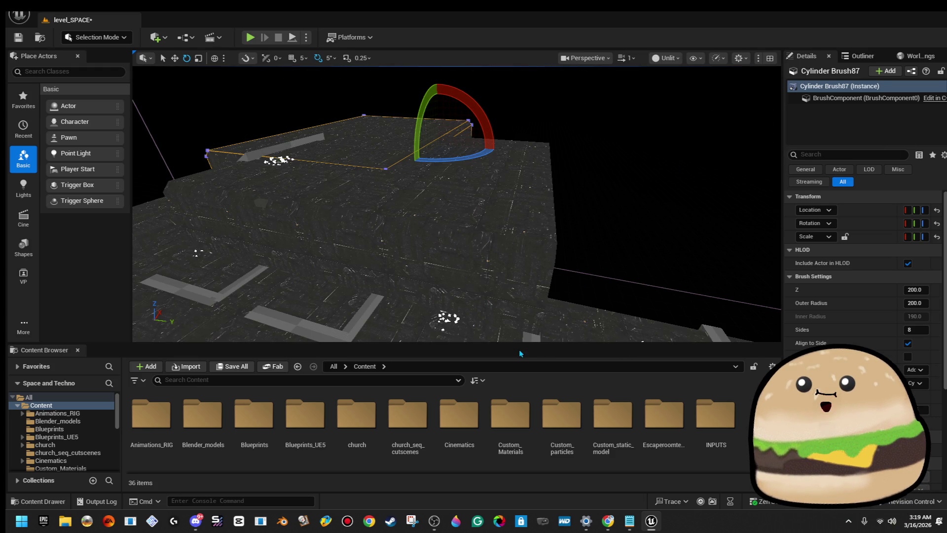
{"action": "key", "text": "w"}
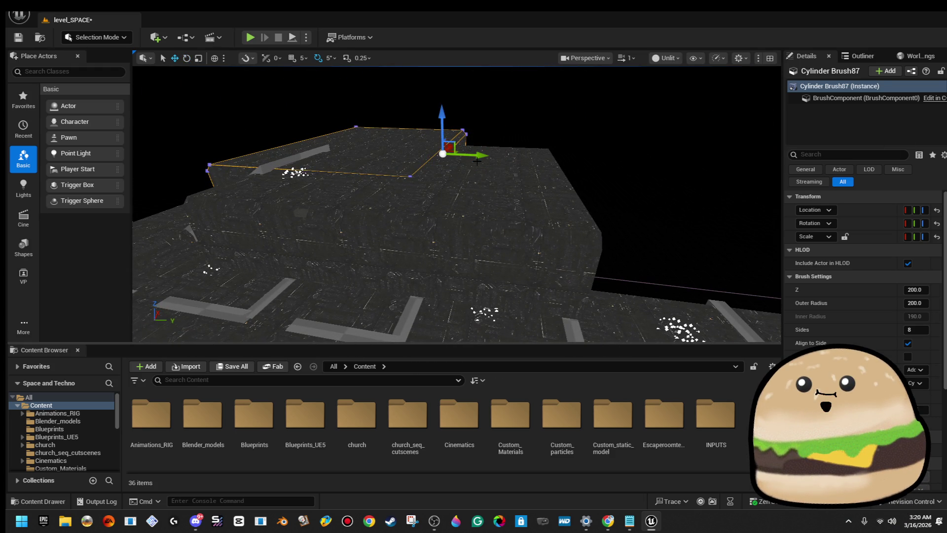
{"action": "mouse_move", "coordinate": [685, 198]}
{"action": "left_mouse_down"}
{"action": "mouse_move", "coordinate": [664, 197]}
{"action": "mouse_move", "coordinate": [664, 143]}
{"action": "mouse_move", "coordinate": [664, 168]}
{"action": "mouse_move", "coordinate": [612, 190]}
{"action": "mouse_move", "coordinate": [612, 203]}
{"action": "mouse_move", "coordinate": [484, 276]}
{"action": "mouse_move", "coordinate": [444, 222]}
{"action": "mouse_move", "coordinate": [474, 148]}
{"action": "left_mouse_up"}
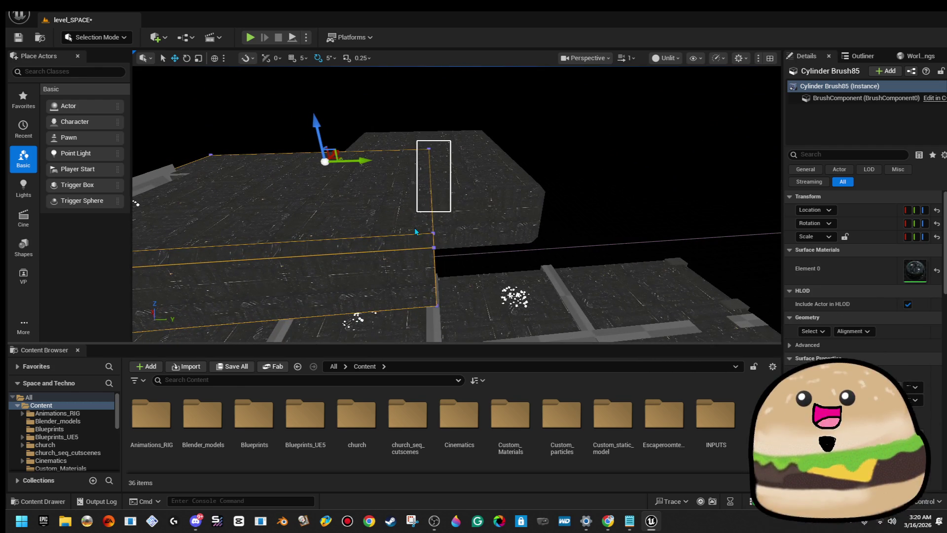
- Inspect Cylinder Brush87 and the long Cylinder Brush85 up close, then enter Brush Editing mode
{"action": "left_click", "coordinate": [423, 321]}
{"action": "mouse_move", "coordinate": [422, 321]}
{"action": "left_mouse_down"}
{"action": "mouse_move", "coordinate": [417, 296]}
{"action": "mouse_move", "coordinate": [590, 194]}
{"action": "left_mouse_up"}
{"action": "mouse_move", "coordinate": [671, 207]}
{"action": "left_mouse_down"}
{"action": "mouse_move", "coordinate": [472, 182]}
{"action": "mouse_move", "coordinate": [479, 145]}
{"action": "left_mouse_up"}
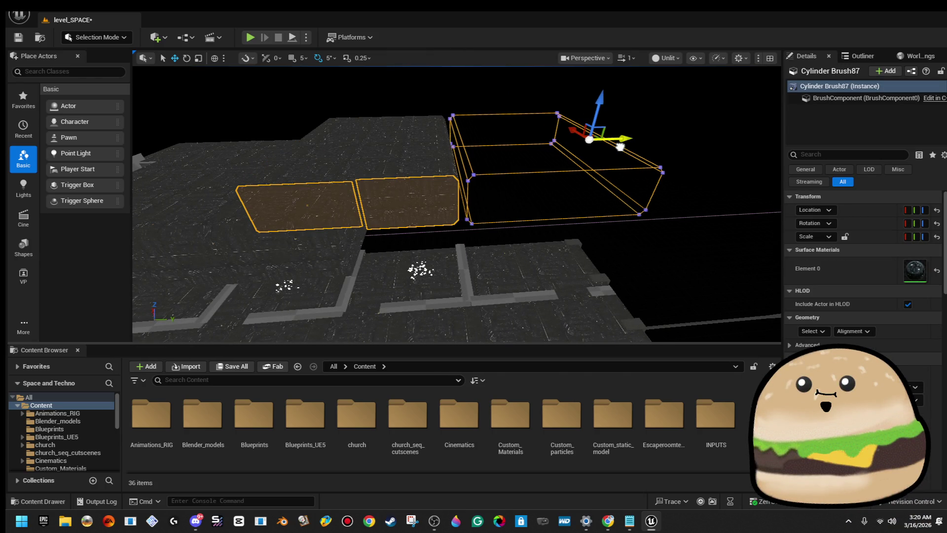
{"action": "left_click_drag", "start_coordinate": [620, 147], "coordinate": [543, 158]}
{"action": "left_click", "coordinate": [315, 188]}
{"action": "left_click_drag", "start_coordinate": [316, 187], "coordinate": [418, 82]}
{"action": "left_click_drag", "start_coordinate": [378, 241], "coordinate": [375, 250]}
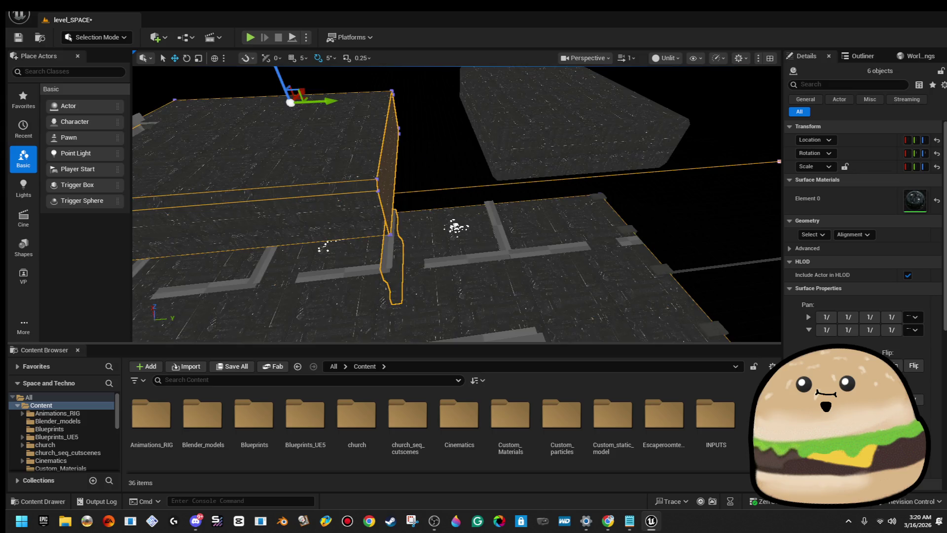
{"action": "key", "text": "Escape"}
{"action": "left_click_drag", "start_coordinate": [456, 227], "coordinate": [456, 187]}
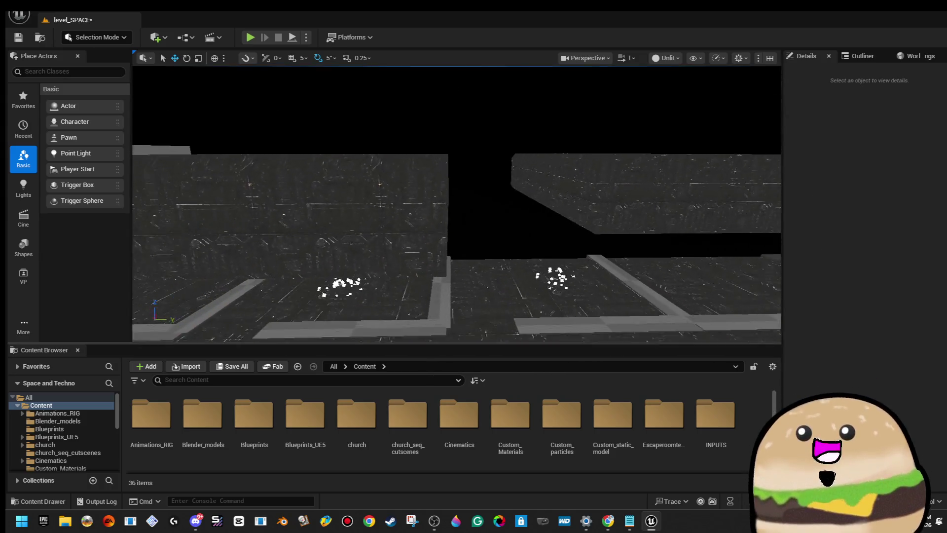
{"action": "left_click", "coordinate": [94, 37]}
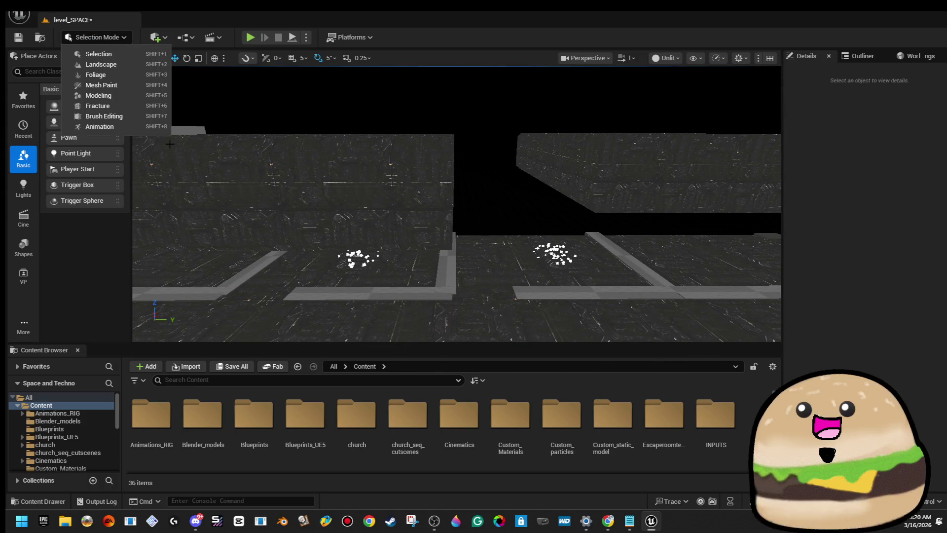
{"action": "left_click", "coordinate": [104, 116]}
- Shorten Cylinder Brush85 by moving its right-end vertices to the left
{"action": "left_click", "coordinate": [300, 180]}
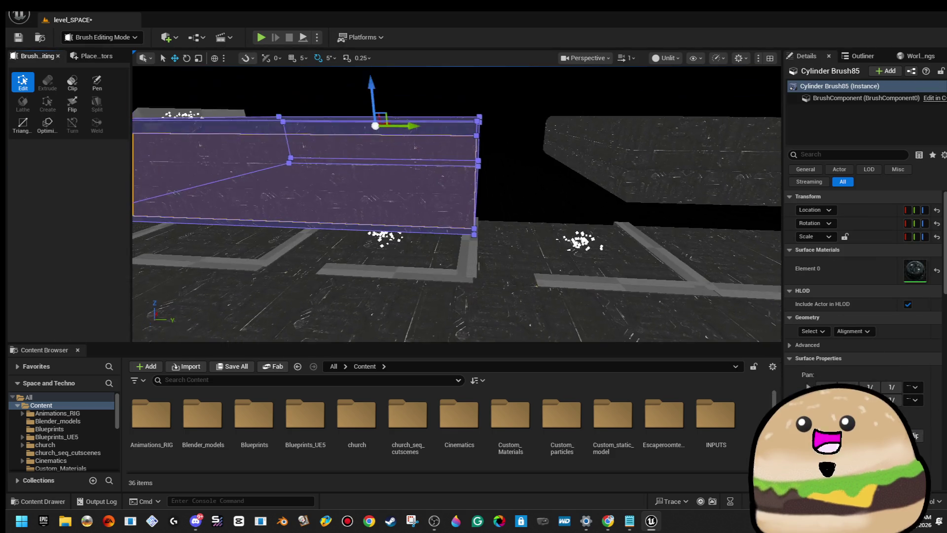
{"action": "left_click_drag", "start_coordinate": [486, 147], "coordinate": [486, 163]}
{"action": "left_click_drag", "start_coordinate": [439, 261], "coordinate": [439, 260]}
{"action": "scroll", "coordinate": [439, 260], "scroll_direction": "up", "scroll_amount": 8}
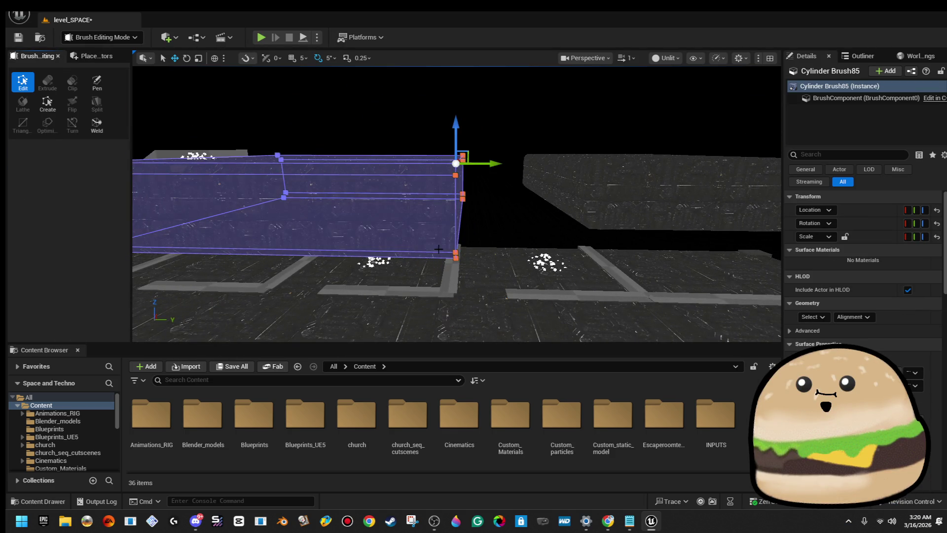
{"action": "left_click_drag", "start_coordinate": [617, 253], "coordinate": [616, 253]}
{"action": "left_click_drag", "start_coordinate": [709, 119], "coordinate": [529, 130]}
{"action": "left_click_drag", "start_coordinate": [482, 161], "coordinate": [484, 173]}
{"action": "left_click", "coordinate": [484, 173]}
- Pull in Cylinder Brush86's right face, then delete the brush
{"action": "left_click", "coordinate": [560, 178]}
{"action": "left_click_drag", "start_coordinate": [559, 177], "coordinate": [559, 178]}
{"action": "mouse_move", "coordinate": [606, 153]}
{"action": "left_mouse_down"}
{"action": "mouse_move", "coordinate": [499, 159]}
{"action": "mouse_move", "coordinate": [512, 187]}
{"action": "left_mouse_up"}
{"action": "key", "text": "Delete"}
{"action": "left_click", "coordinate": [513, 187]}
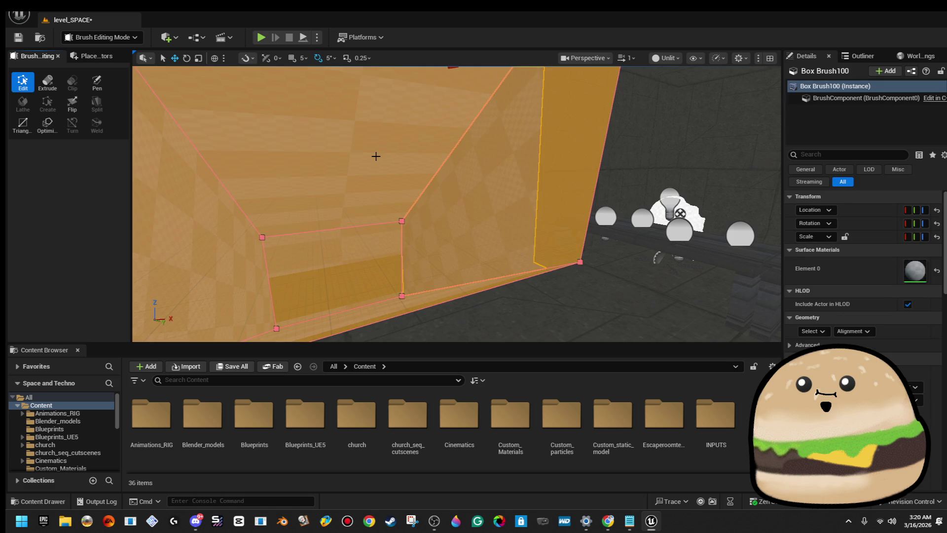
- Search 'sh' in Box Brush100's Element 0 material picker and apply the brown ship material
{"action": "scroll", "coordinate": [550, 229], "scroll_direction": "up", "scroll_amount": 5}
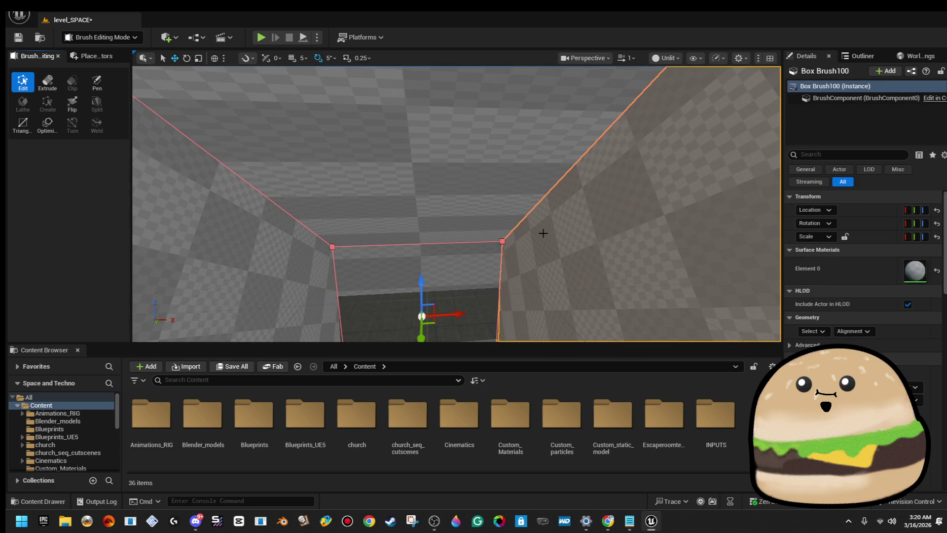
{"action": "left_click", "coordinate": [319, 291]}
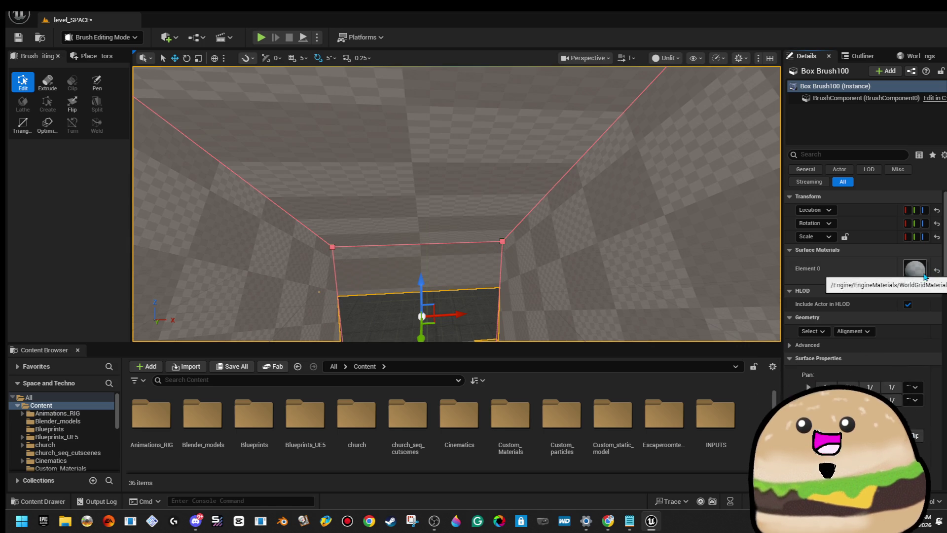
{"action": "left_click_drag", "start_coordinate": [783, 222], "coordinate": [679, 222]}
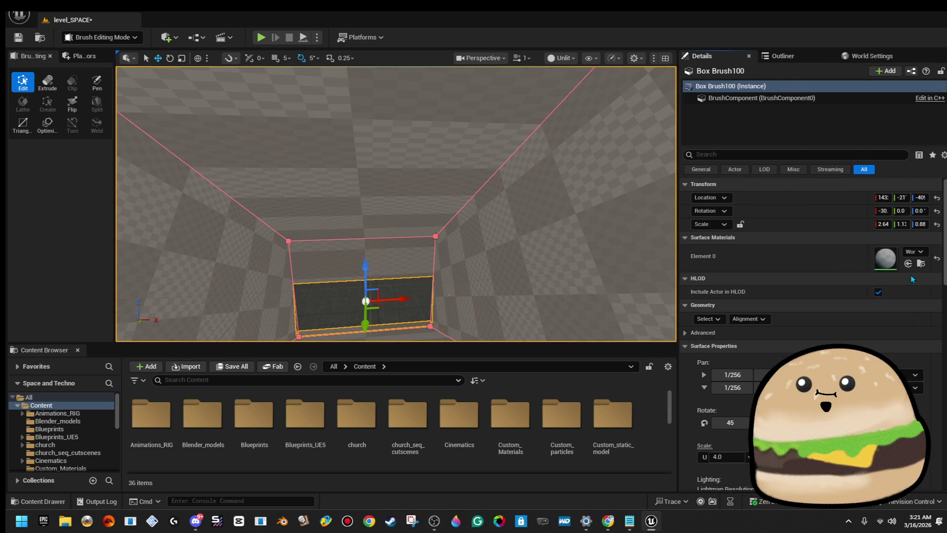
{"action": "left_click", "coordinate": [920, 252]}
{"action": "type", "text": "ship"}
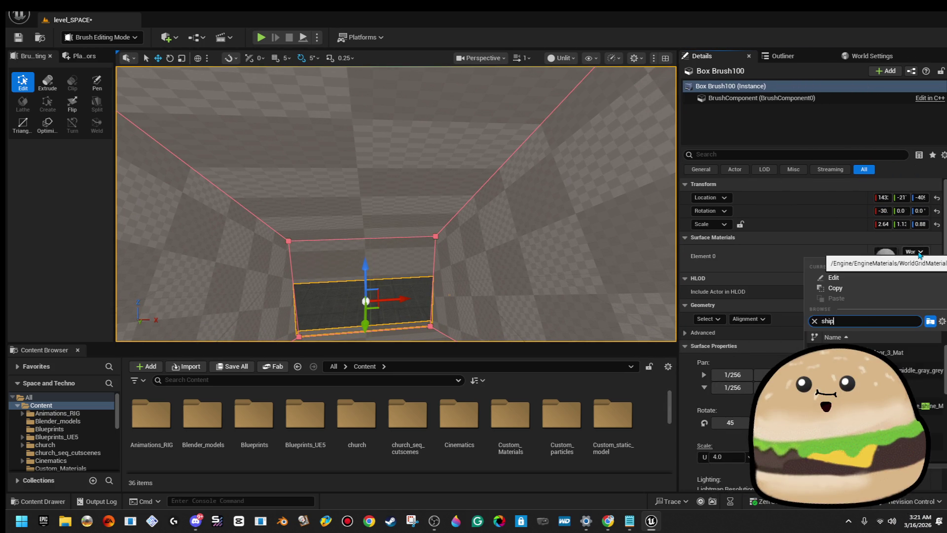
{"action": "left_click", "coordinate": [920, 388]}
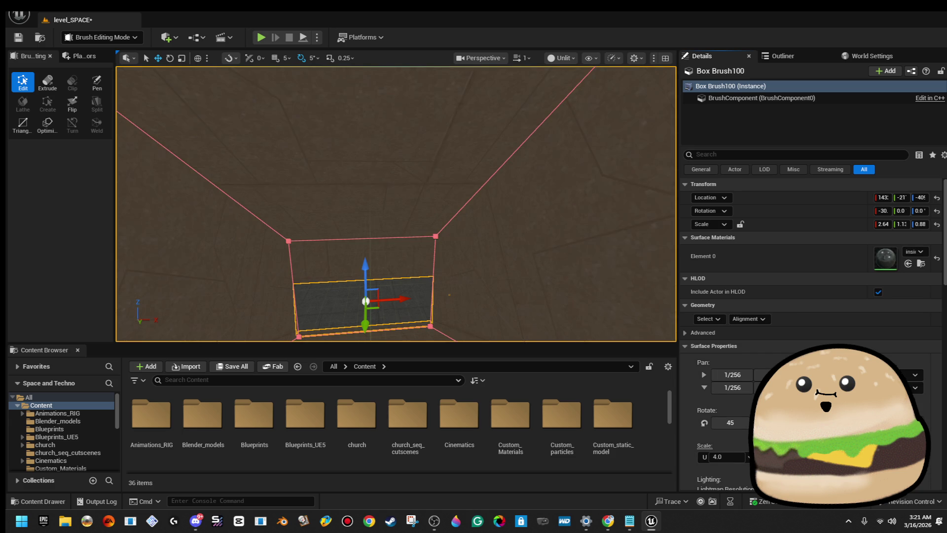
{"action": "key", "text": "ctrl+z"}
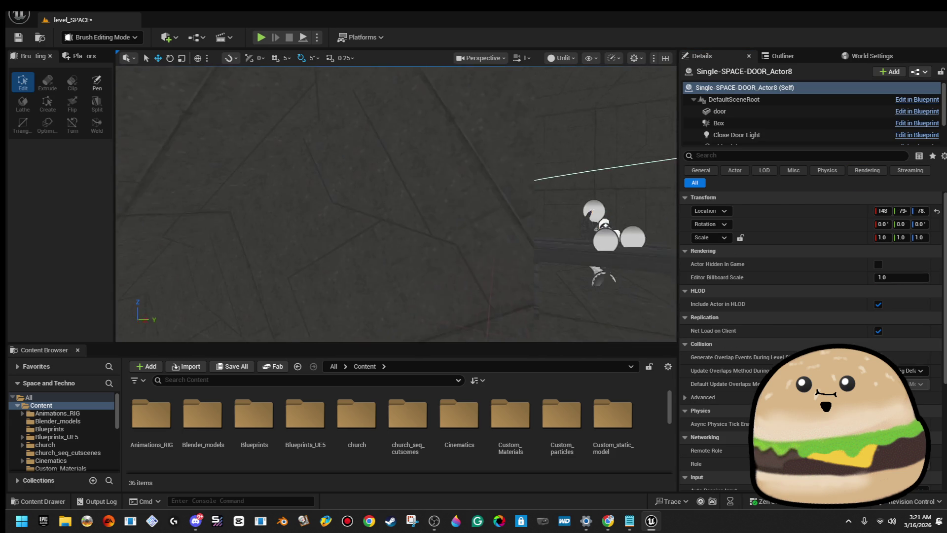
- Drag Box Brush100's corner vertices up against the neighbouring wall
{"action": "left_click", "coordinate": [338, 202]}
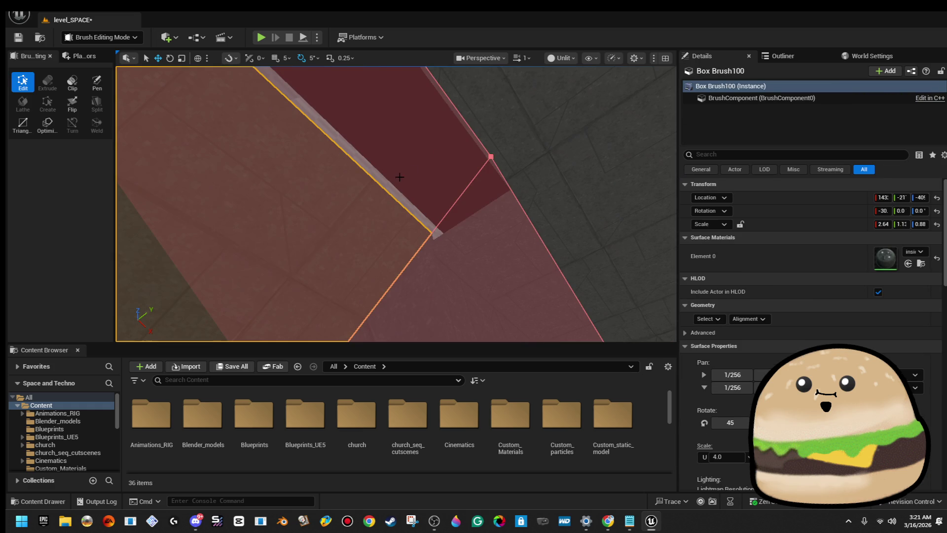
{"action": "mouse_move", "coordinate": [462, 123]}
{"action": "left_mouse_down"}
{"action": "mouse_move", "coordinate": [473, 114]}
{"action": "mouse_move", "coordinate": [434, 122]}
{"action": "mouse_move", "coordinate": [398, 160]}
{"action": "left_mouse_up"}
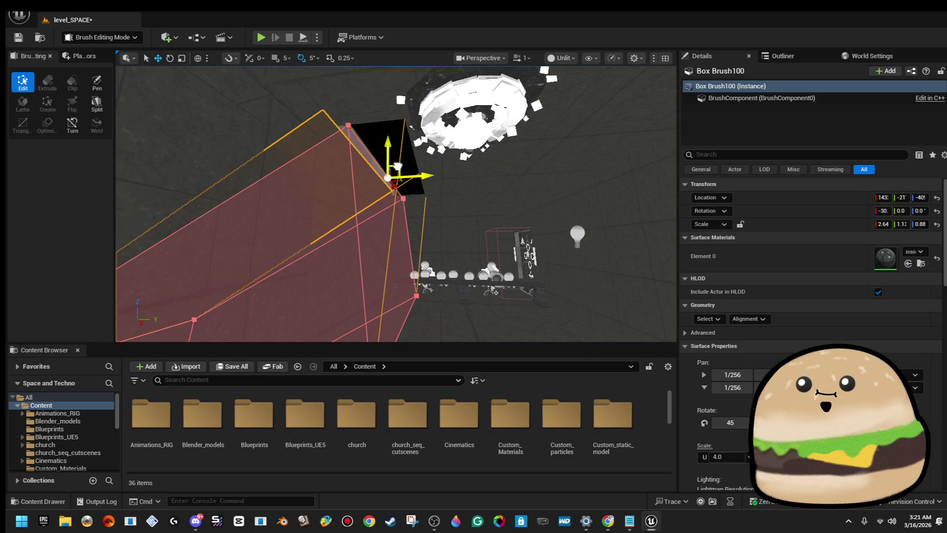
{"action": "left_click_drag", "start_coordinate": [398, 166], "coordinate": [370, 173]}
{"action": "scroll", "coordinate": [395, 198], "scroll_direction": "up", "scroll_amount": 5}
{"action": "left_click_drag", "start_coordinate": [388, 114], "coordinate": [338, 116]}
{"action": "left_click", "coordinate": [339, 116]}
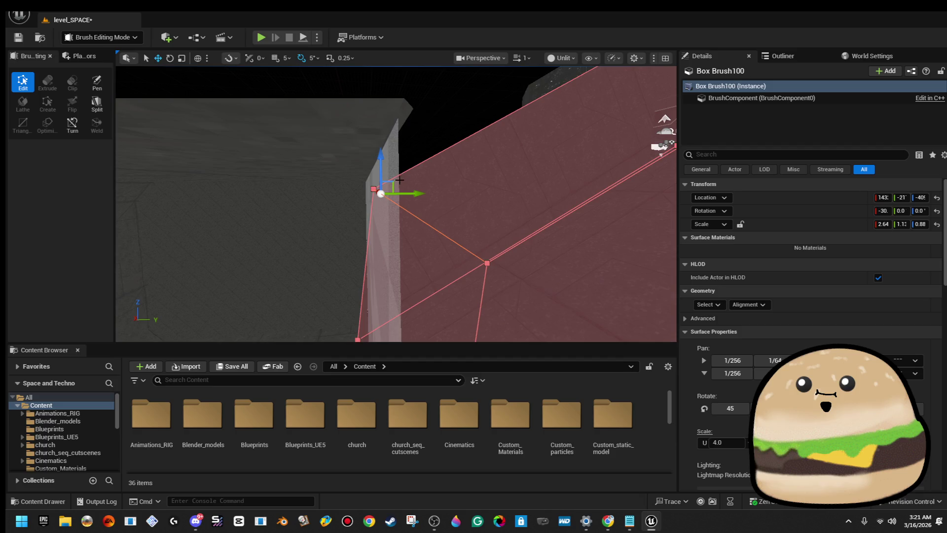
{"action": "left_click_drag", "start_coordinate": [380, 173], "coordinate": [378, 168]}
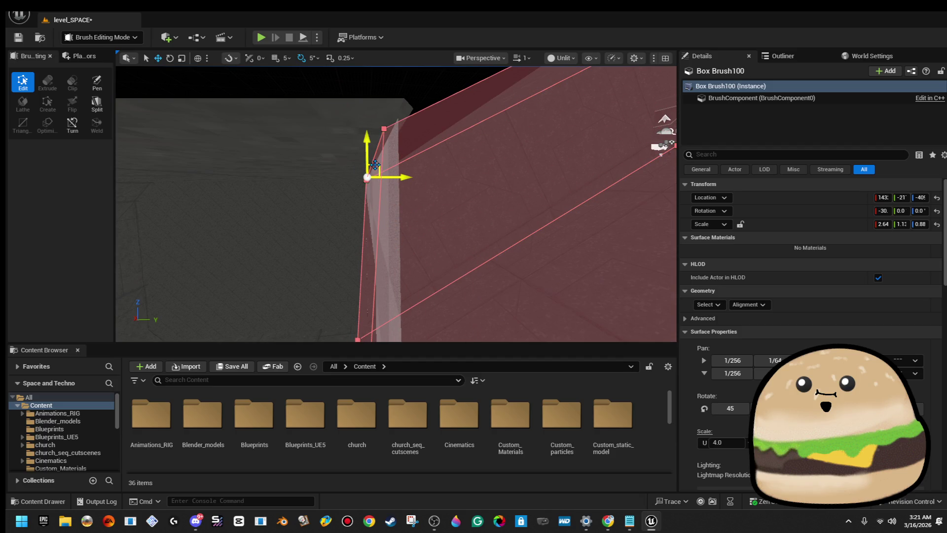
{"action": "left_click_drag", "start_coordinate": [368, 150], "coordinate": [368, 149]}
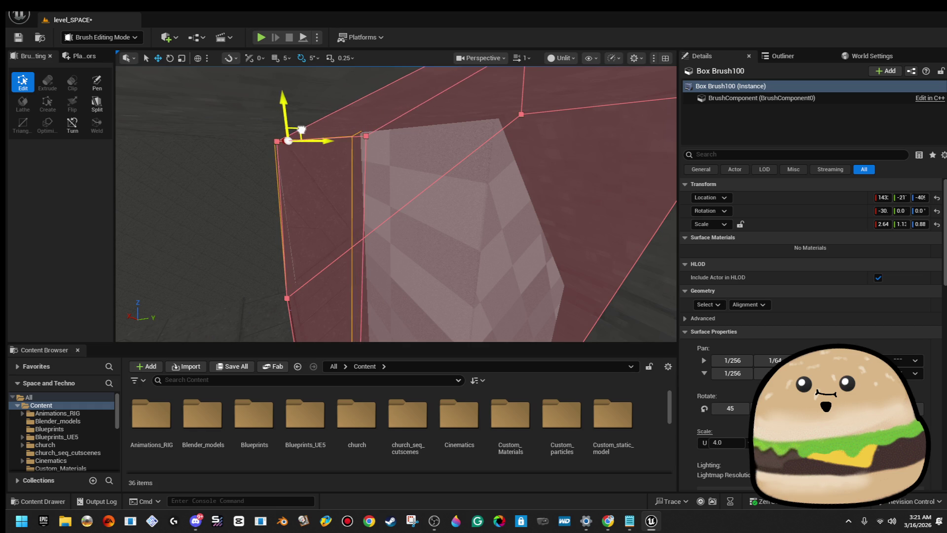
{"action": "left_click_drag", "start_coordinate": [298, 123], "coordinate": [306, 122]}
{"action": "left_click", "coordinate": [296, 168]}
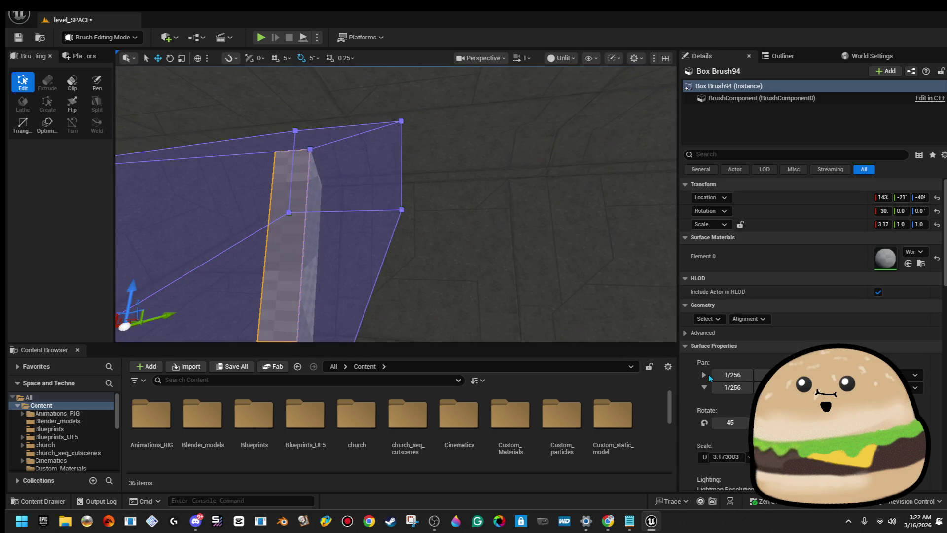
- Select all matching faces of Box Brush94 and set their texture scale to 4.0
{"action": "left_click", "coordinate": [705, 320]}
{"action": "left_click", "coordinate": [735, 349]}
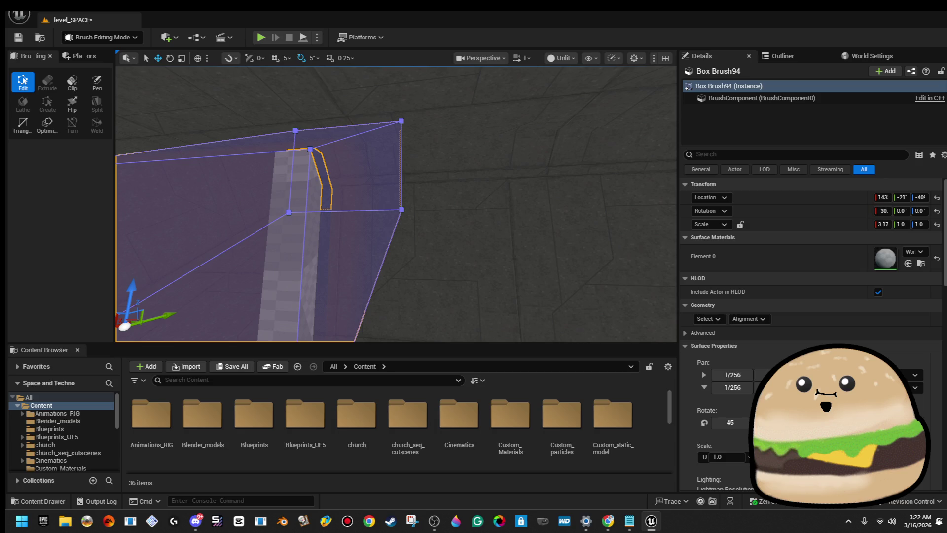
{"action": "type", "text": "4"}
{"action": "key", "text": "Return"}
- Assign ship_metal_side_texture_Mat to Box Brush94's surfaces, then dismiss the material picker
{"action": "scroll", "coordinate": [391, 398], "scroll_direction": "down", "scroll_amount": 3}
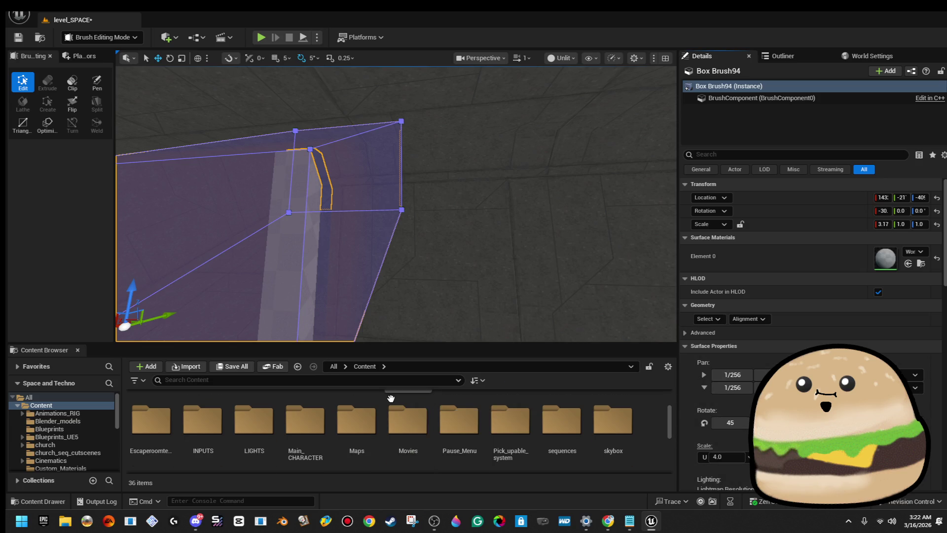
{"action": "type", "text": "space"}
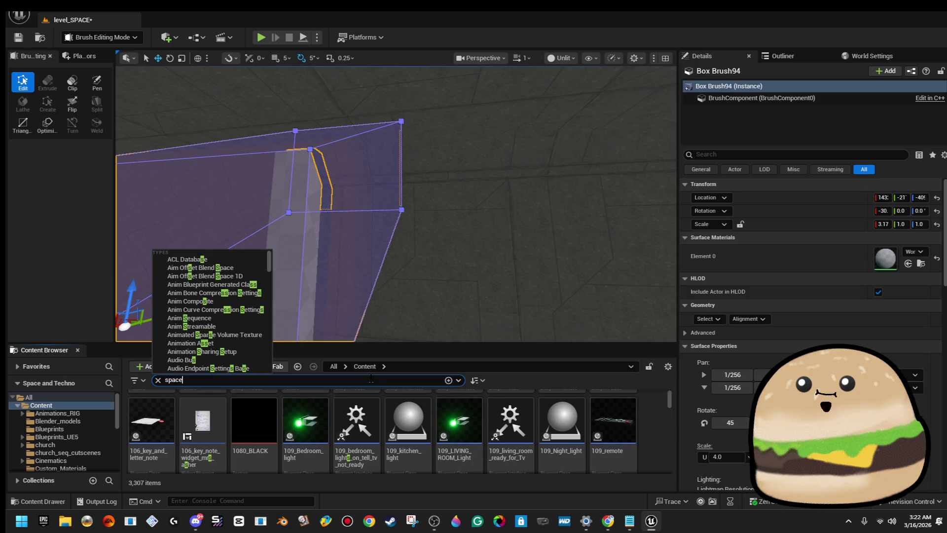
{"action": "left_click", "coordinate": [623, 424]}
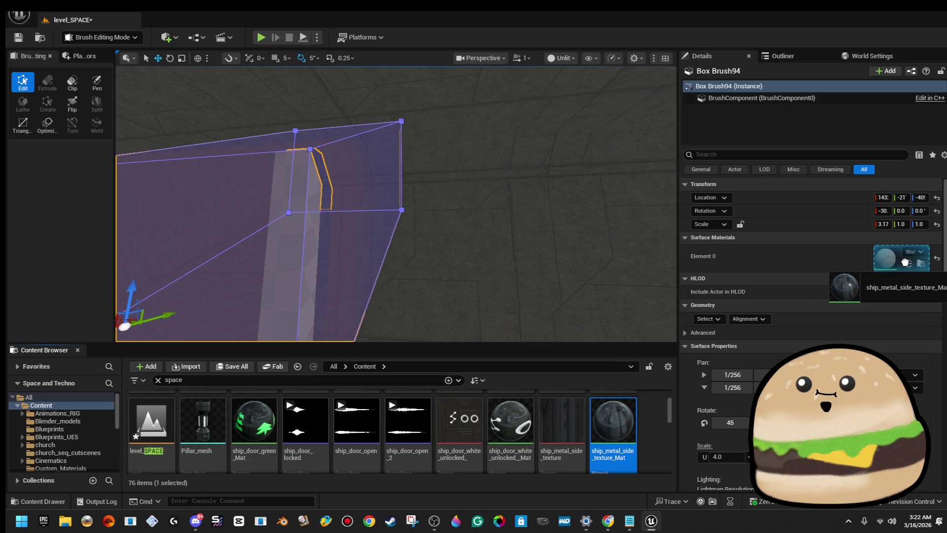
{"action": "left_click_drag", "start_coordinate": [905, 261], "coordinate": [906, 261]}
{"action": "scroll", "coordinate": [627, 435], "scroll_direction": "down", "scroll_amount": 5}
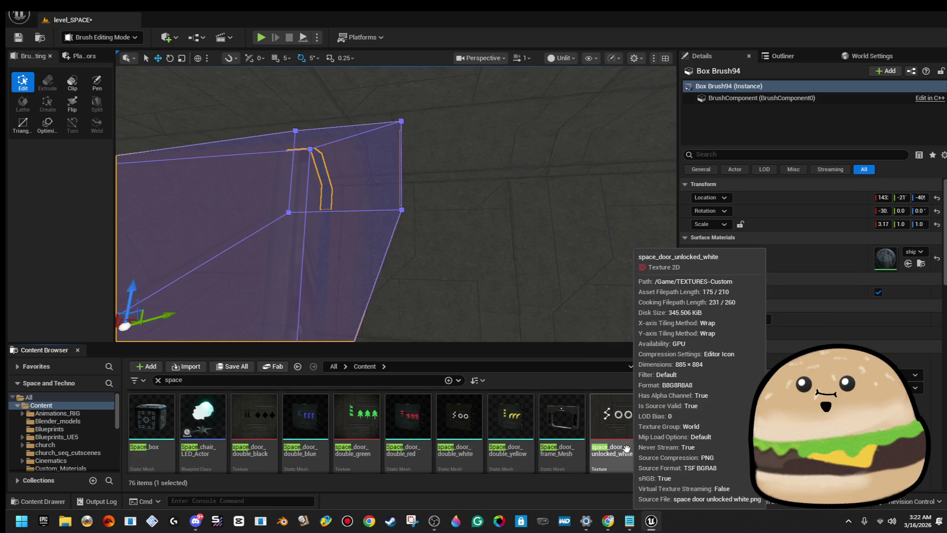
{"action": "scroll", "coordinate": [636, 448], "scroll_direction": "down", "scroll_amount": 3}
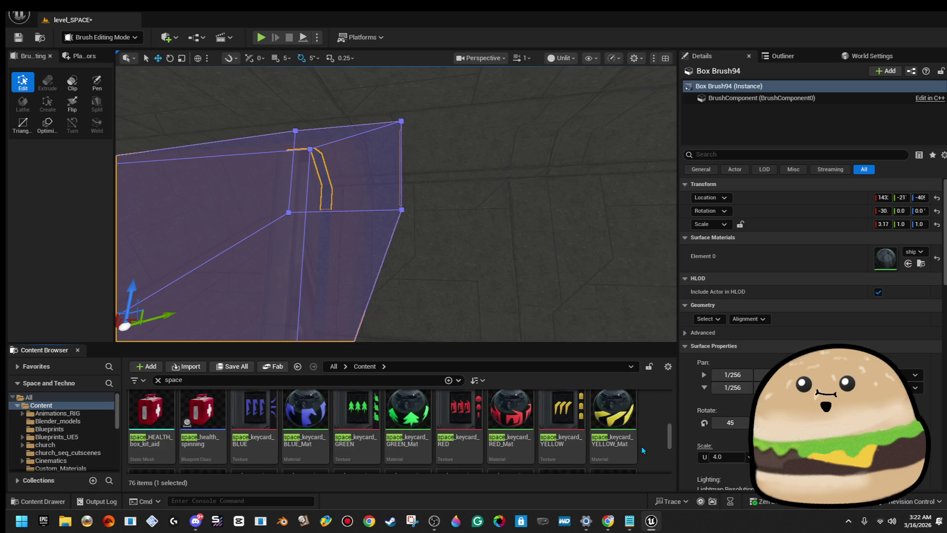
{"action": "left_click", "coordinate": [914, 256]}
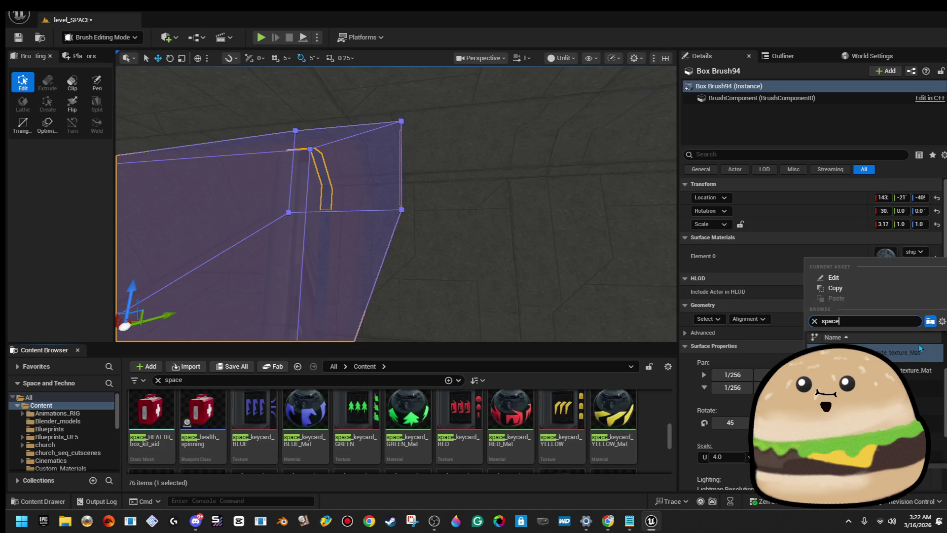
{"action": "scroll", "coordinate": [918, 344], "scroll_direction": "up", "scroll_amount": 2}
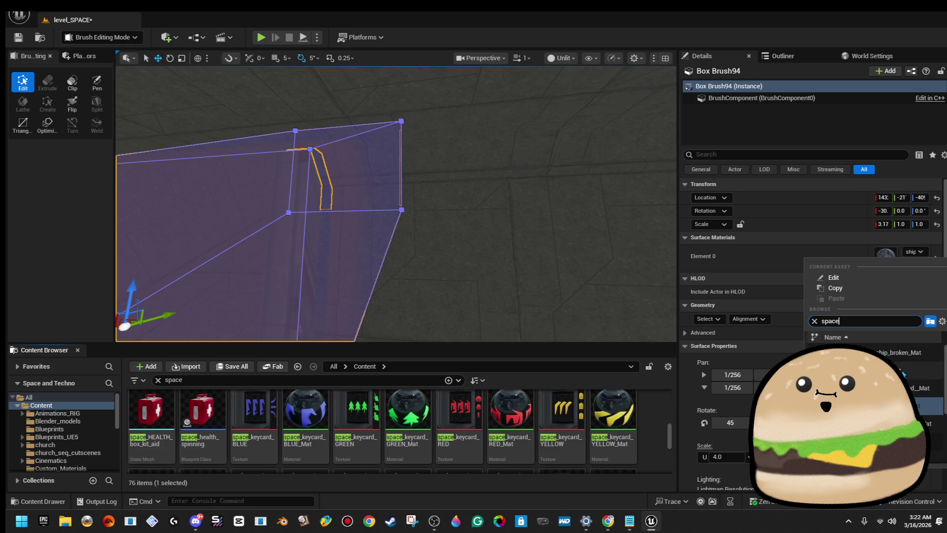
{"action": "left_click", "coordinate": [525, 253]}
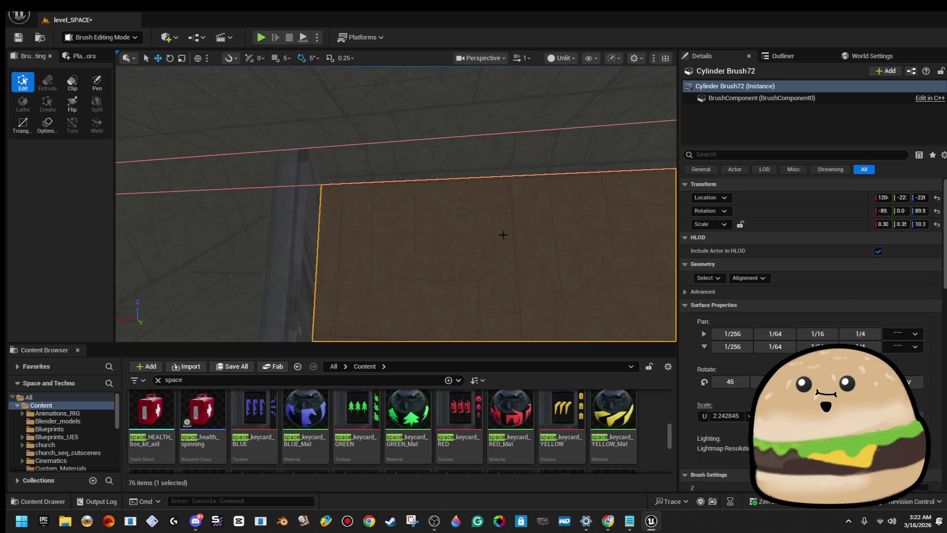
- Select all of Box Brush94's surfaces and apply inside_metal_texture_Mat to Element 0
{"action": "key", "text": "a"}
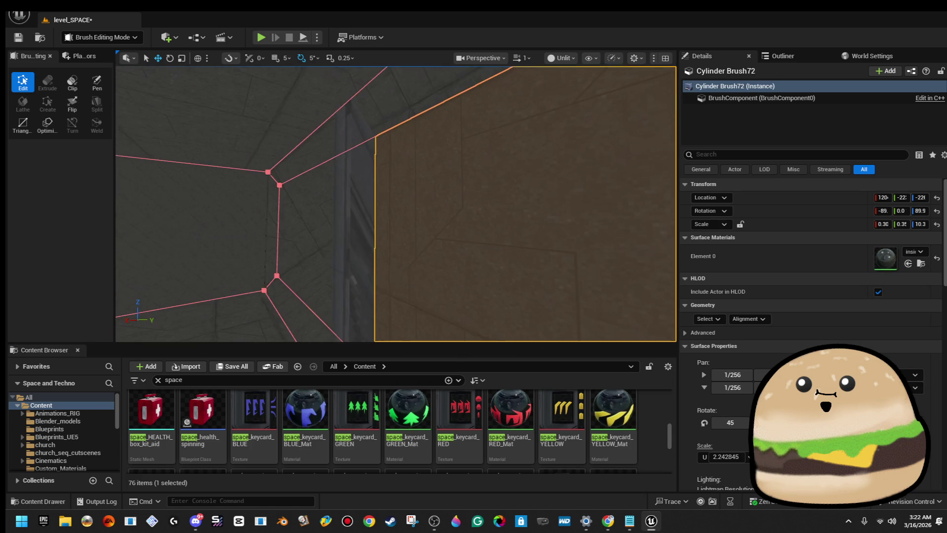
{"action": "key", "text": "w"}
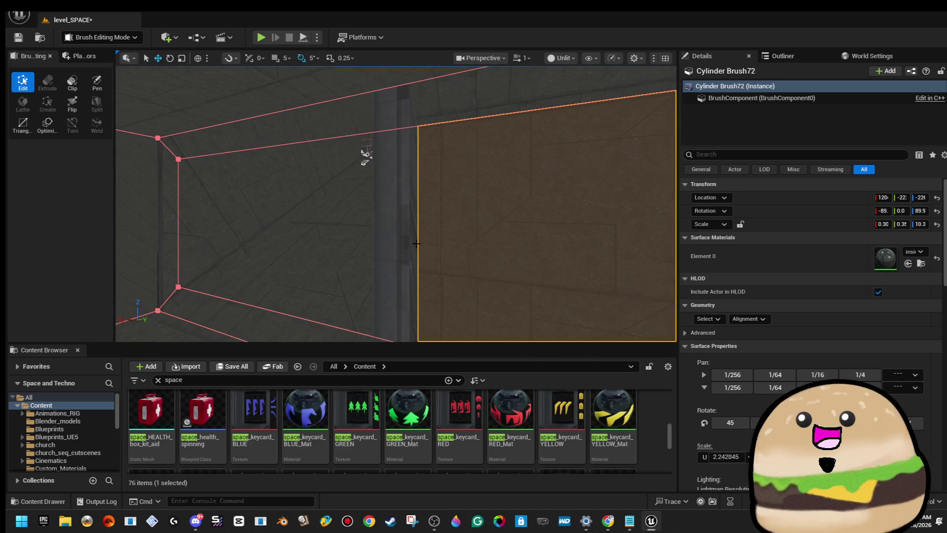
{"action": "left_click", "coordinate": [395, 235]}
{"action": "left_click", "coordinate": [706, 319]}
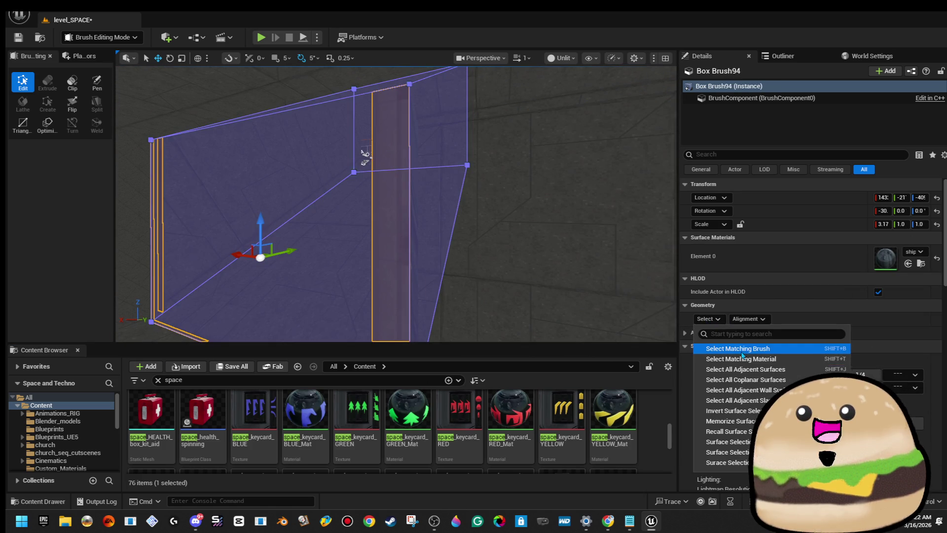
{"action": "left_click", "coordinate": [726, 345]}
{"action": "left_click", "coordinate": [910, 252]}
{"action": "type", "text": "inside"}
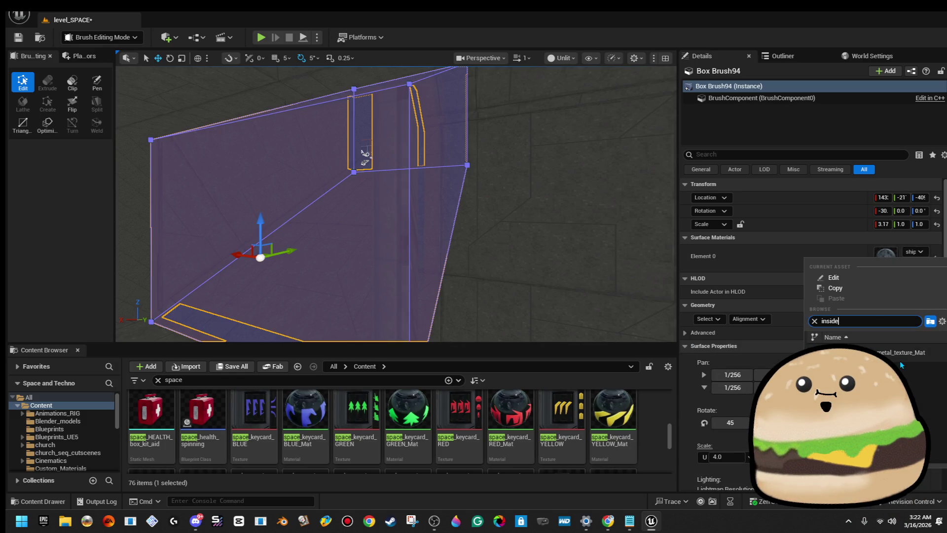
{"action": "left_click", "coordinate": [900, 353]}
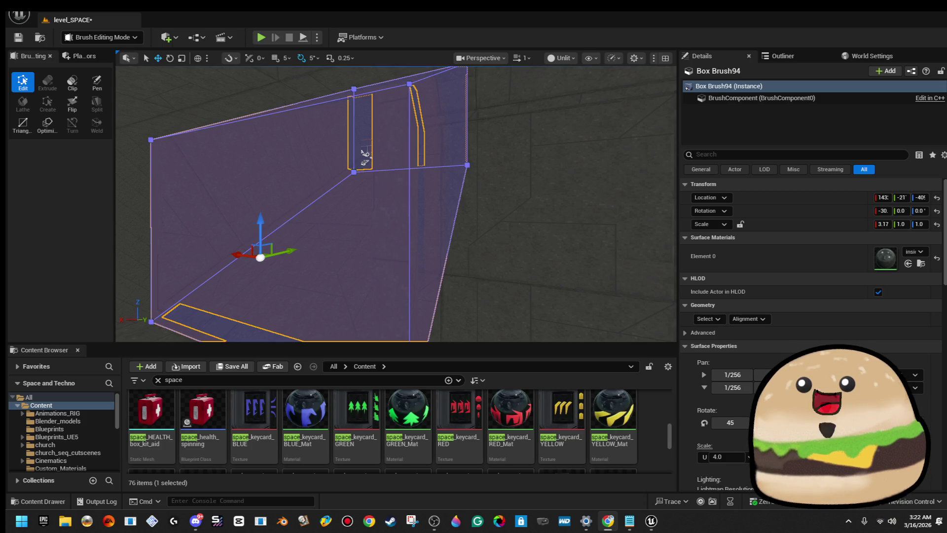
{"action": "left_click", "coordinate": [596, 310]}
- Save level_SPACE, check the framed Box Brush100, then select a spiral light actor
{"action": "key", "text": "f"}
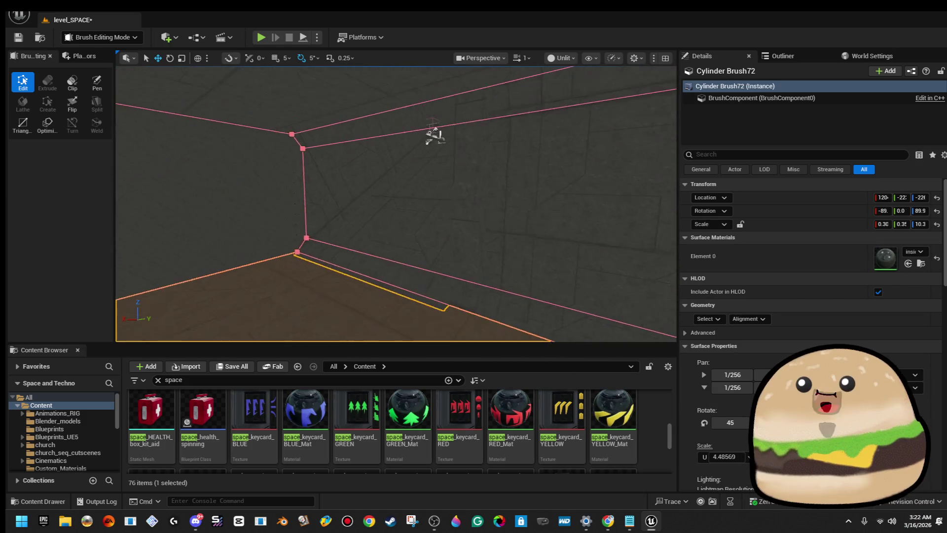
{"action": "left_click", "coordinate": [19, 38]}
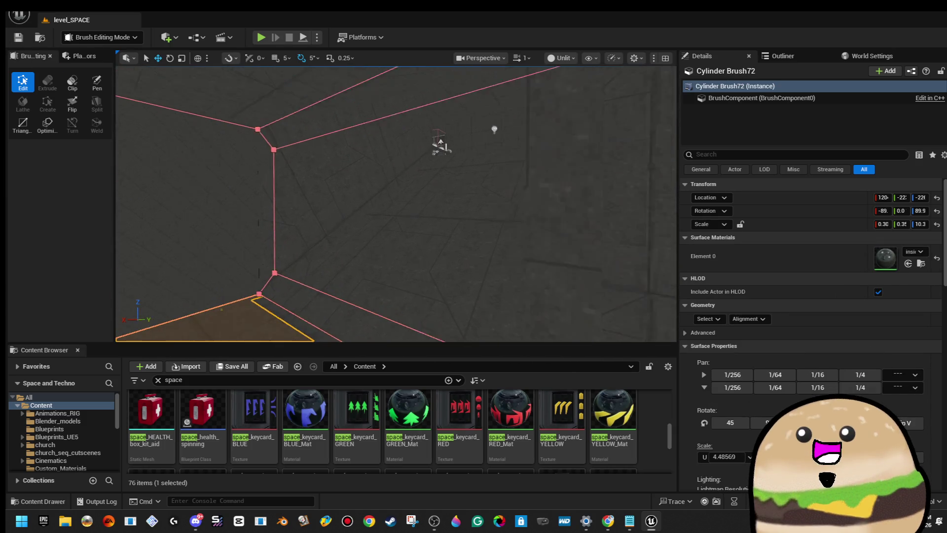
{"action": "key", "text": "f"}
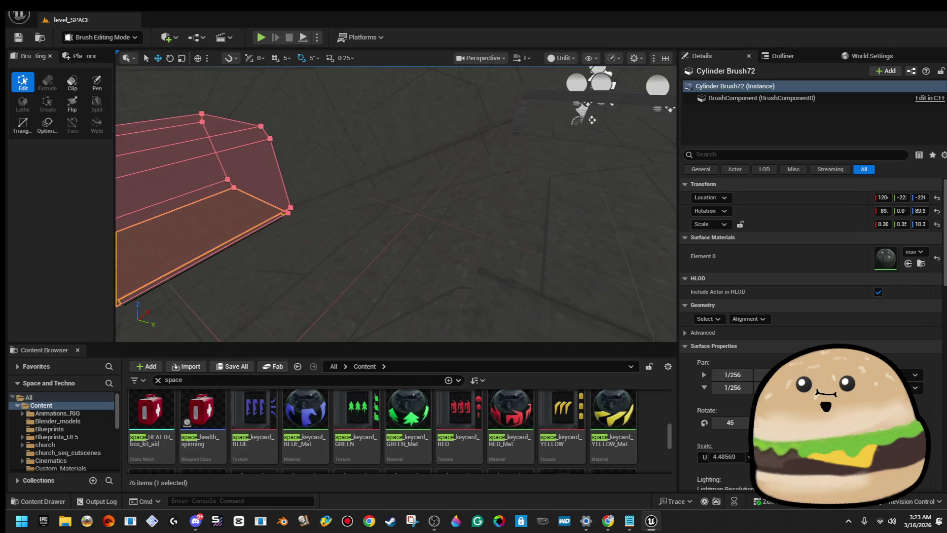
{"action": "left_click", "coordinate": [341, 199]}
{"action": "key", "text": "f"}
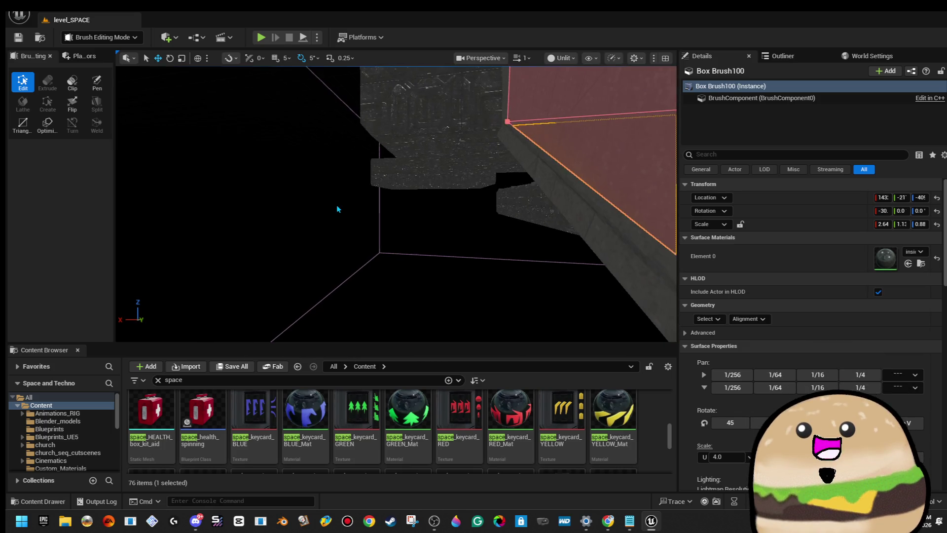
{"action": "left_click", "coordinate": [337, 205]}
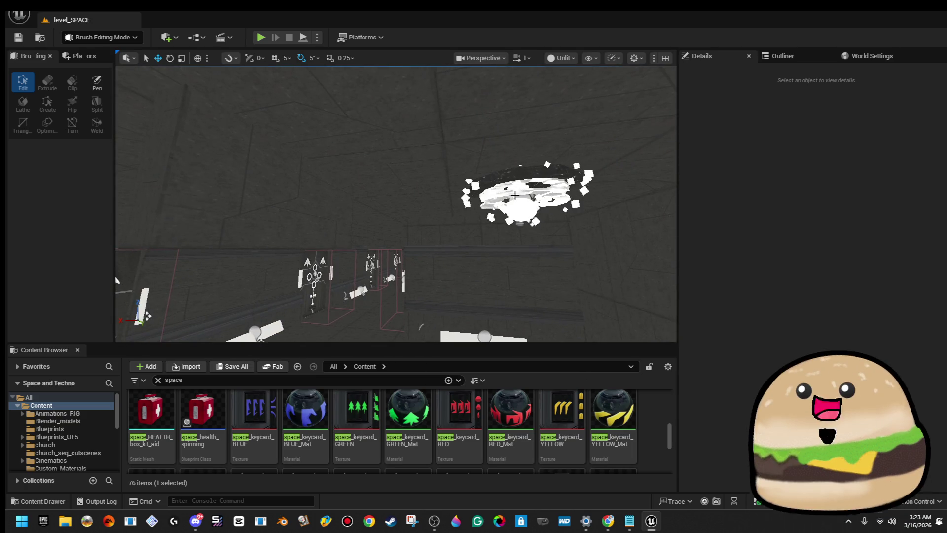
{"action": "left_click", "coordinate": [429, 177]}
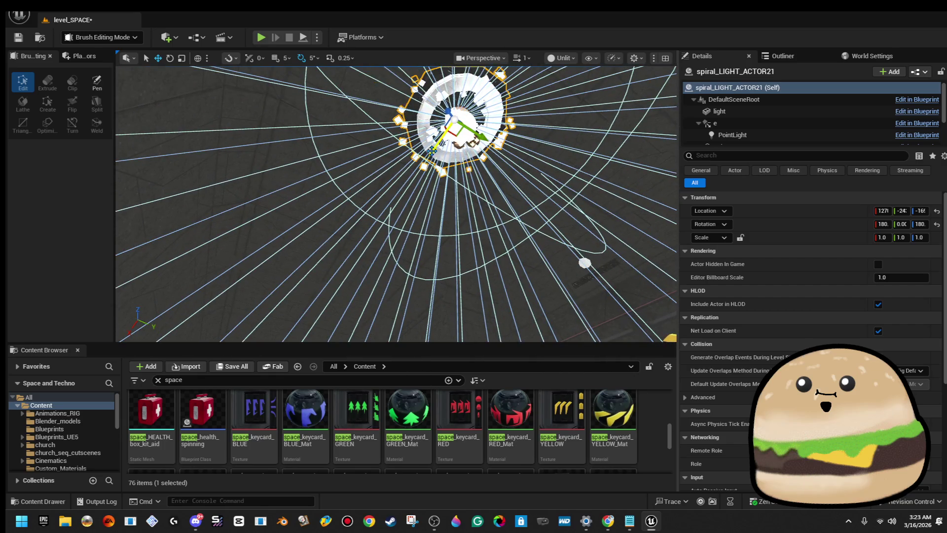
- Frame spiral_LIGHT_ACTOR22, set the view mode back to Lit, and open its blueprint
{"action": "left_click", "coordinate": [334, 301]}
{"action": "key", "text": "f"}
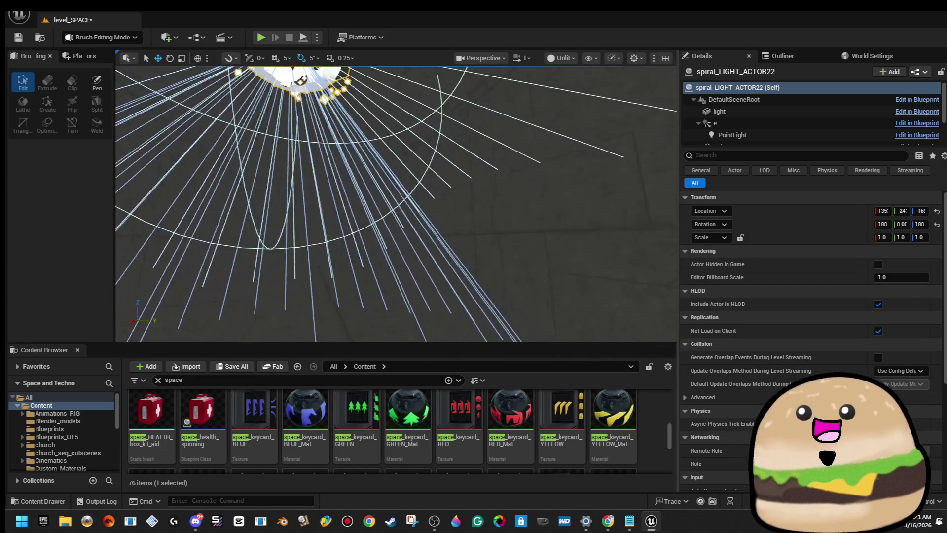
{"action": "left_click", "coordinate": [563, 58]}
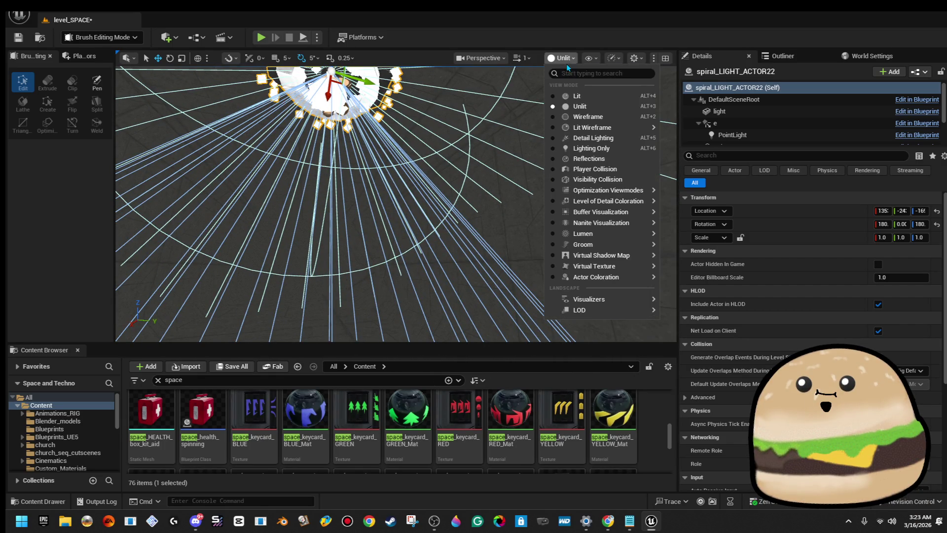
{"action": "left_click", "coordinate": [567, 93]}
{"action": "mouse_move", "coordinate": [470, 124]}
{"action": "left_mouse_down"}
{"action": "mouse_move", "coordinate": [473, 148]}
{"action": "mouse_move", "coordinate": [469, 114]}
{"action": "mouse_move", "coordinate": [475, 121]}
{"action": "left_mouse_up"}
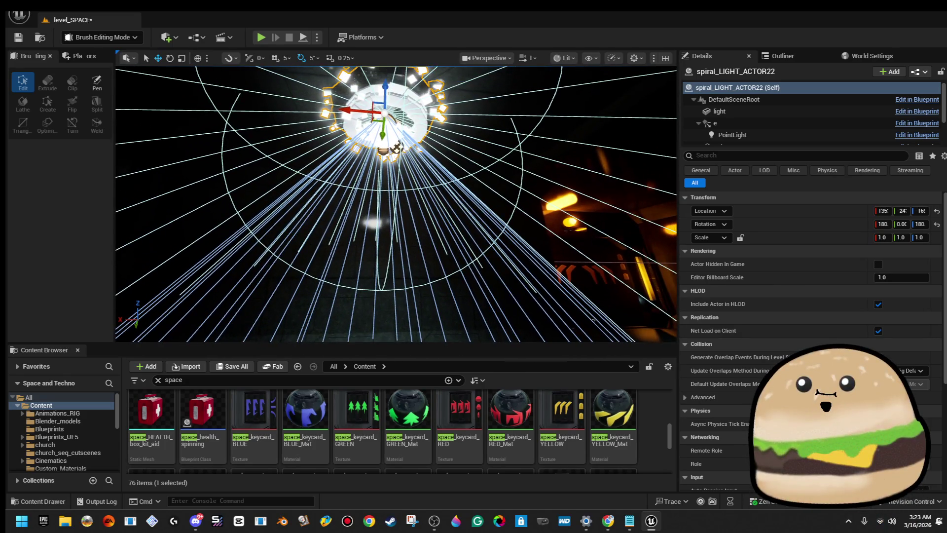
{"action": "left_click", "coordinate": [732, 91]}
{"action": "left_click", "coordinate": [925, 108]}
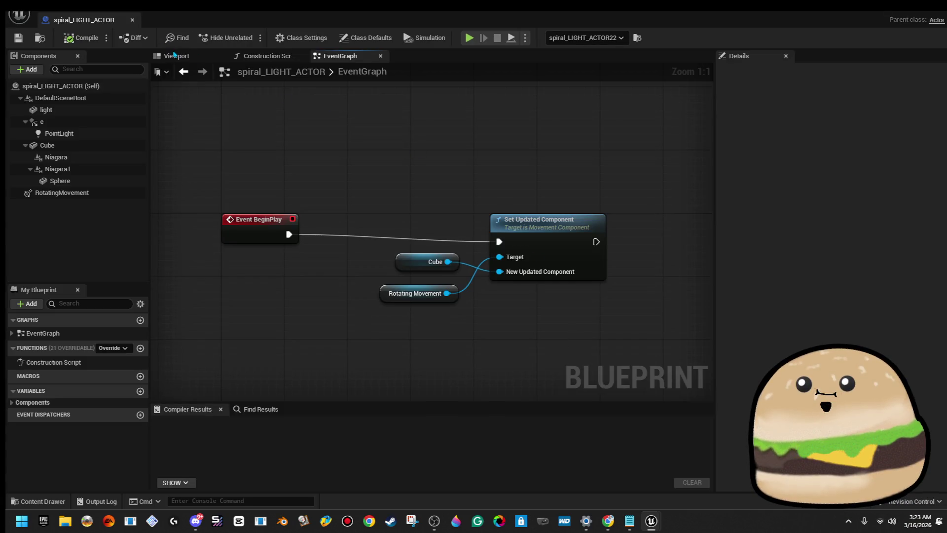
- Widen spotlight component e to an 80 outer and 52.82 inner cone angle, then return to level_SPACE
{"action": "left_click", "coordinate": [177, 56]}
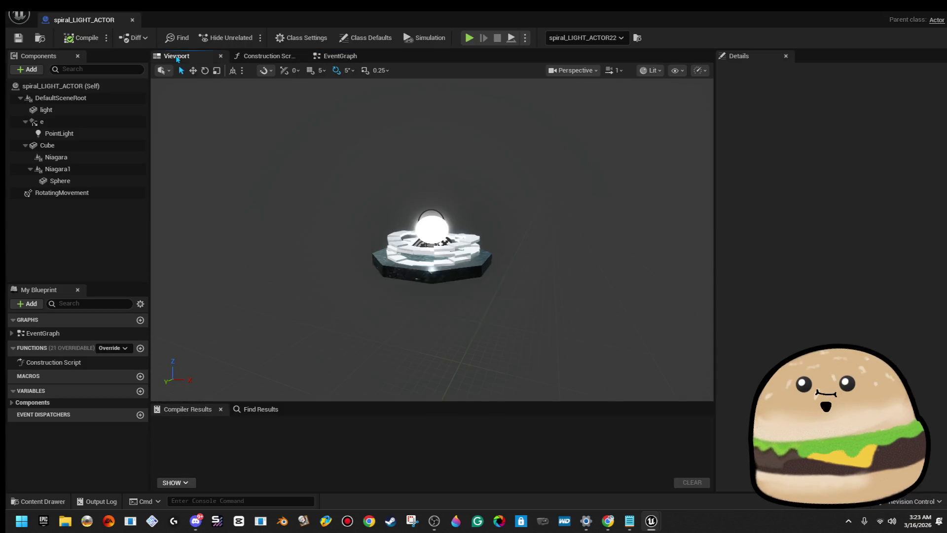
{"action": "scroll", "coordinate": [477, 232], "scroll_direction": "down", "scroll_amount": 5}
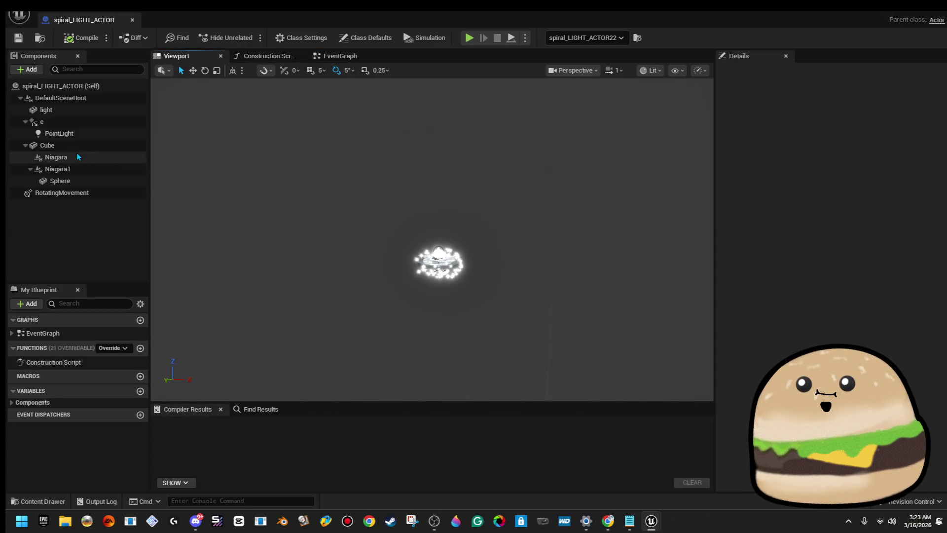
{"action": "left_click", "coordinate": [79, 122]}
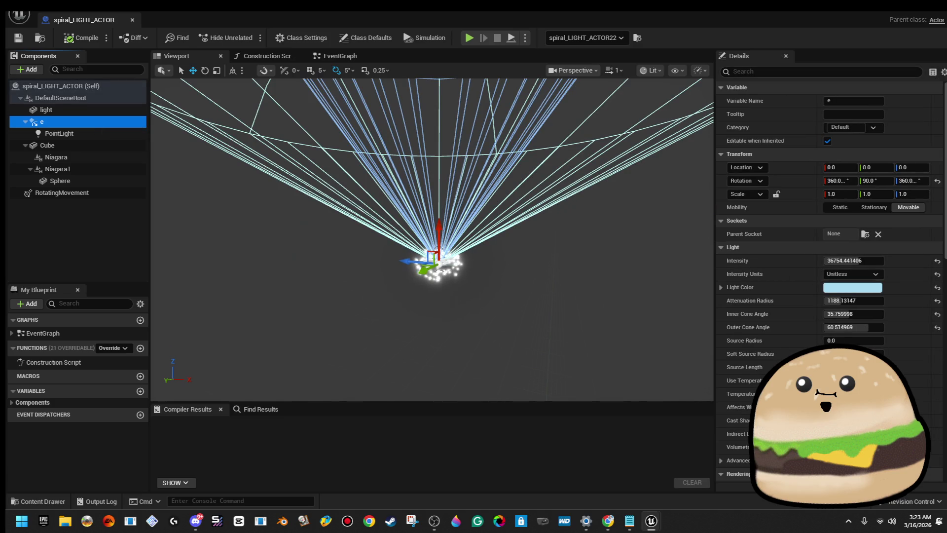
{"action": "mouse_move", "coordinate": [872, 314]}
{"action": "left_mouse_down"}
{"action": "mouse_move", "coordinate": [918, 313]}
{"action": "mouse_move", "coordinate": [890, 314]}
{"action": "left_mouse_up"}
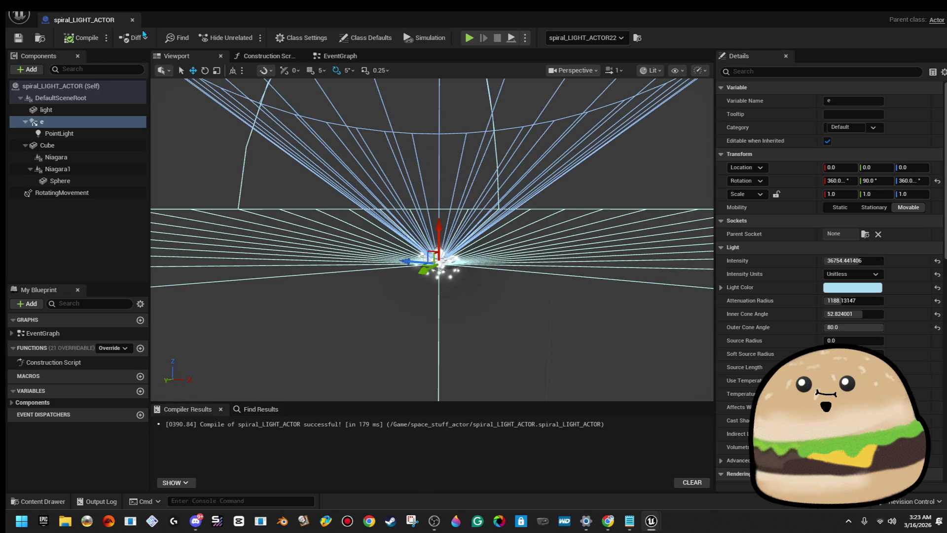
{"action": "left_click", "coordinate": [132, 19]}
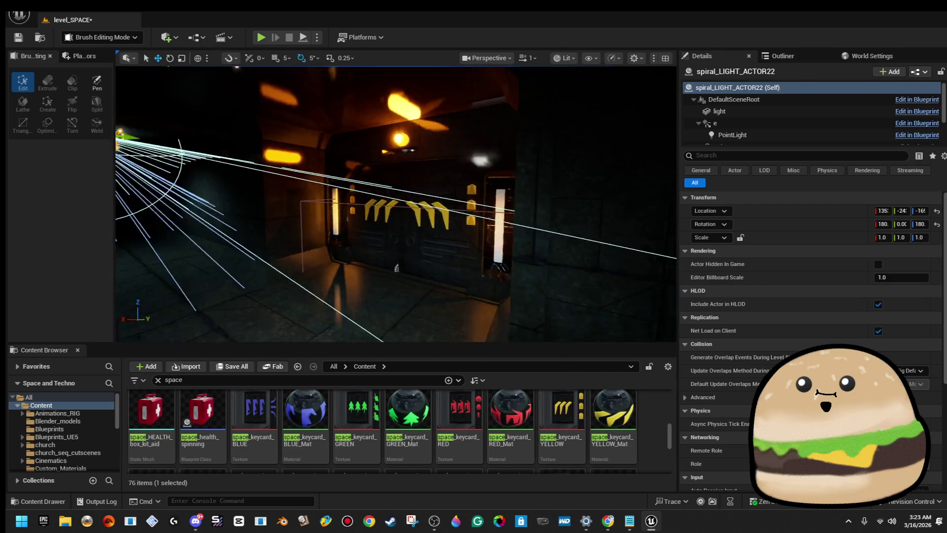
- Slide spiral_LIGHT_ACTOR22 along X, then frame spiral_LIGHT_ACTOR20 and check its nearby point light
{"action": "key", "text": "f"}
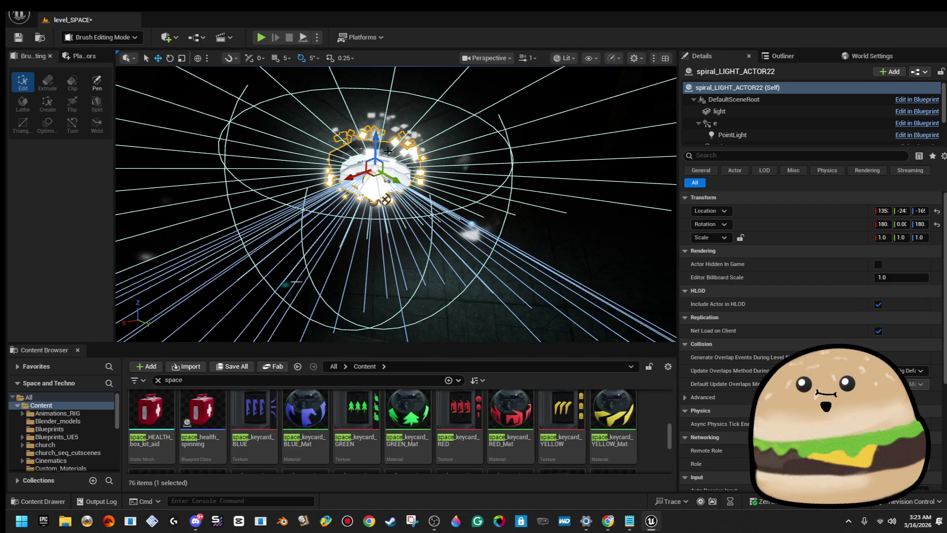
{"action": "left_click_drag", "start_coordinate": [359, 179], "coordinate": [228, 225]}
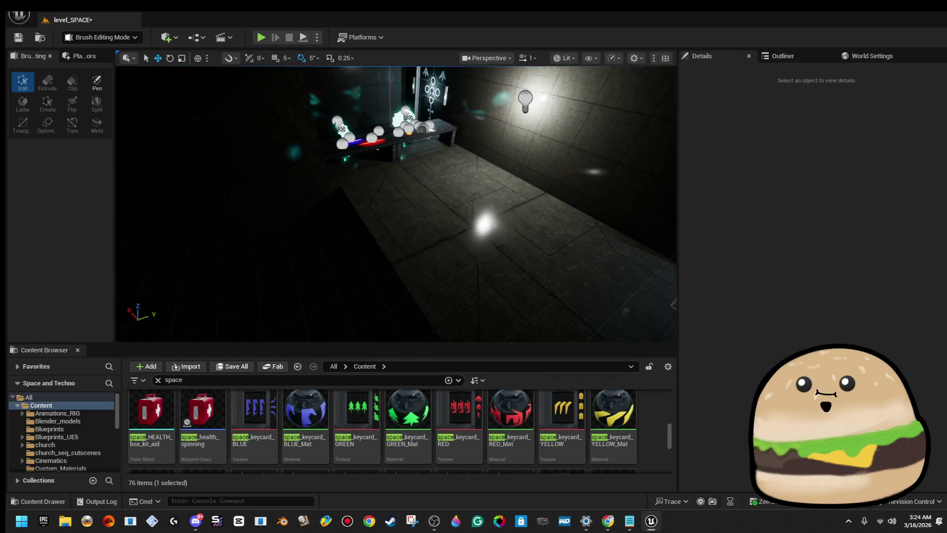
{"action": "left_click", "coordinate": [406, 164]}
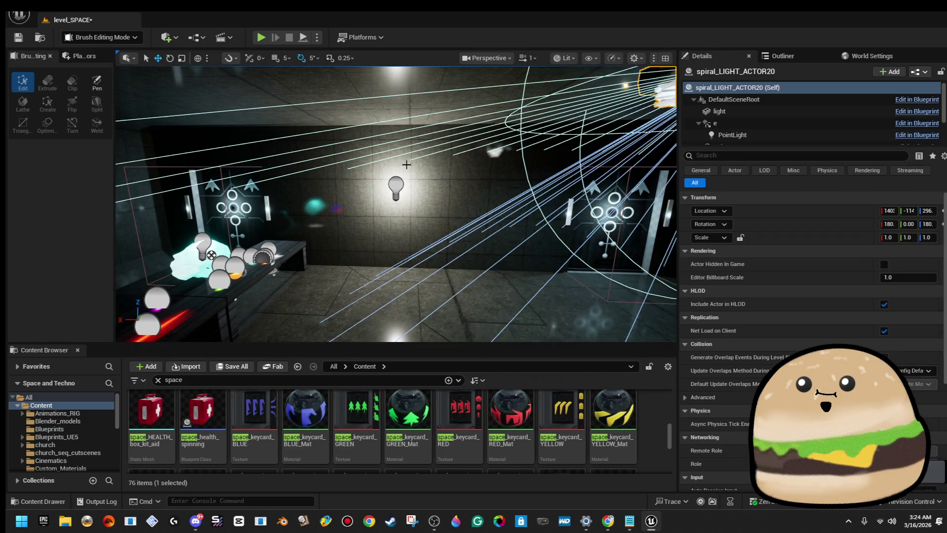
{"action": "key", "text": "f"}
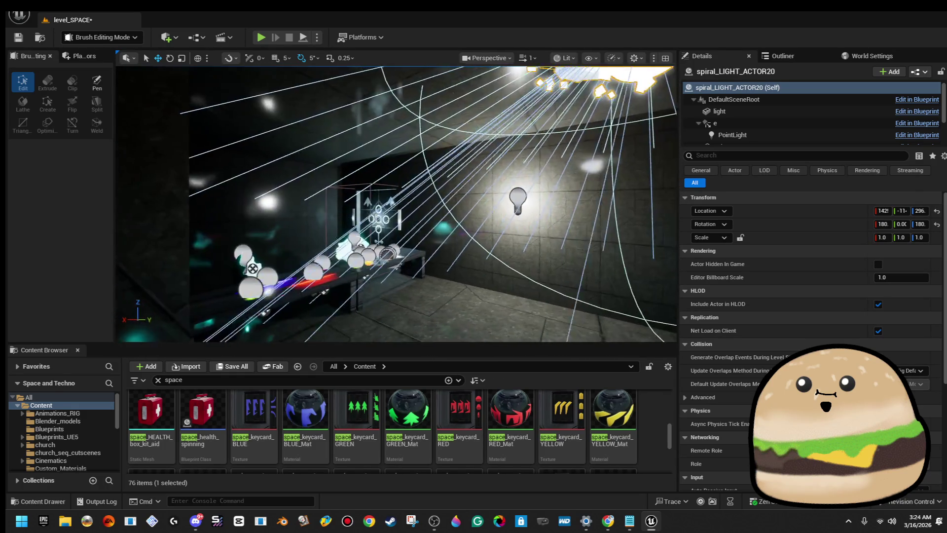
{"action": "key", "text": "f"}
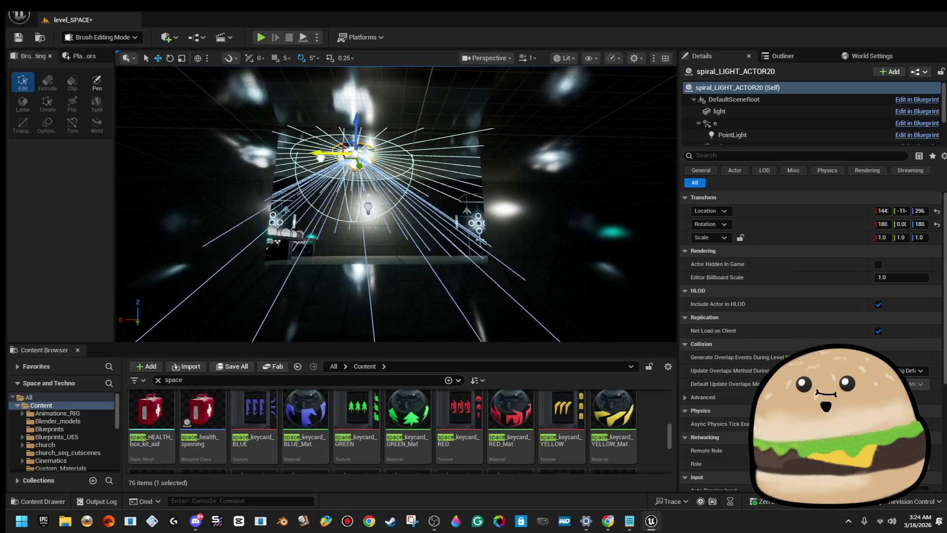
{"action": "left_click", "coordinate": [366, 206]}
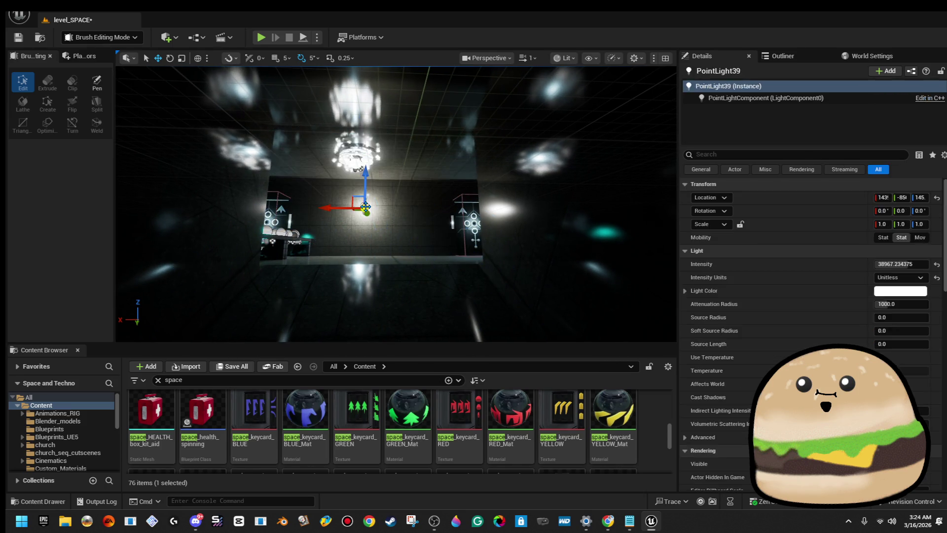
{"action": "key", "text": "Escape"}
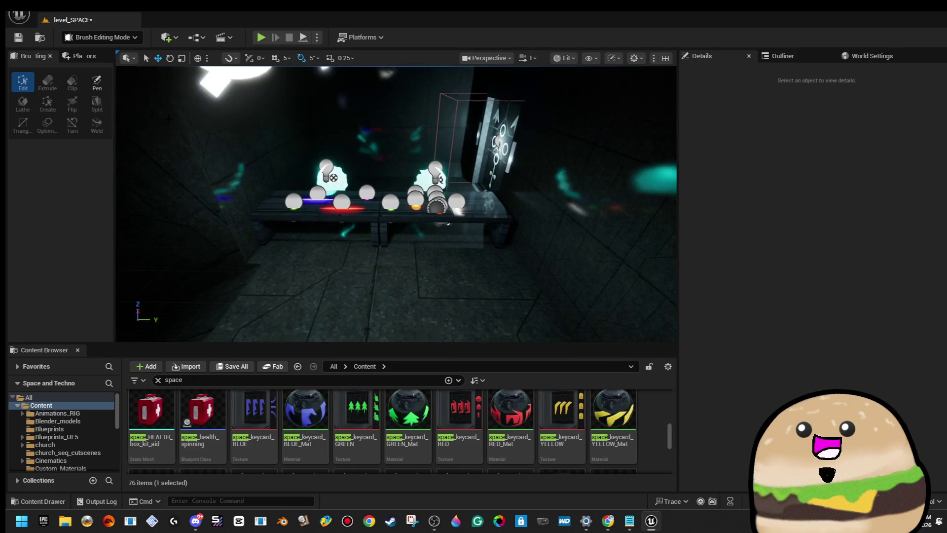
{"action": "left_click", "coordinate": [79, 55]}
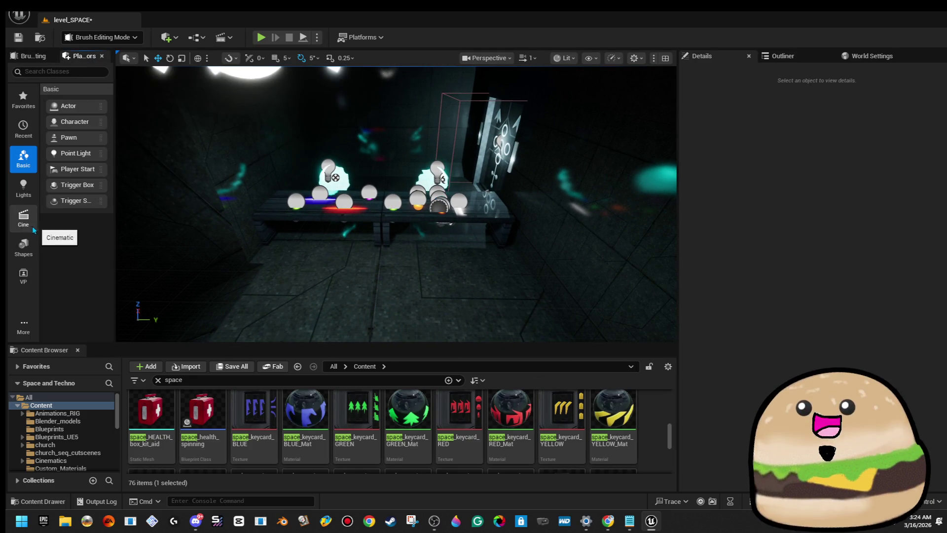
- Save the level and frame the view on space_table10
{"action": "left_click", "coordinate": [19, 37]}
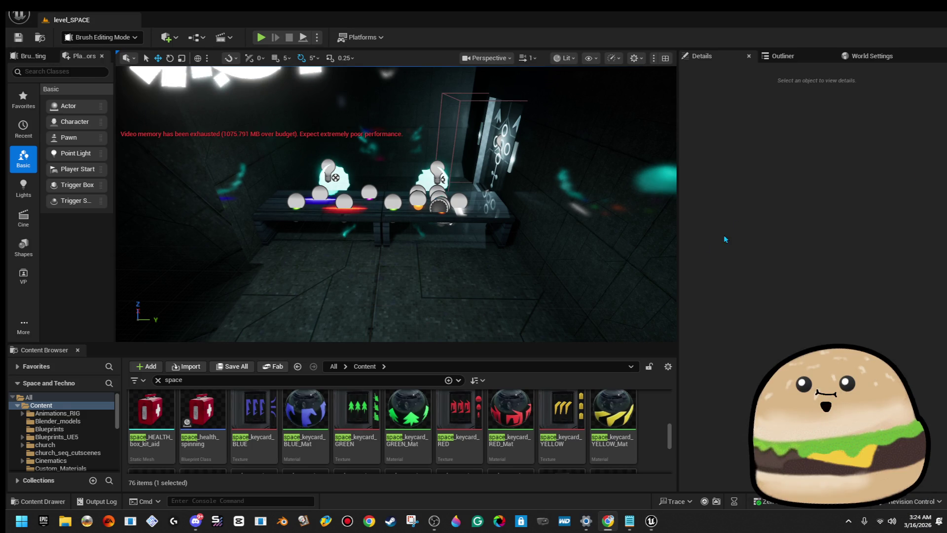
{"action": "left_click", "coordinate": [376, 216]}
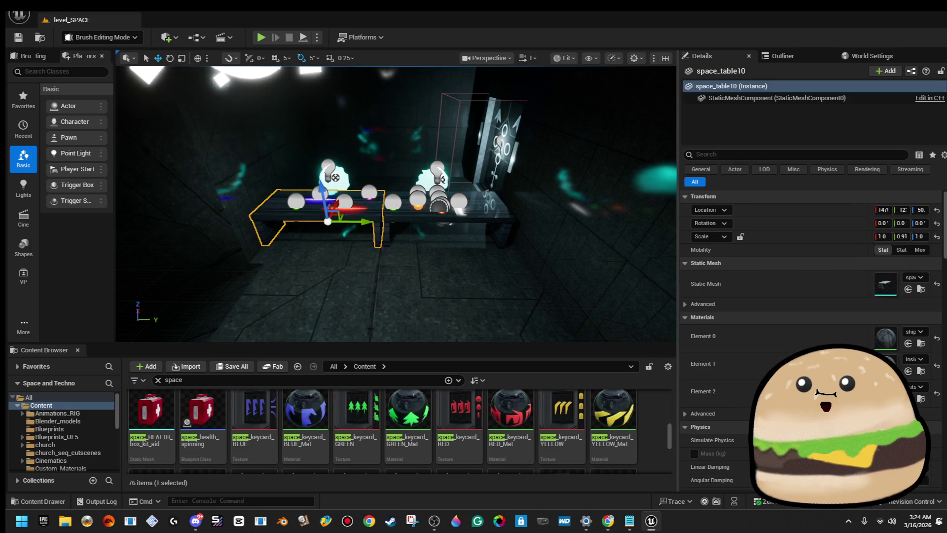
{"action": "key", "text": "f"}
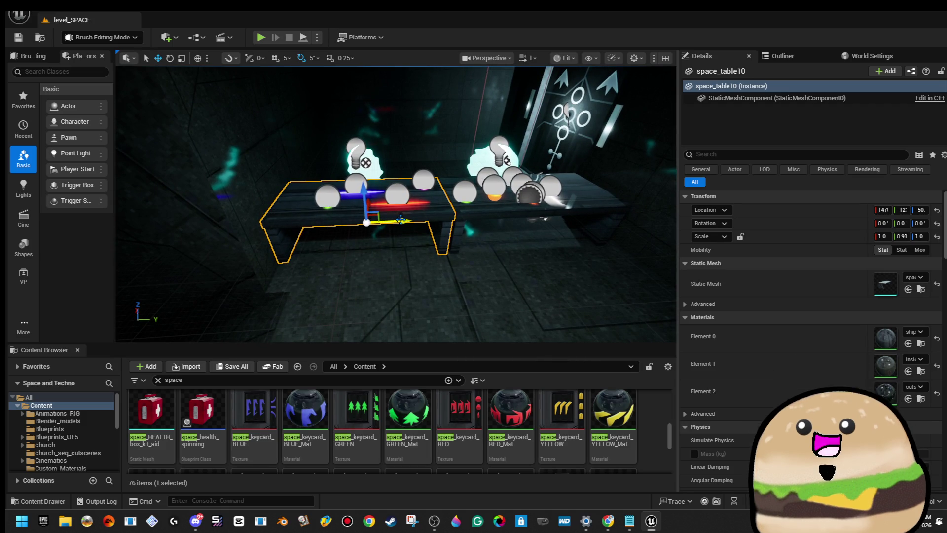
{"action": "mouse_move", "coordinate": [405, 221]}
{"action": "left_mouse_down"}
{"action": "mouse_move", "coordinate": [420, 217]}
{"action": "mouse_move", "coordinate": [395, 222]}
{"action": "mouse_move", "coordinate": [429, 213]}
{"action": "mouse_move", "coordinate": [390, 223]}
{"action": "left_mouse_up"}
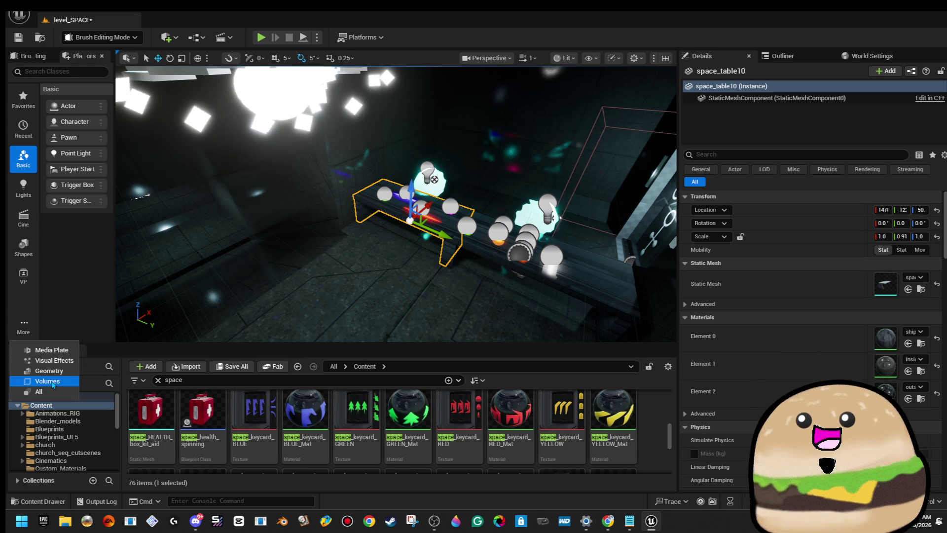
- Bring up the Geometry category and drop a 200 × 200 × 200 Box Brush101 near the table
{"action": "left_click", "coordinate": [52, 382]}
{"action": "left_click", "coordinate": [27, 328]}
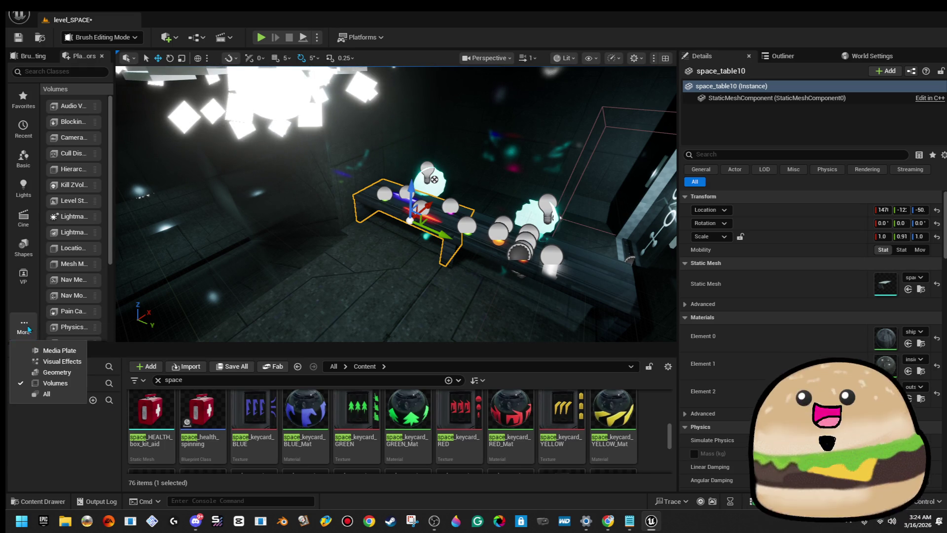
{"action": "left_click", "coordinate": [23, 247]}
{"action": "left_click", "coordinate": [20, 320]}
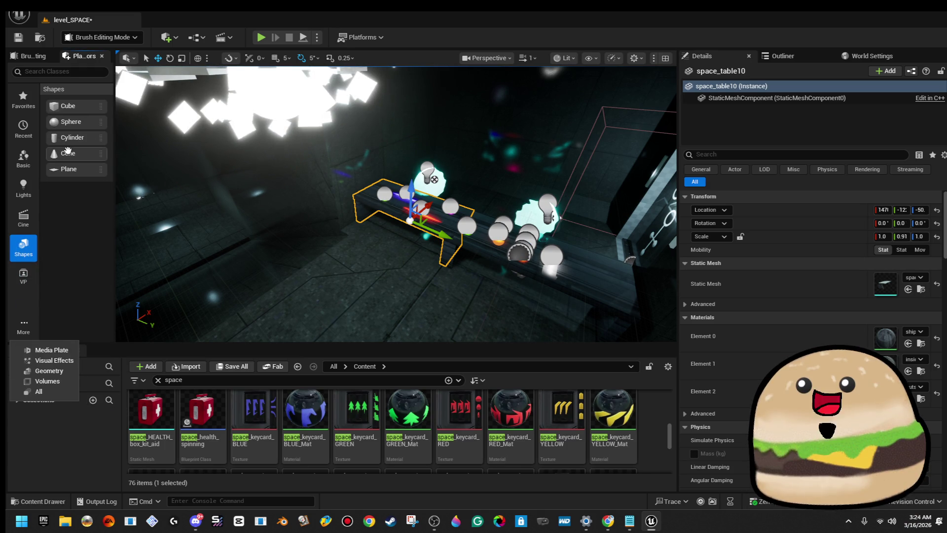
{"action": "left_click", "coordinate": [80, 261]}
{"action": "left_click", "coordinate": [34, 328]}
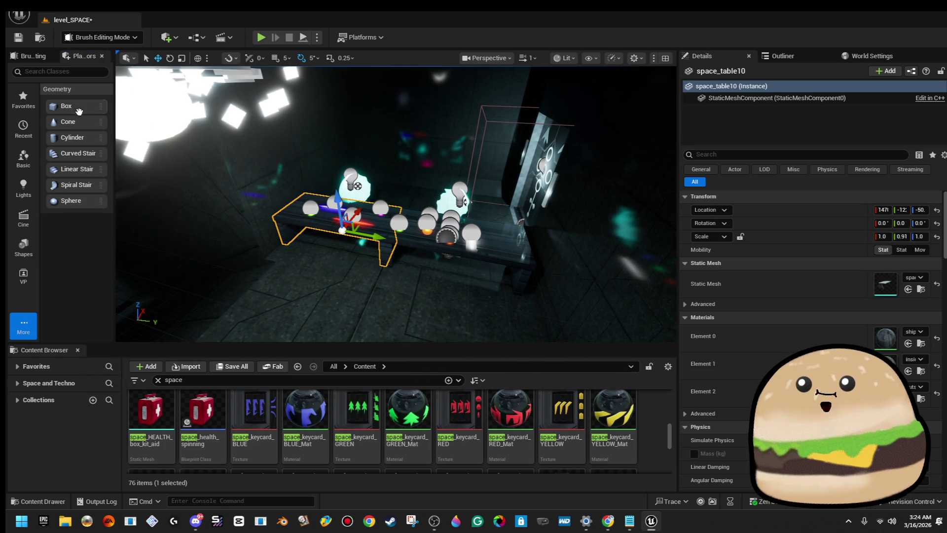
{"action": "left_click_drag", "start_coordinate": [395, 265], "coordinate": [395, 265]}
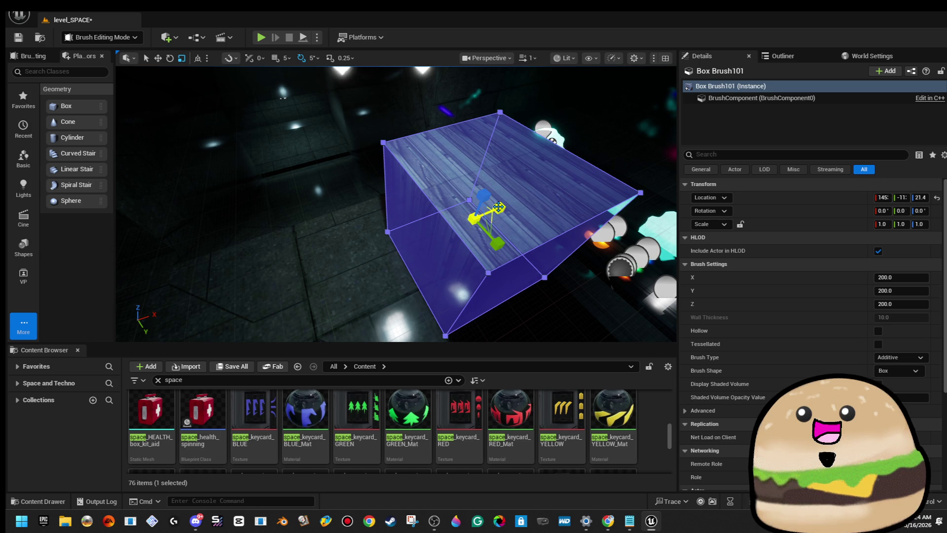
- Scale Box Brush101 into a thin 0.15 × 2.9 × 1.0 panel and slide it against the side wall
{"action": "left_click_drag", "start_coordinate": [499, 207], "coordinate": [476, 220]}
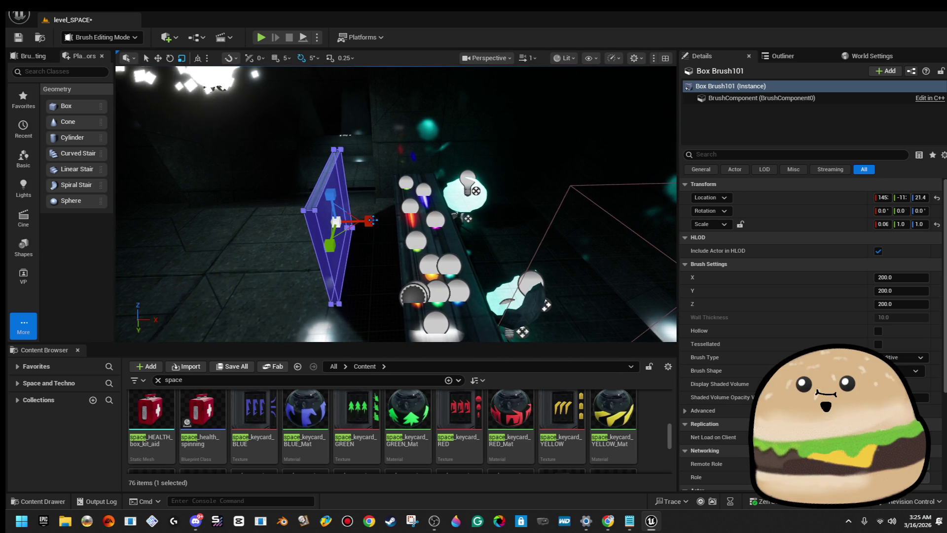
{"action": "left_click_drag", "start_coordinate": [371, 220], "coordinate": [417, 223]}
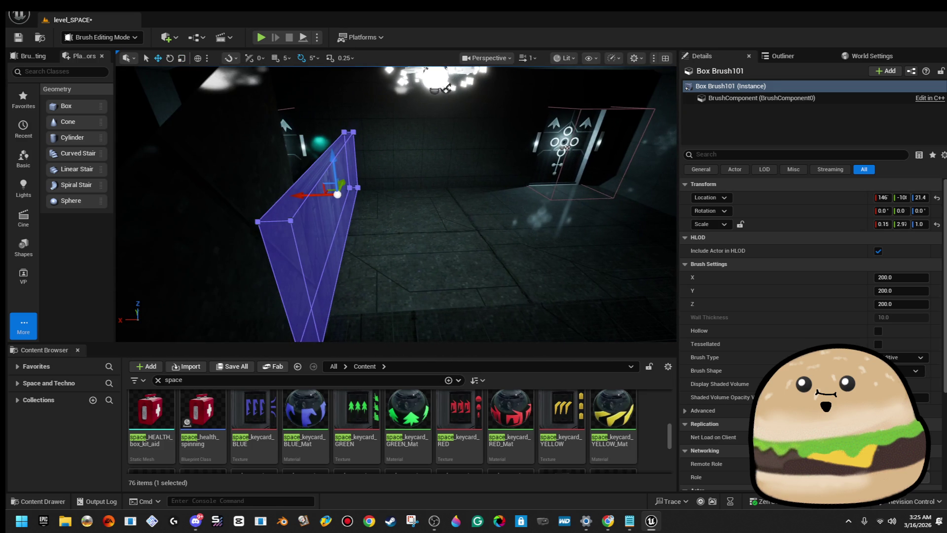
{"action": "left_click", "coordinate": [425, 206]}
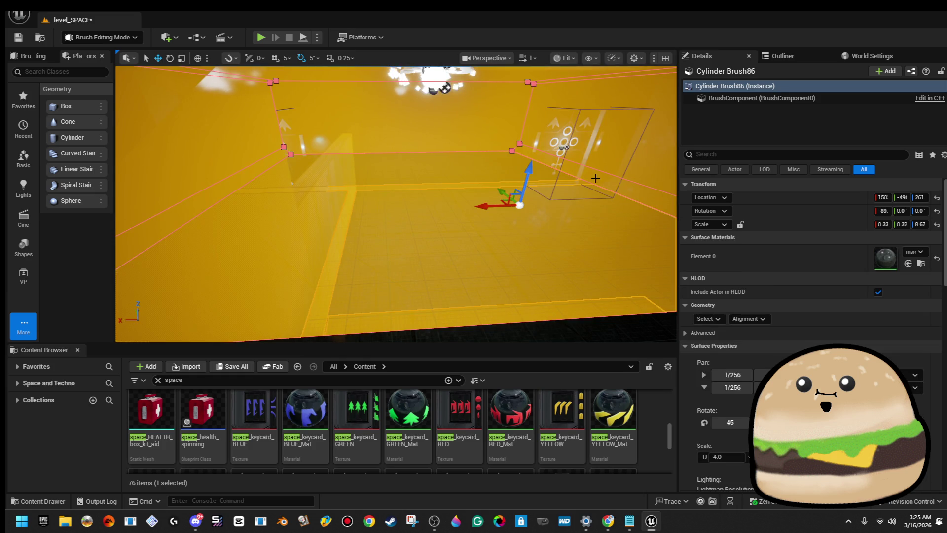
{"action": "left_click_drag", "start_coordinate": [596, 178], "coordinate": [656, 179]}
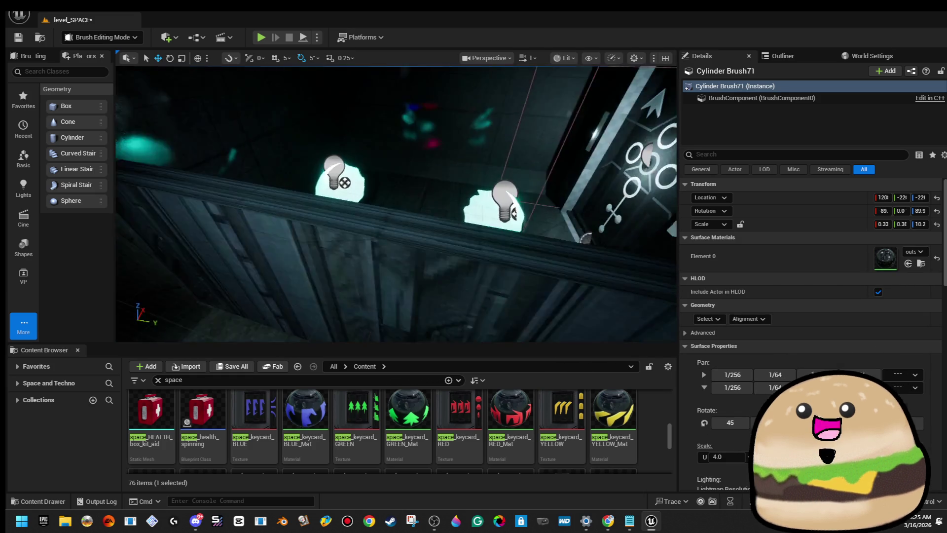
{"action": "left_click", "coordinate": [419, 201]}
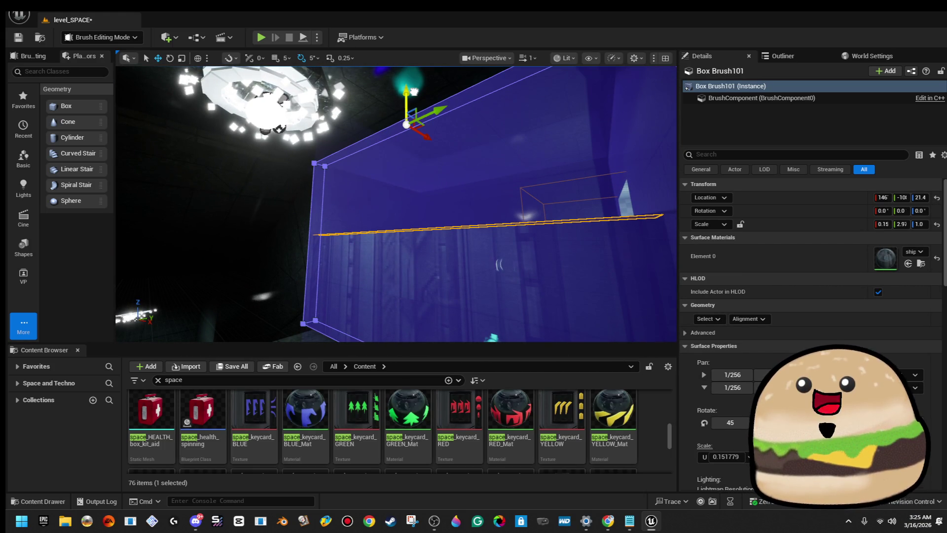
{"action": "key", "text": "d"}
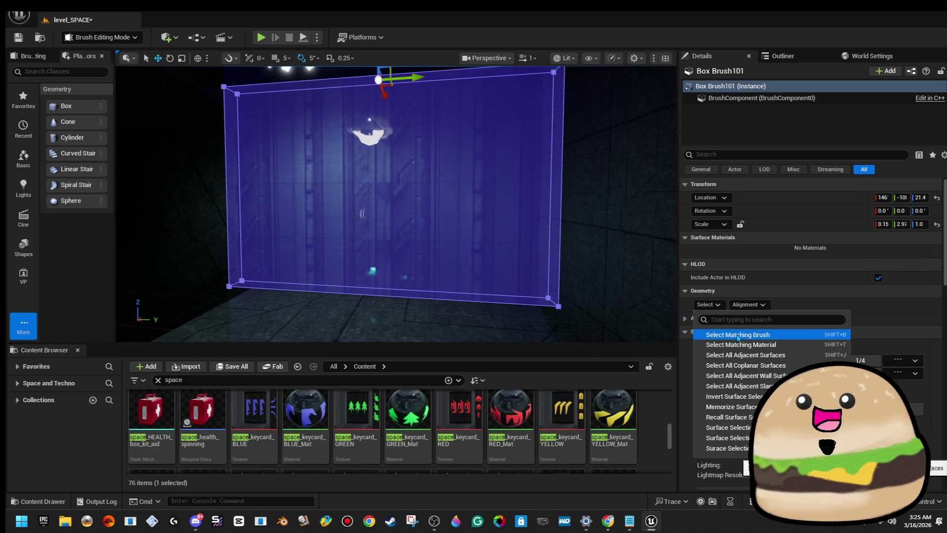
- Select Box Brush101's matching brush surfaces and assign them inside_metal_texture_Mat
{"action": "left_click", "coordinate": [739, 335]}
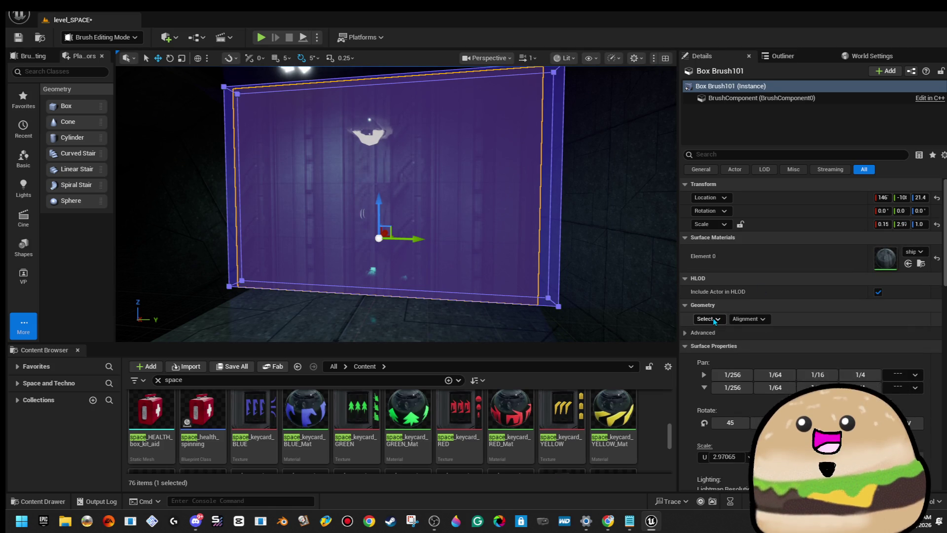
{"action": "left_click", "coordinate": [710, 319]}
{"action": "left_click", "coordinate": [725, 347]}
{"action": "left_click", "coordinate": [913, 253]}
{"action": "type", "text": "inside"}
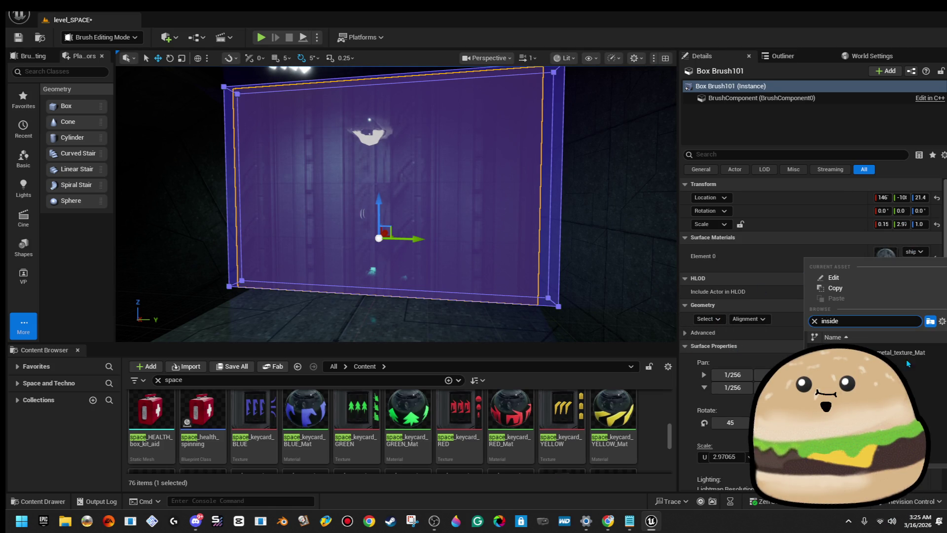
{"action": "left_click", "coordinate": [904, 355]}
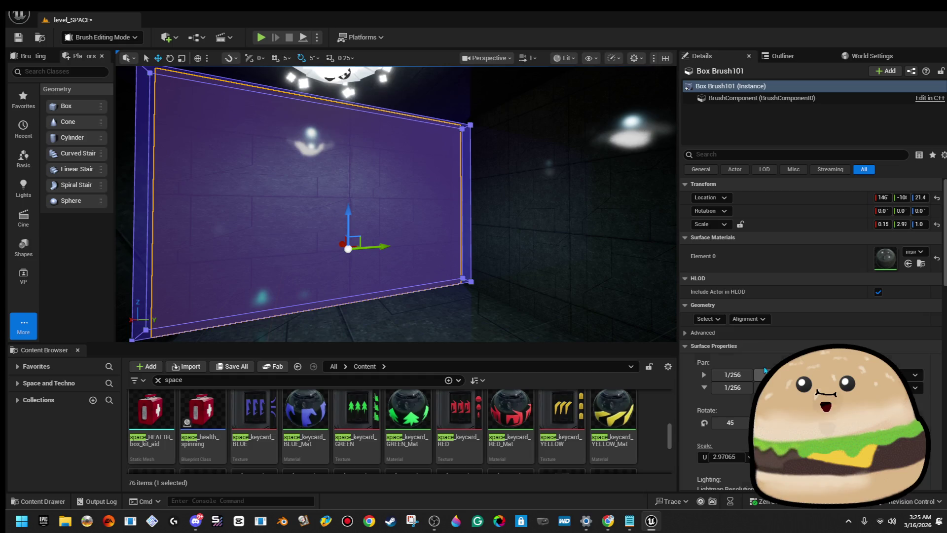
{"action": "left_click", "coordinate": [713, 319]}
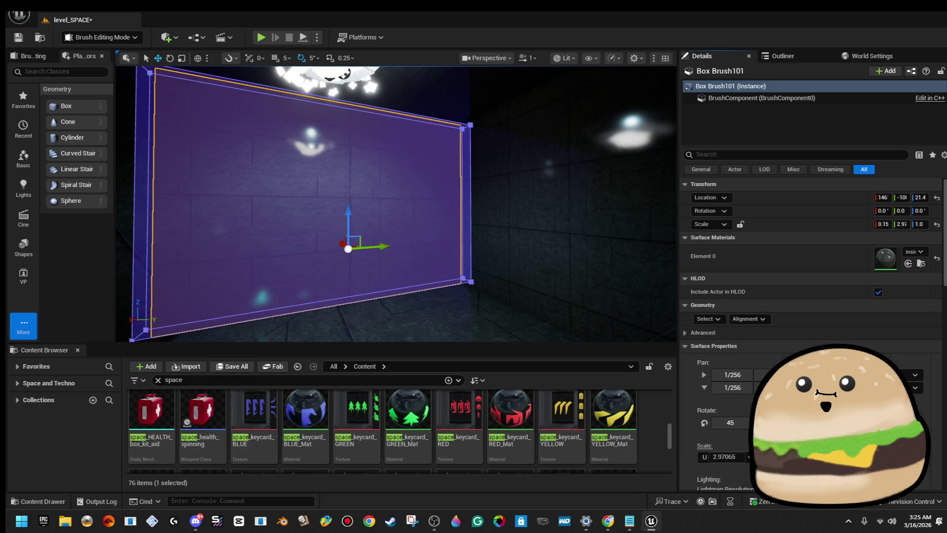
{"action": "key", "text": "ctrl+z"}
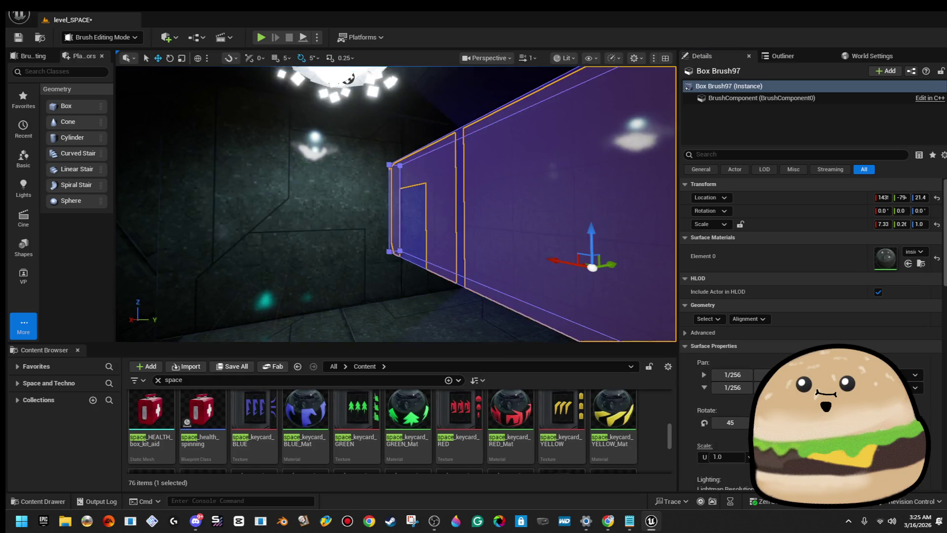
- Save the level and frame the duplicated Box Brush102 face-on
{"action": "left_click", "coordinate": [18, 39]}
{"action": "key", "text": "ctrl+z"}
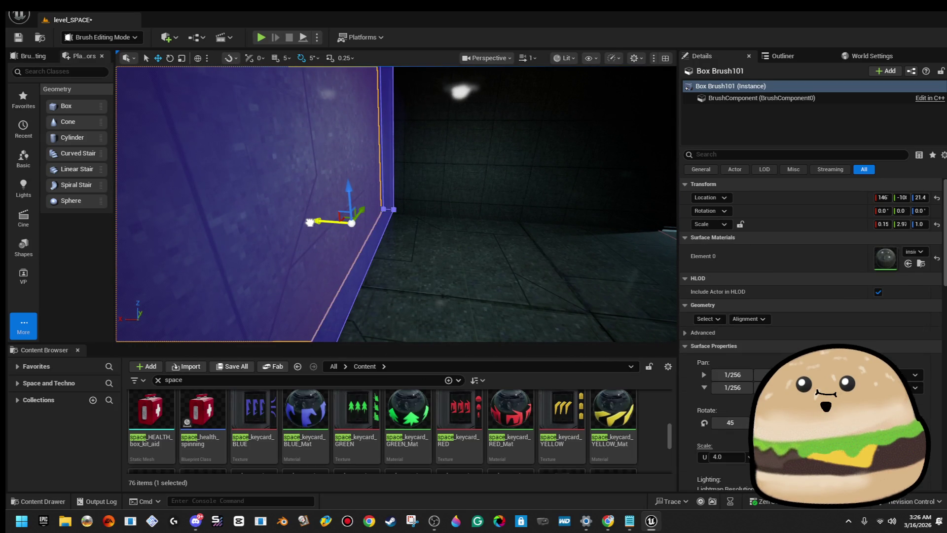
{"action": "key", "text": "ctrl+z"}
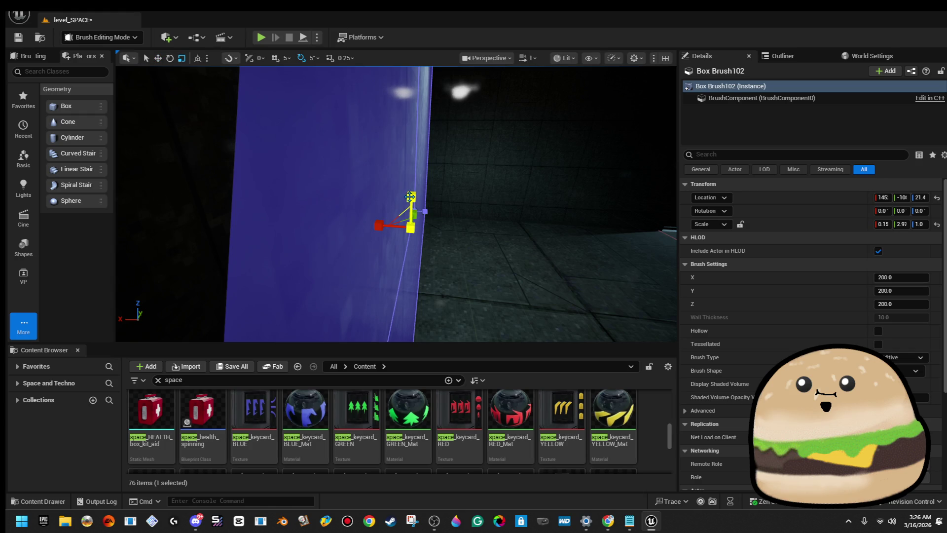
{"action": "key", "text": "f"}
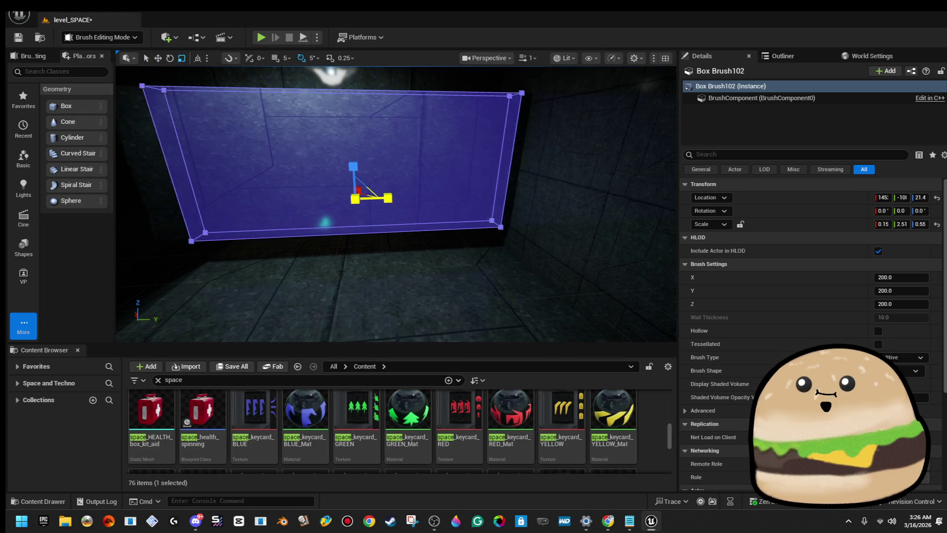
- Shrink Box Brush102 to about 0.15 × 1.9 × 0.55, delete it, and switch to Modeling mode
{"action": "left_click_drag", "start_coordinate": [385, 202], "coordinate": [241, 209]}
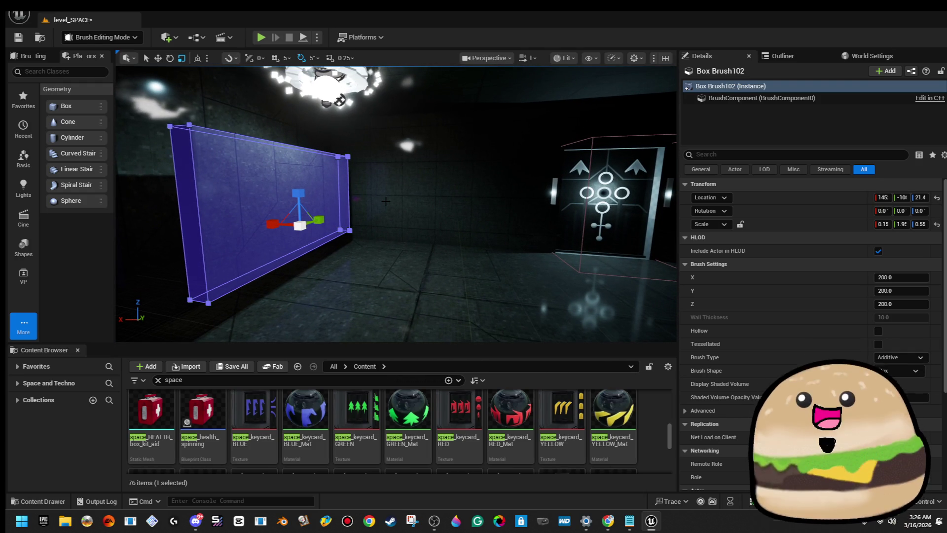
{"action": "key", "text": "Delete"}
{"action": "left_click_drag", "start_coordinate": [385, 201], "coordinate": [315, 192]}
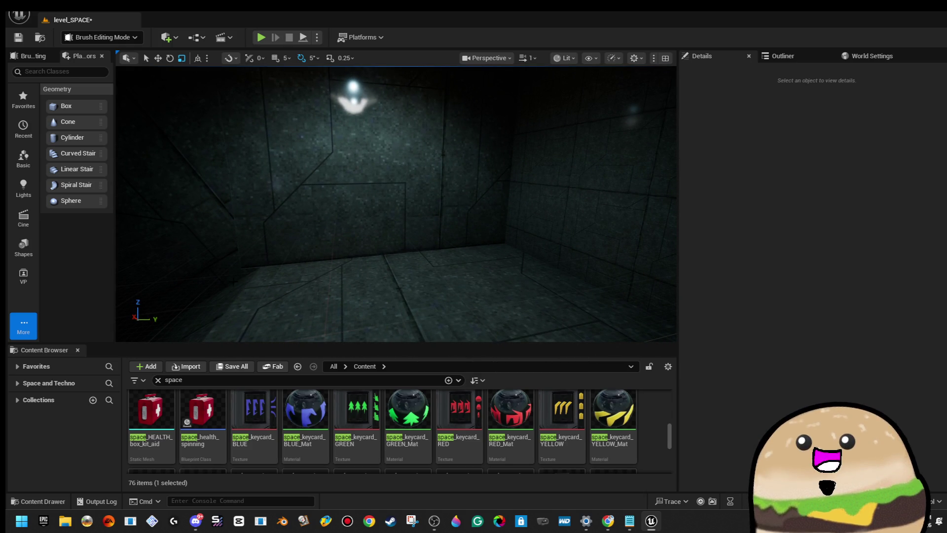
{"action": "left_click", "coordinate": [66, 37]}
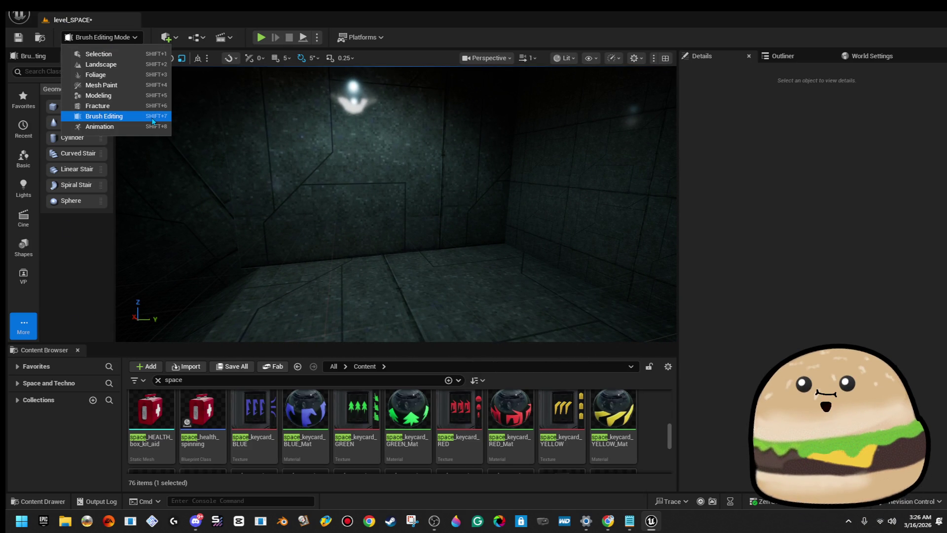
{"action": "left_click", "coordinate": [98, 95]}
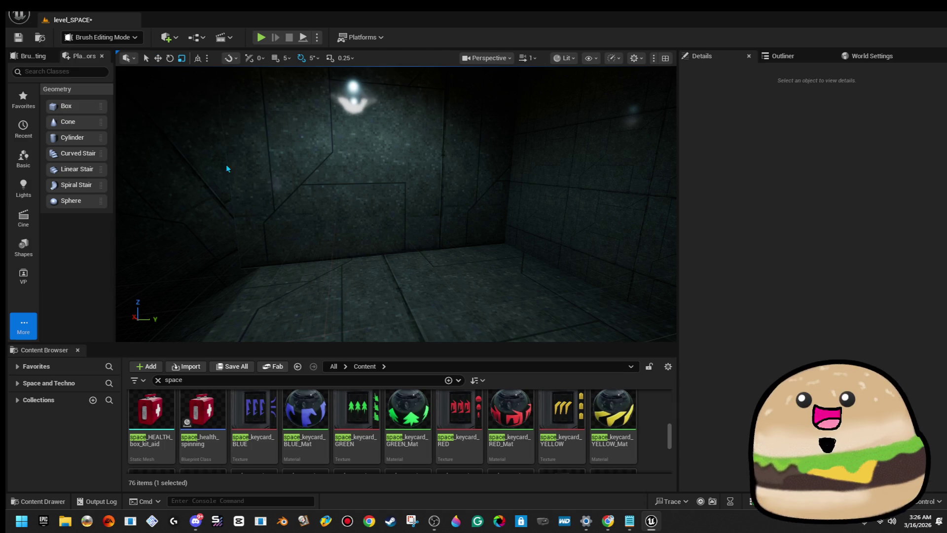